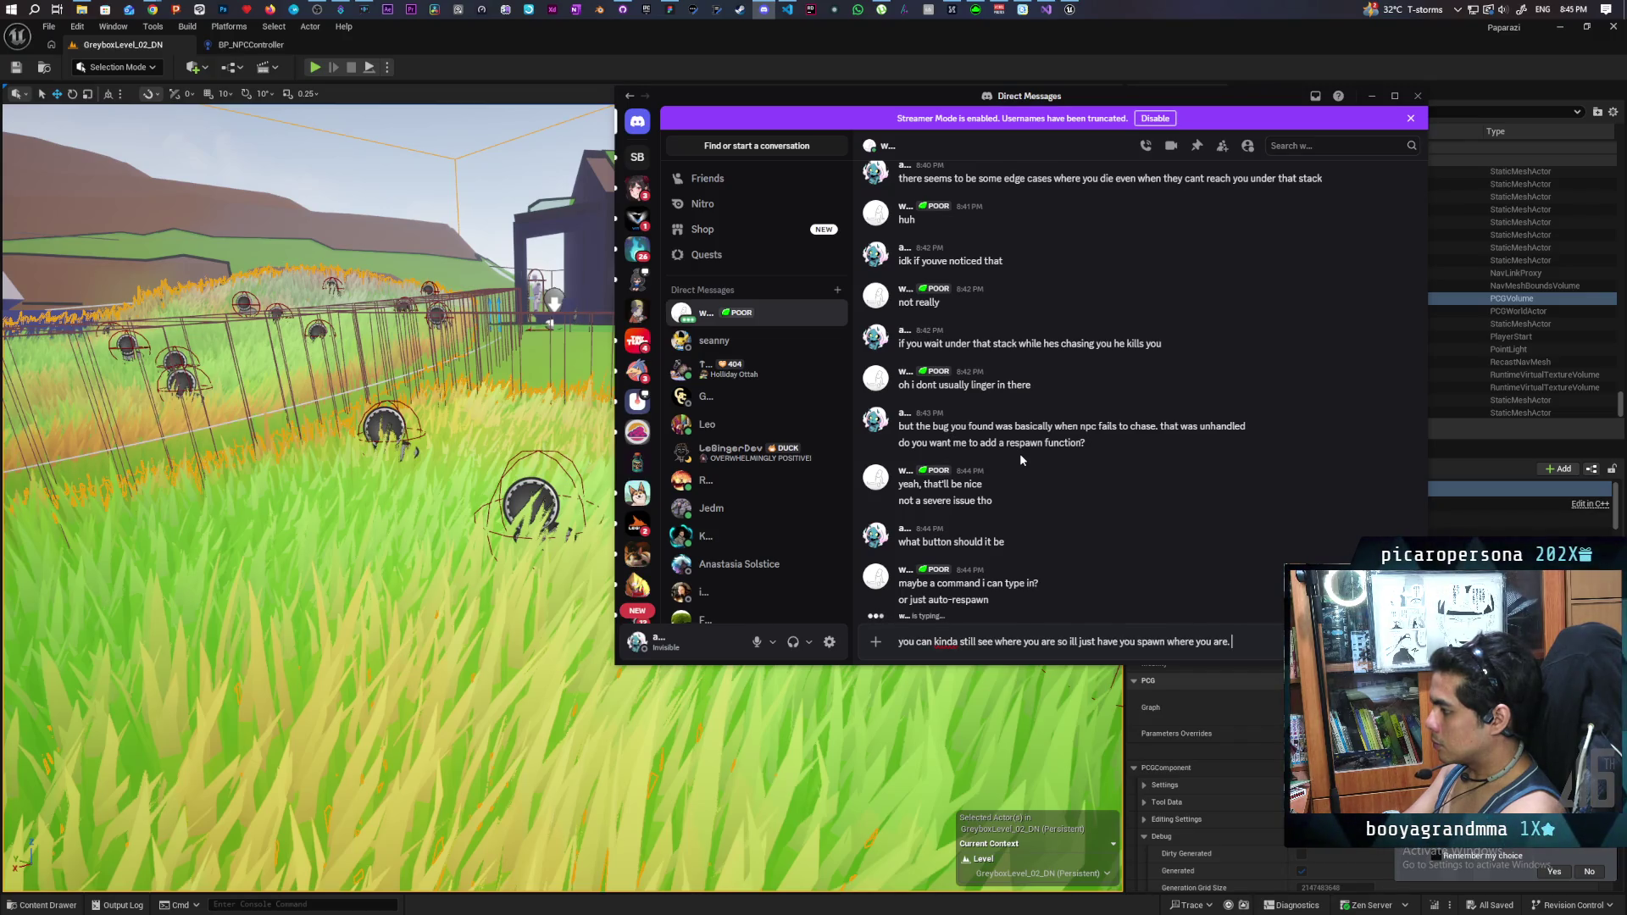
# - Send the reply about respawning where you are, then ask 'command or button'
pyautogui.press('Return')
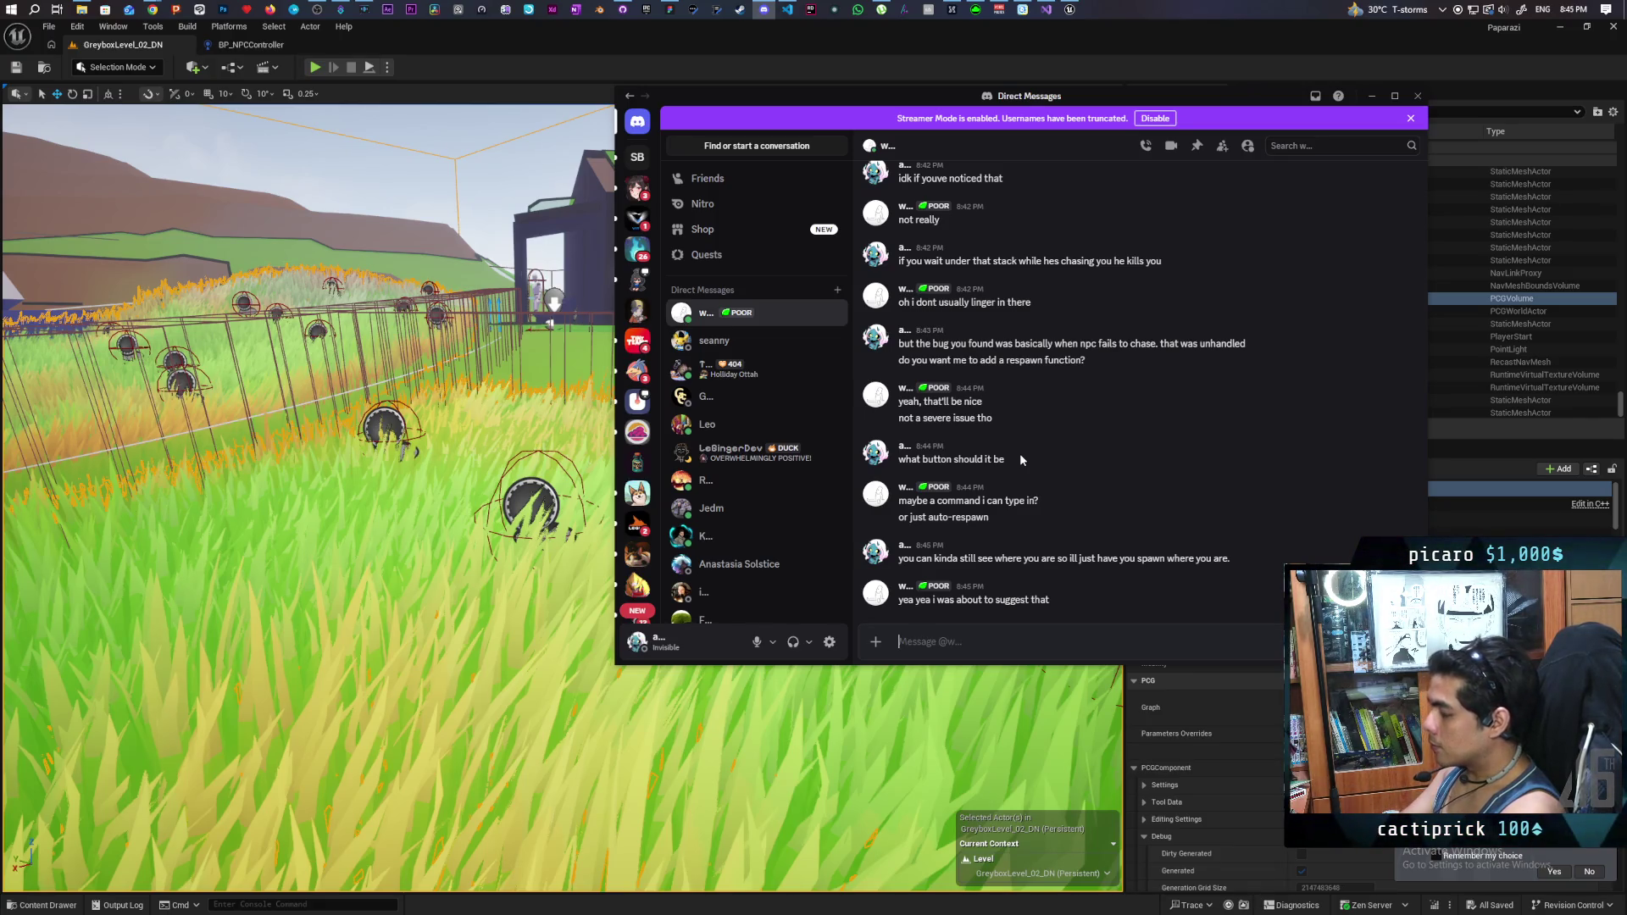
pyautogui.write('command or but')
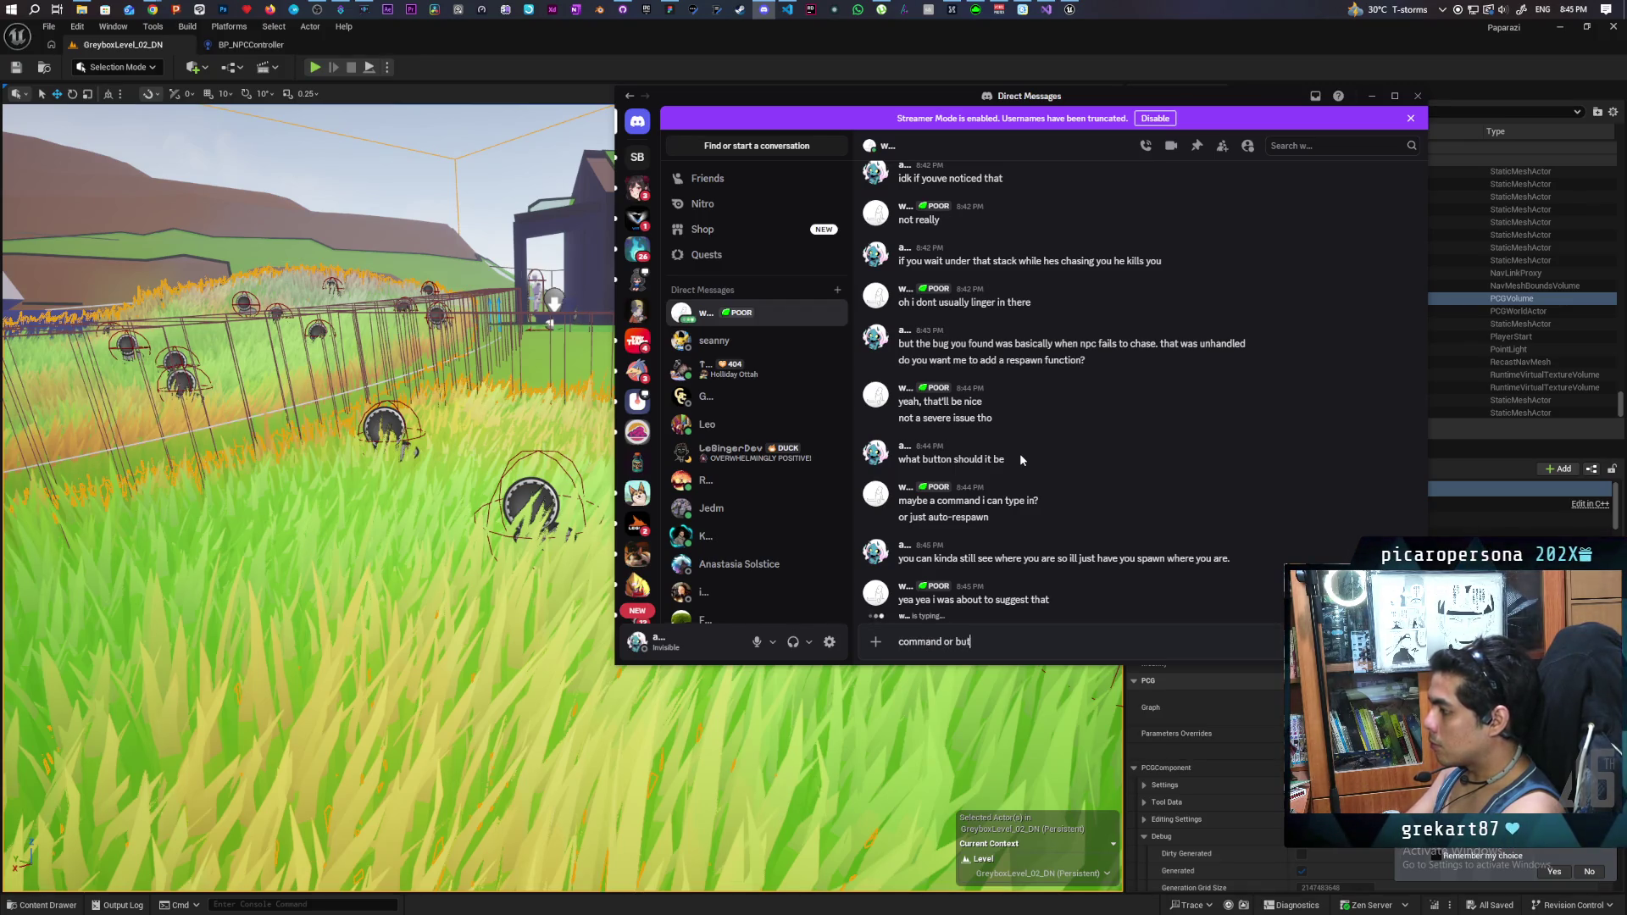
pyautogui.write('ton')
pyautogui.press('Return')
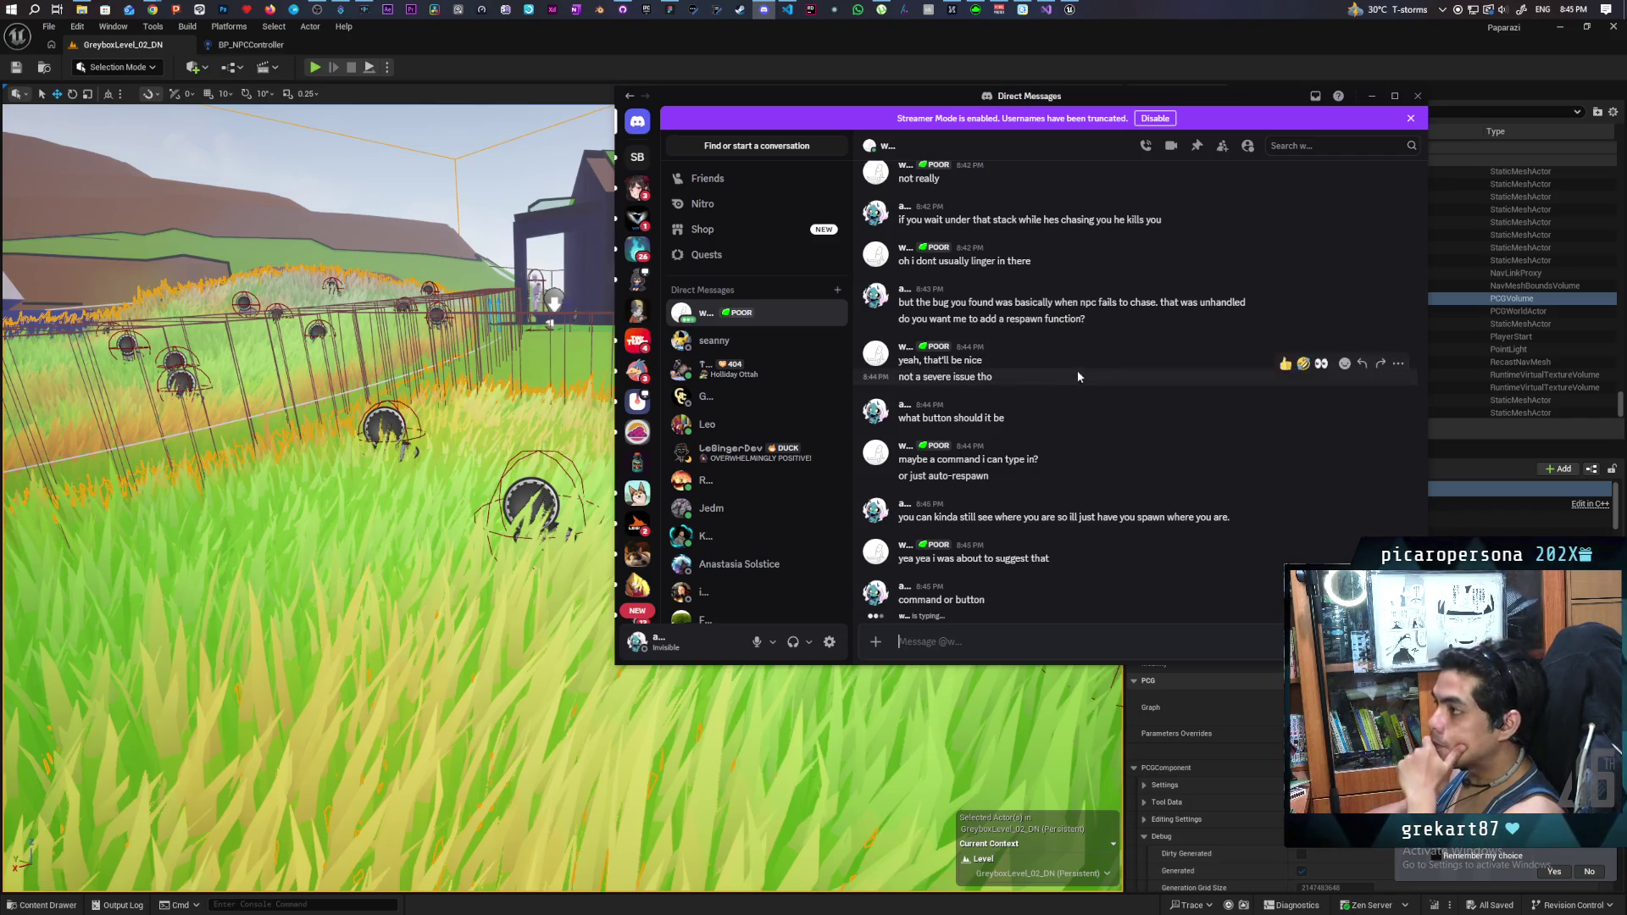
# - Move between the BP_NPCController and level tabs, then open BP_Oni from the Content Drawer
pyautogui.click(238, 49)
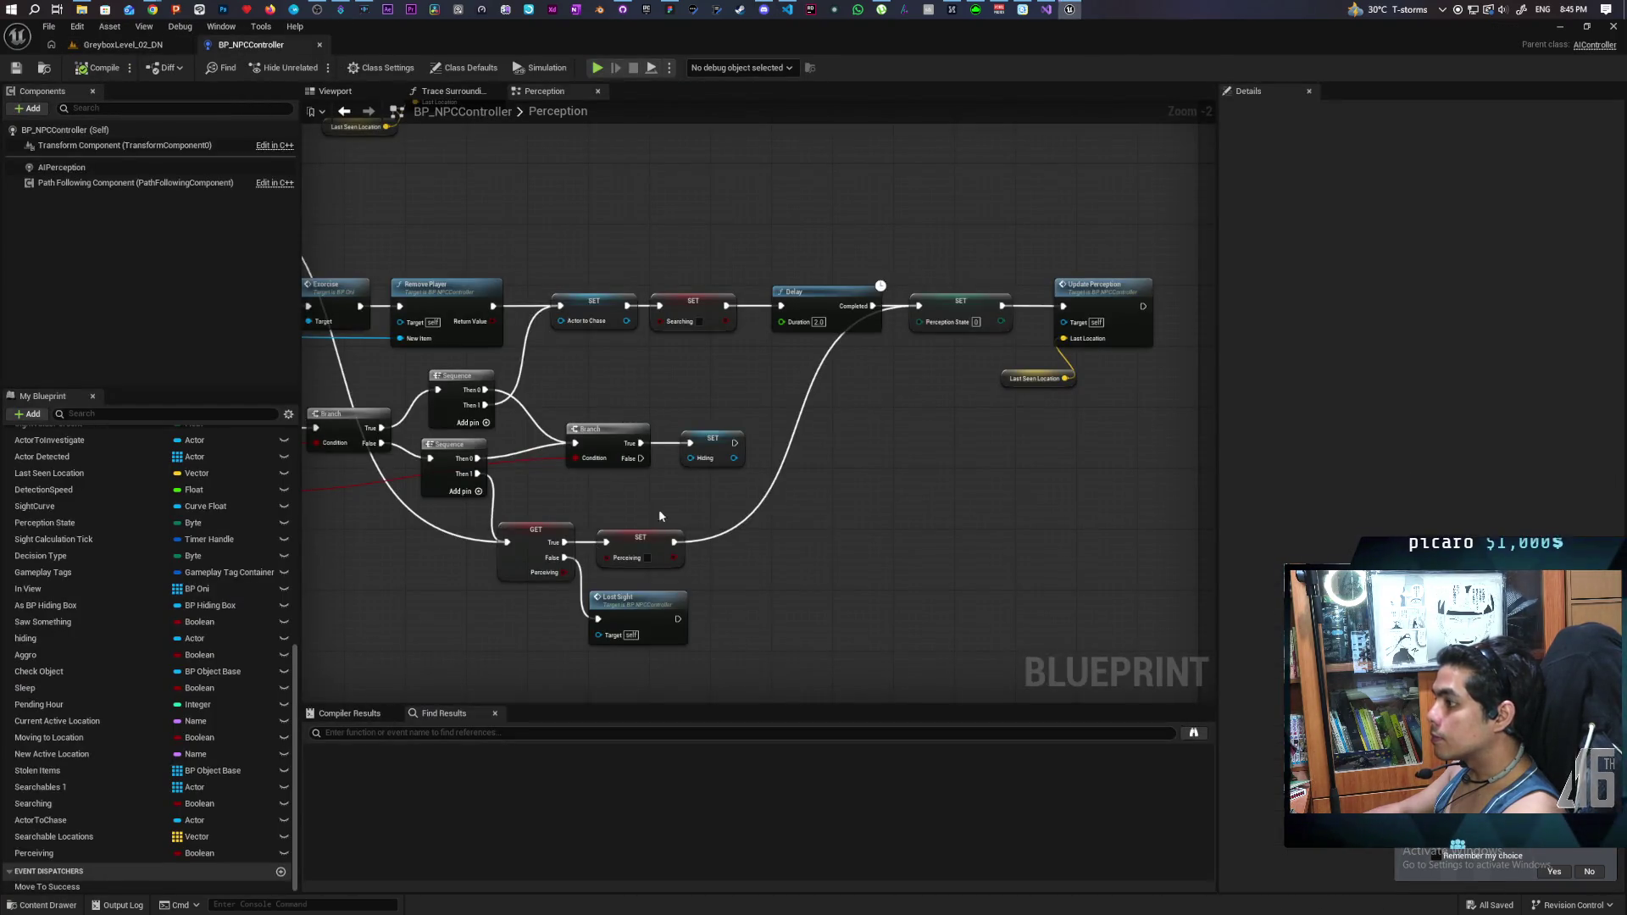
pyautogui.click(123, 44)
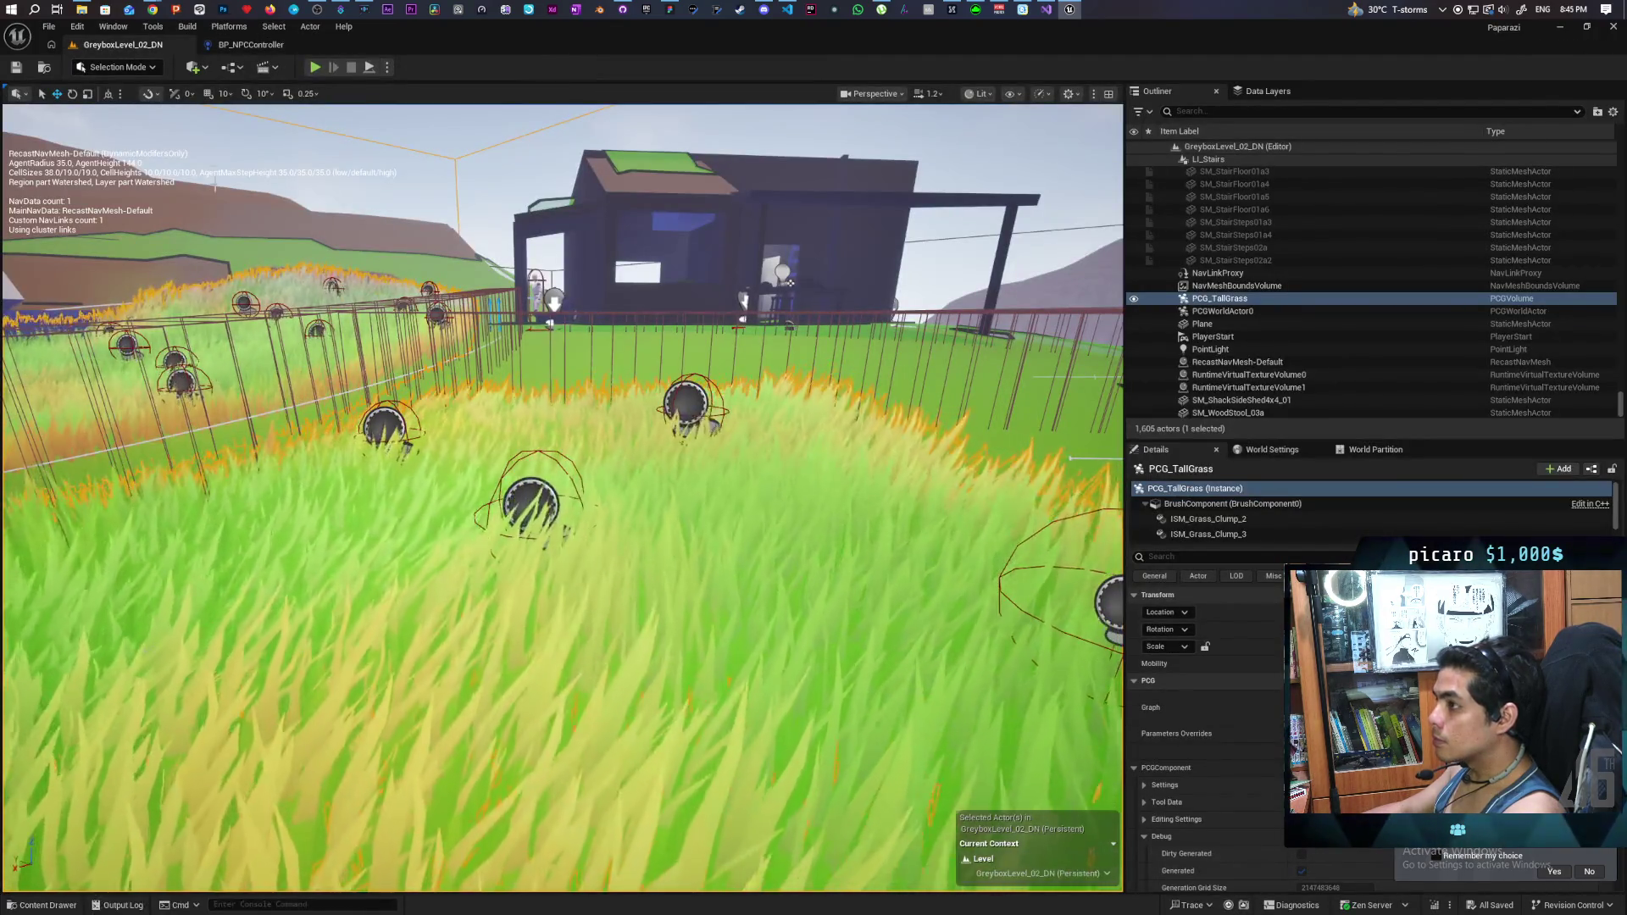
pyautogui.click(279, 47)
pyautogui.click(44, 75)
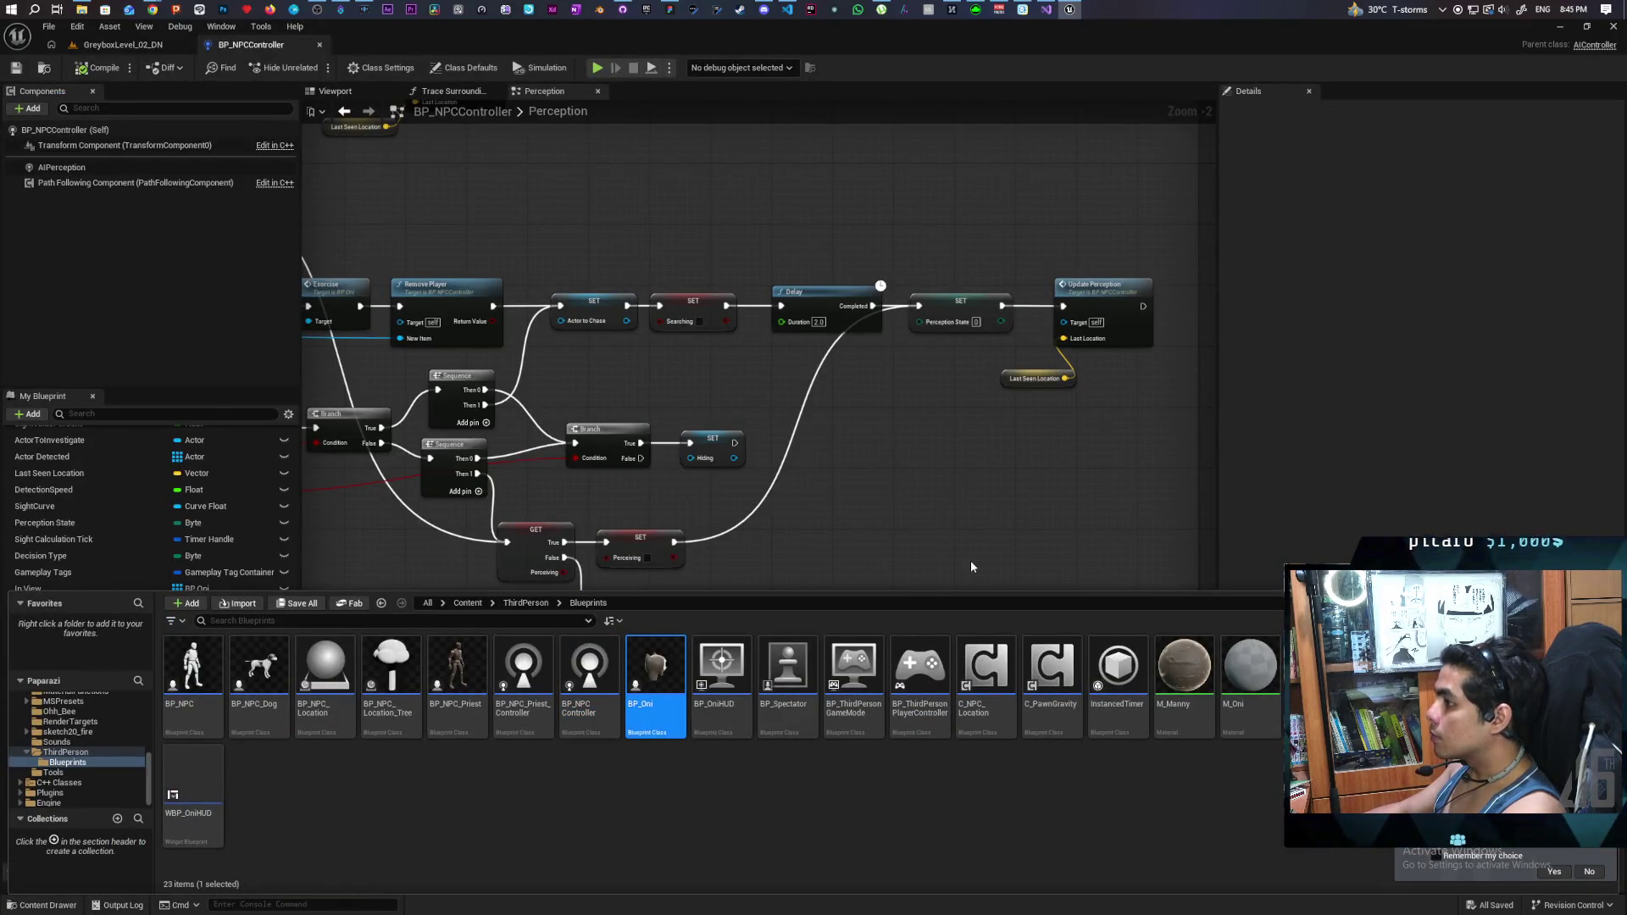
pyautogui.press('Return')
# - Pan the BP_Oni Event Graph past the Kill/Revive and Set Actor Transform nodes to free space
pyautogui.scroll(-5, 758, 398)
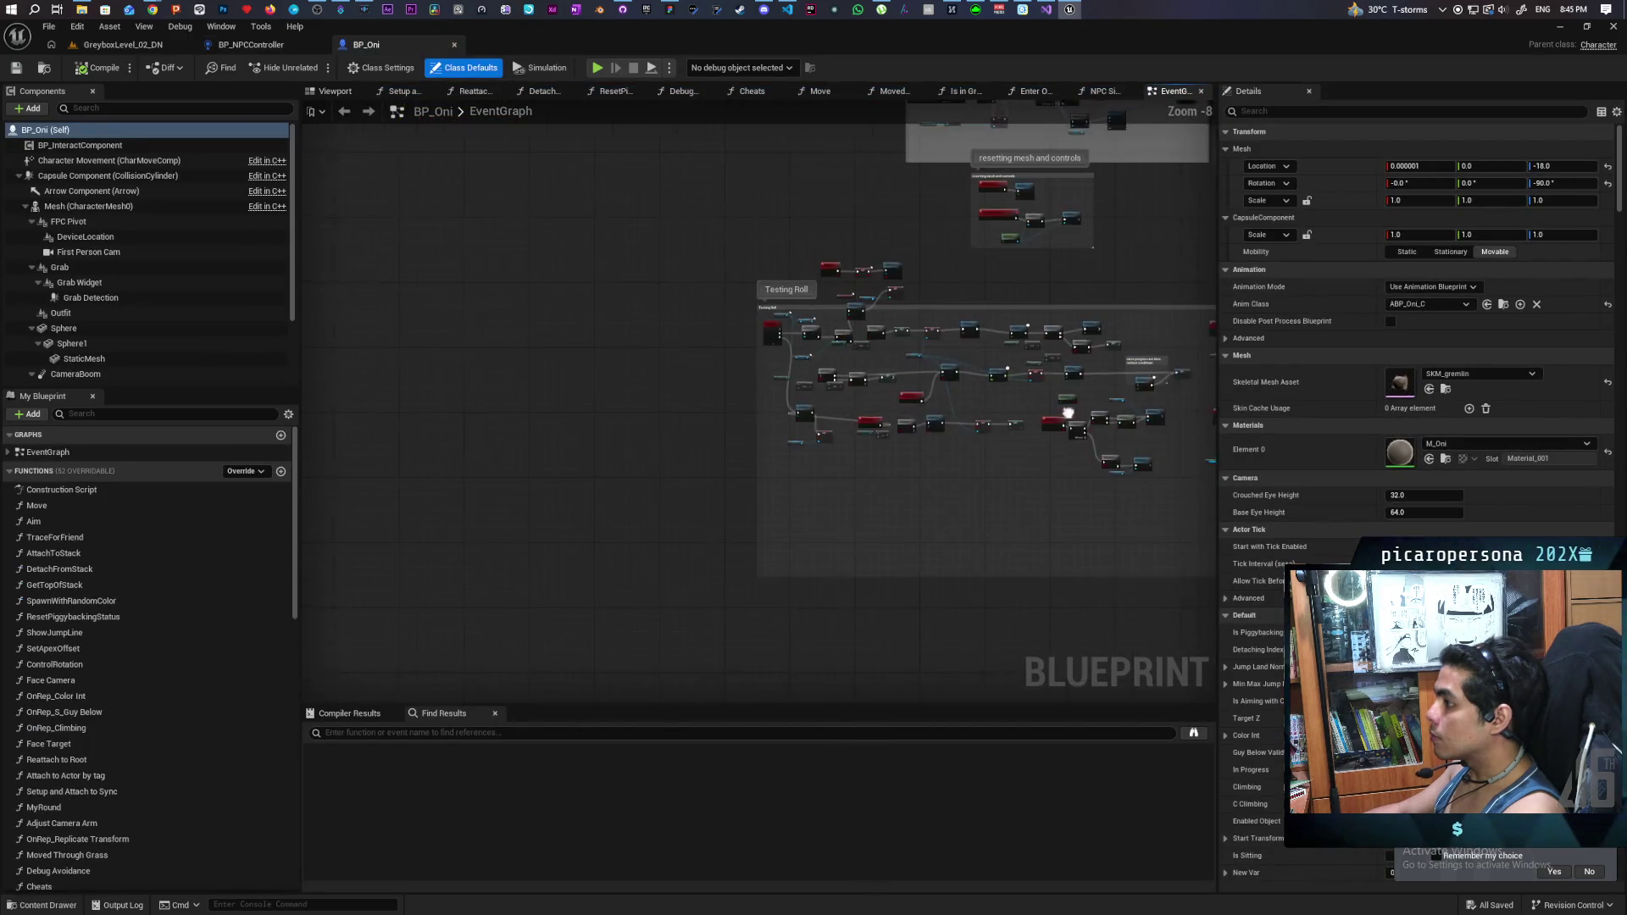
pyautogui.moveTo(1187, 509)
pyautogui.mouseDown()
pyautogui.moveTo(763, 639)
pyautogui.moveTo(675, 312)
pyautogui.mouseUp()
pyautogui.scroll(7, 675, 312)
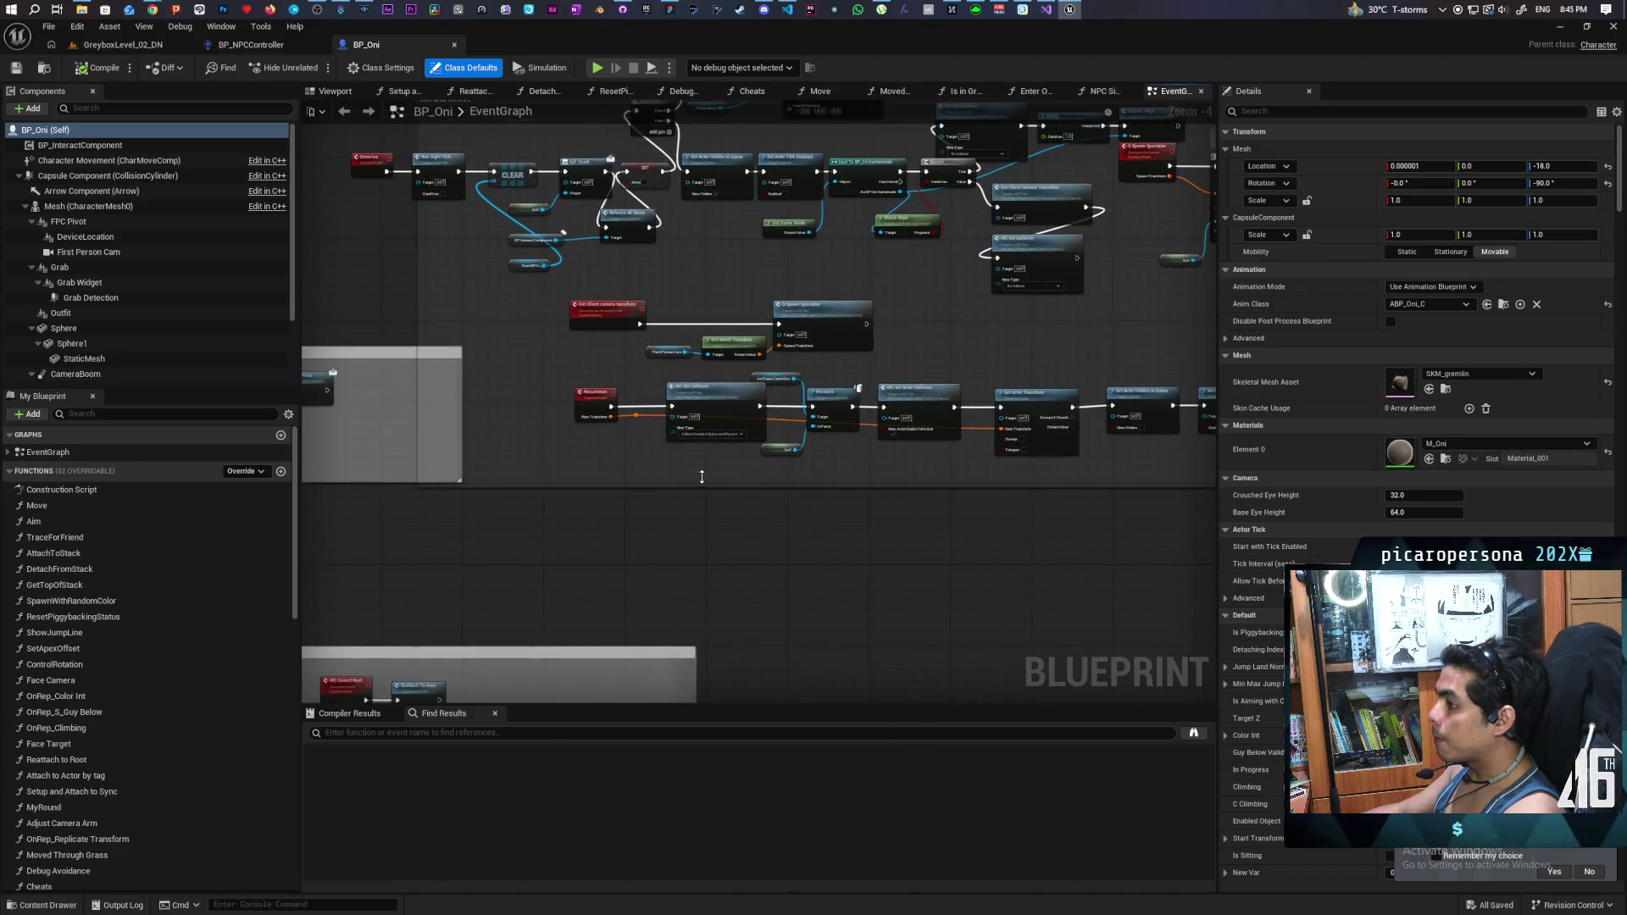
pyautogui.scroll(-2, 702, 482)
pyautogui.moveTo(752, 516); pyautogui.dragTo(670, 549)
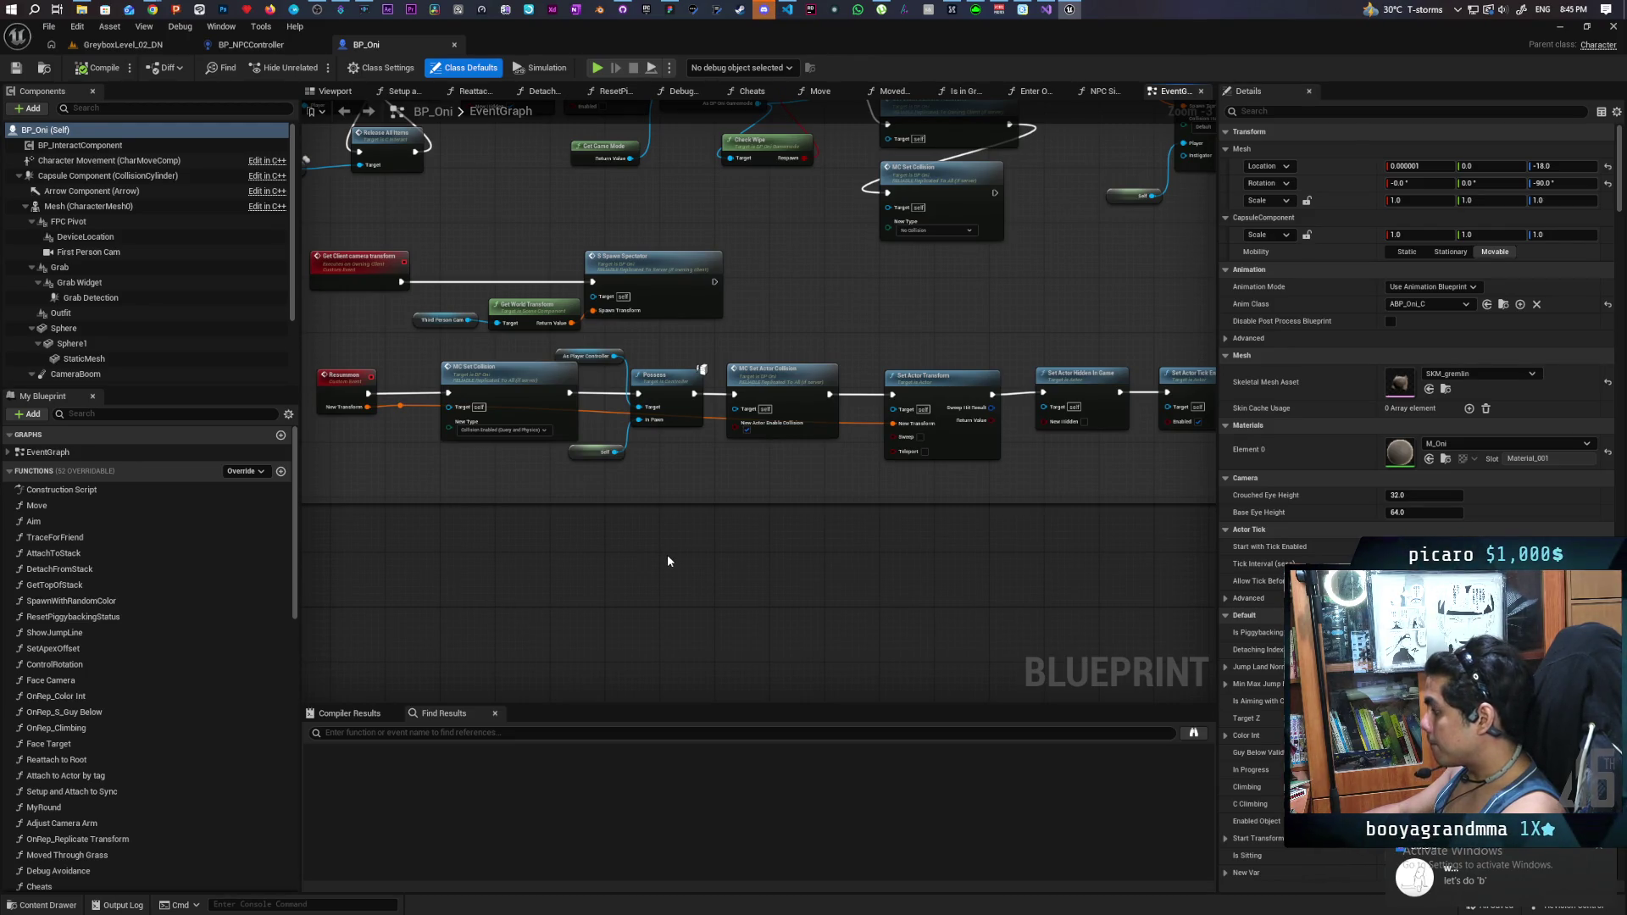
pyautogui.moveTo(668, 560); pyautogui.dragTo(880, 533)
pyautogui.rightClick(525, 575)
# - Add a Keyboard event node and set its key to B
pyautogui.write('key')
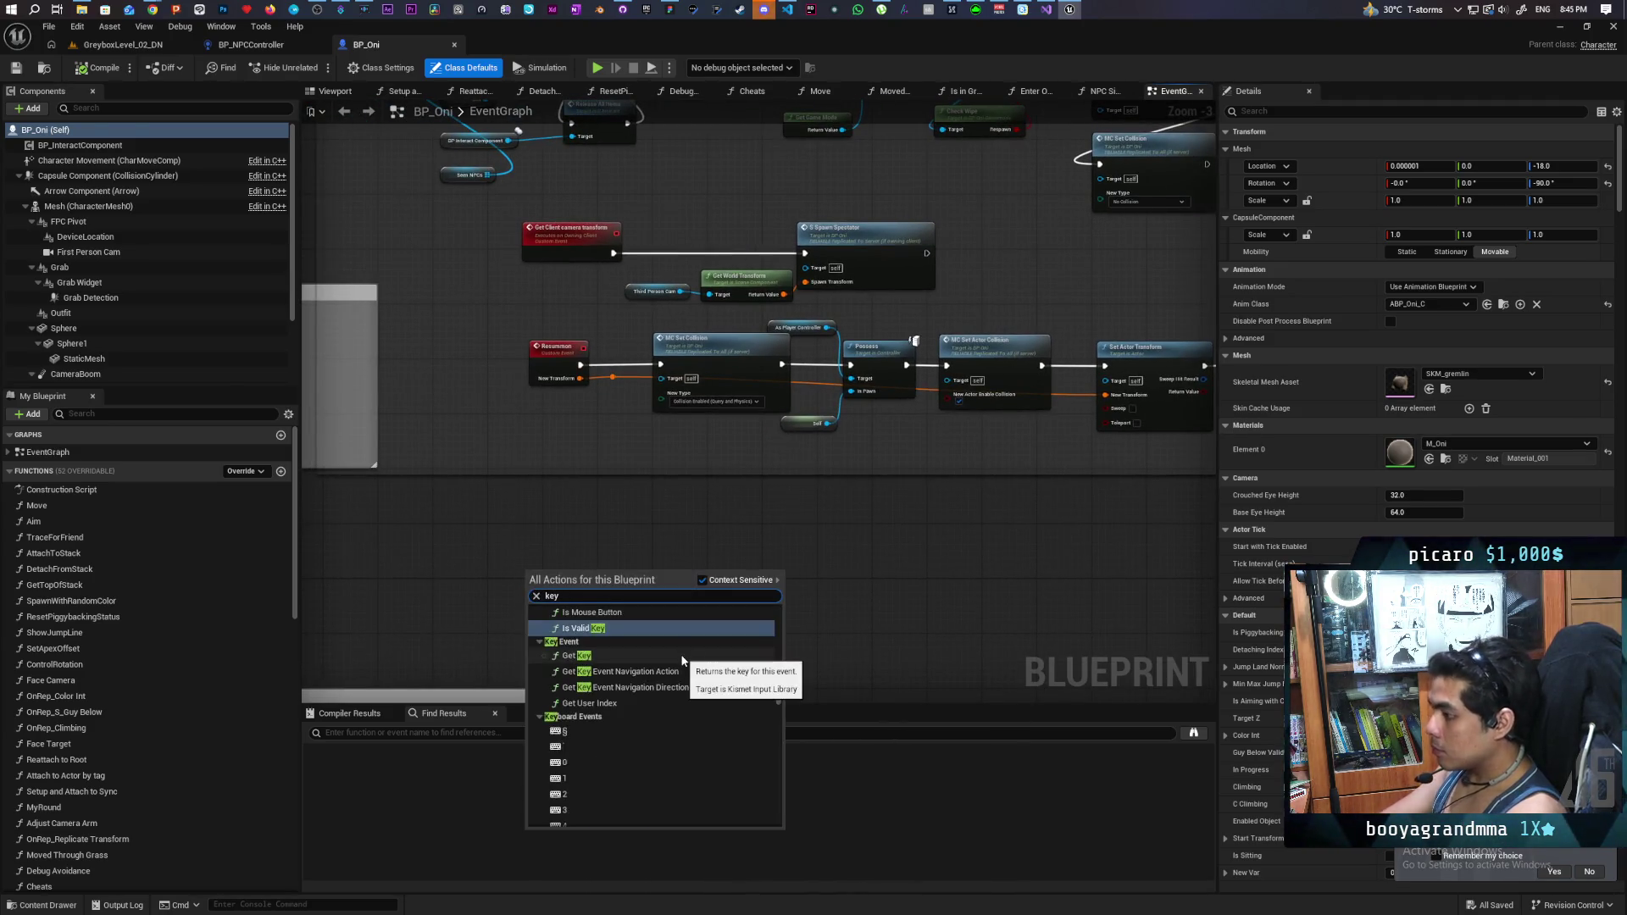
pyautogui.click(634, 778)
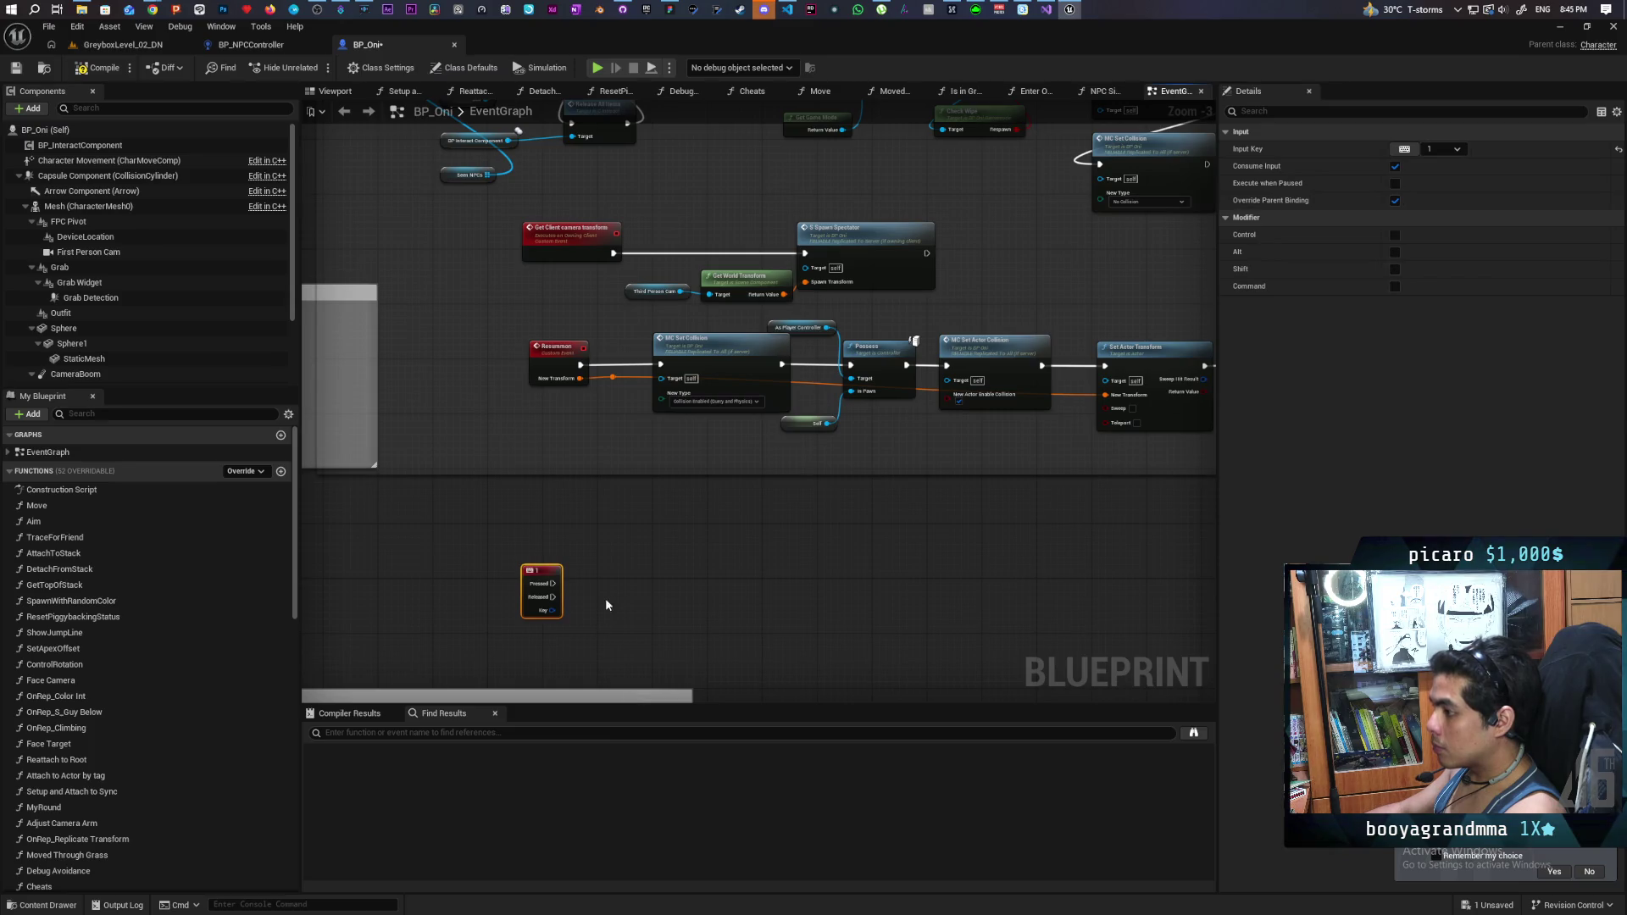
pyautogui.click(1403, 150)
pyautogui.press('b')
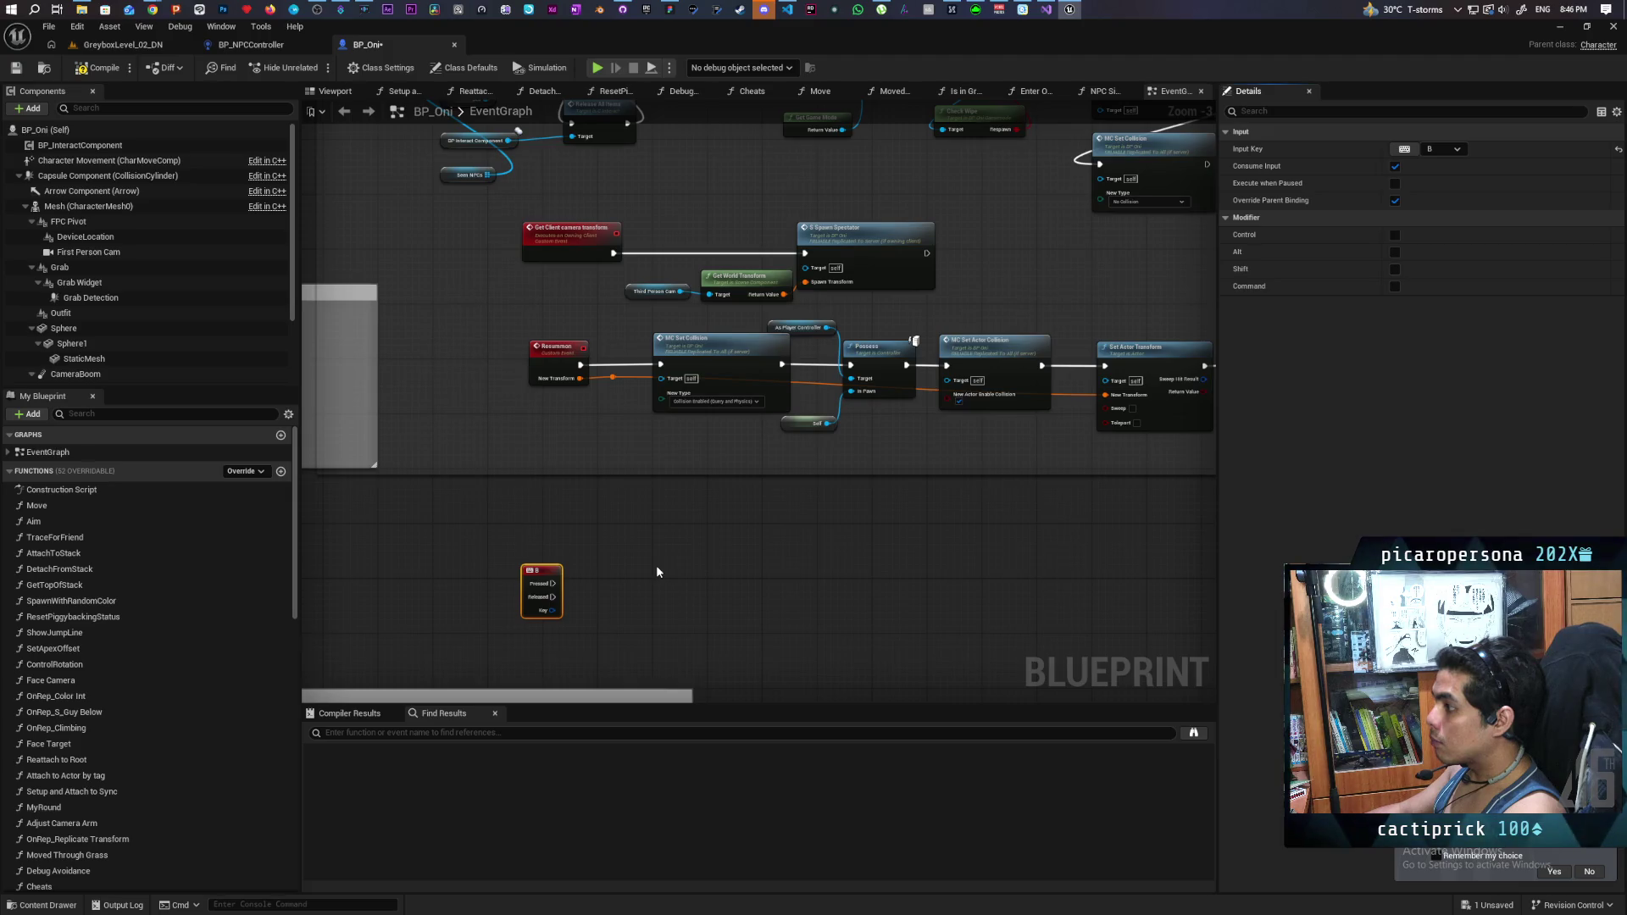
# - Add Get Game Mode, cast it to BP_OniSingleGamemode, and trigger the cast from B Pressed
pyautogui.rightClick(629, 571)
pyautogui.write('get')
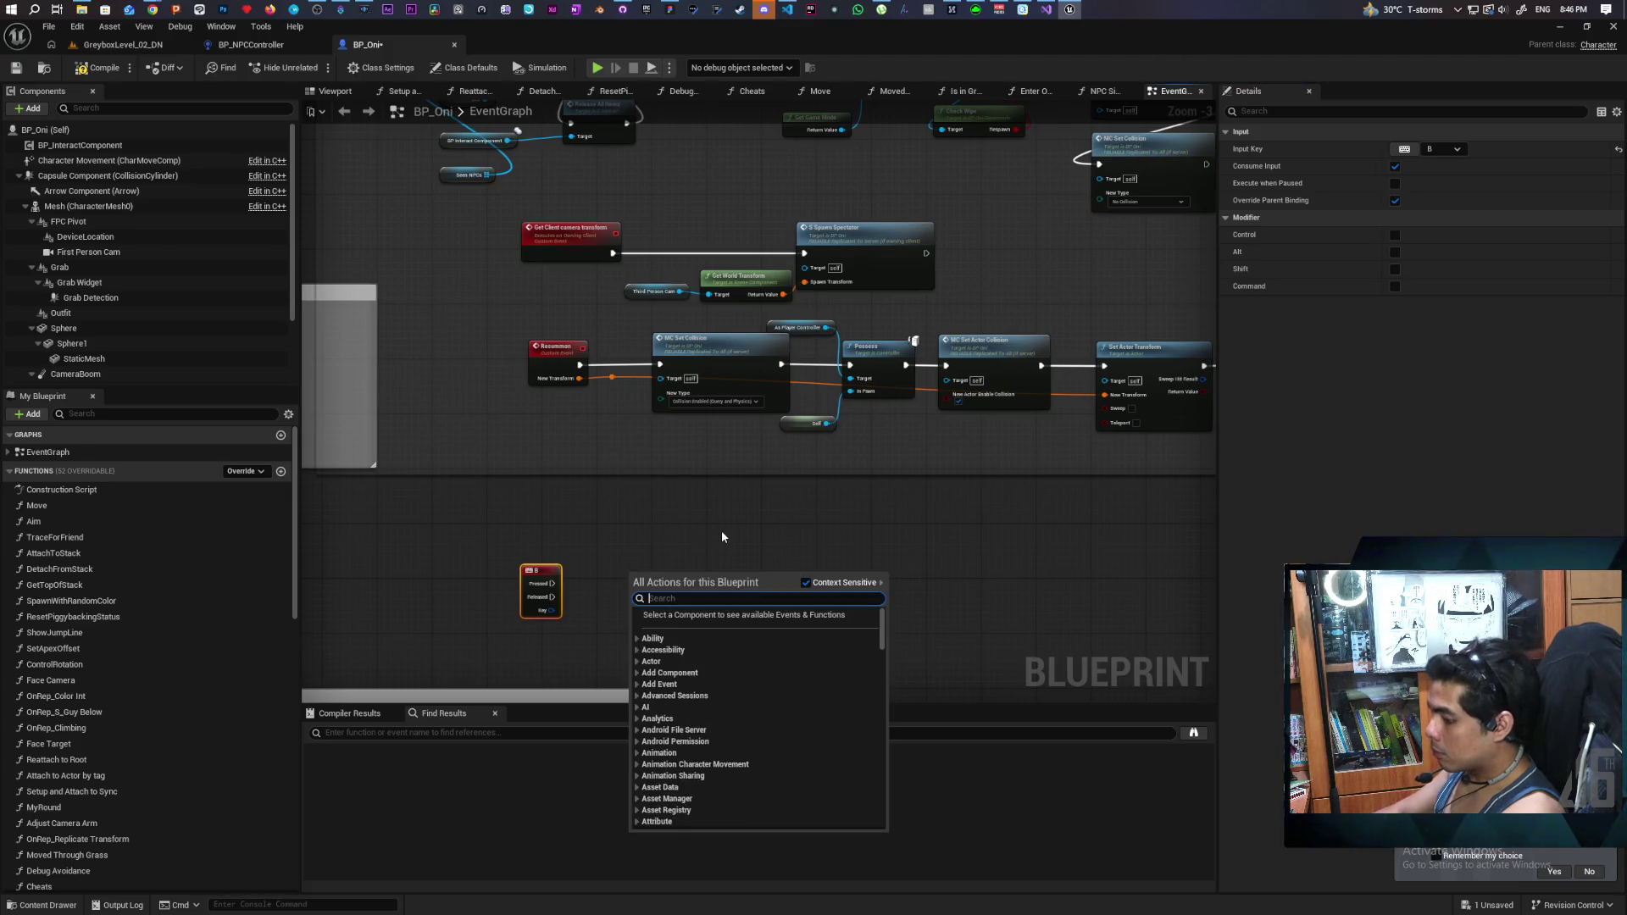
pyautogui.write(' game mode')
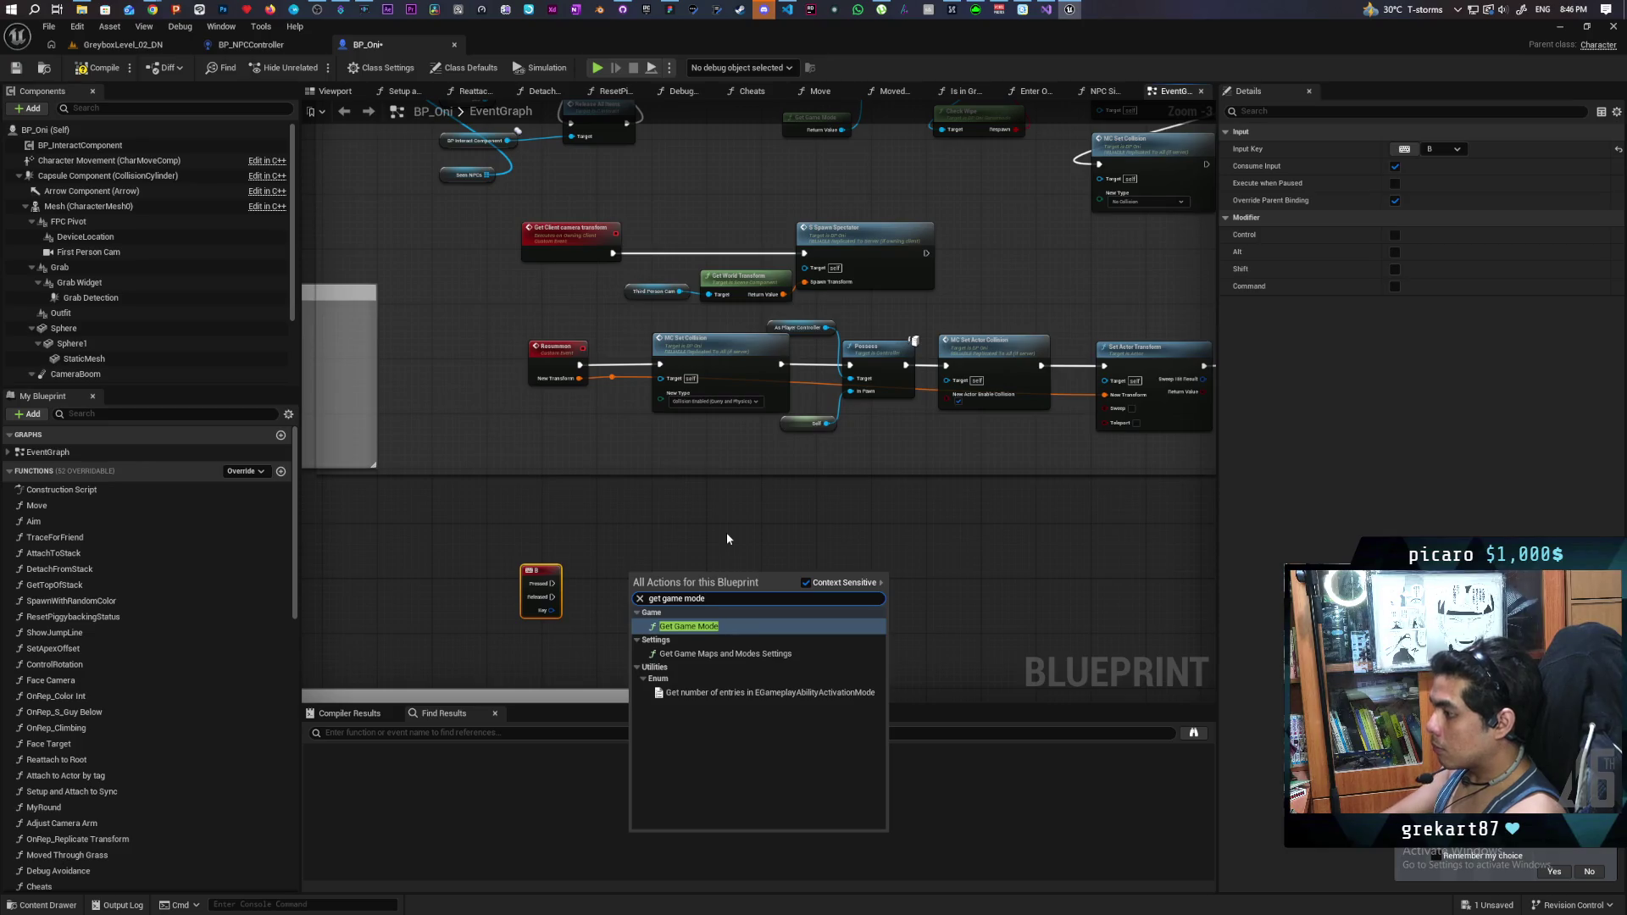
pyautogui.press('Return')
pyautogui.moveTo(659, 577)
pyautogui.mouseDown()
pyautogui.moveTo(576, 536)
pyautogui.moveTo(625, 569)
pyautogui.mouseUp()
pyautogui.write('cast to')
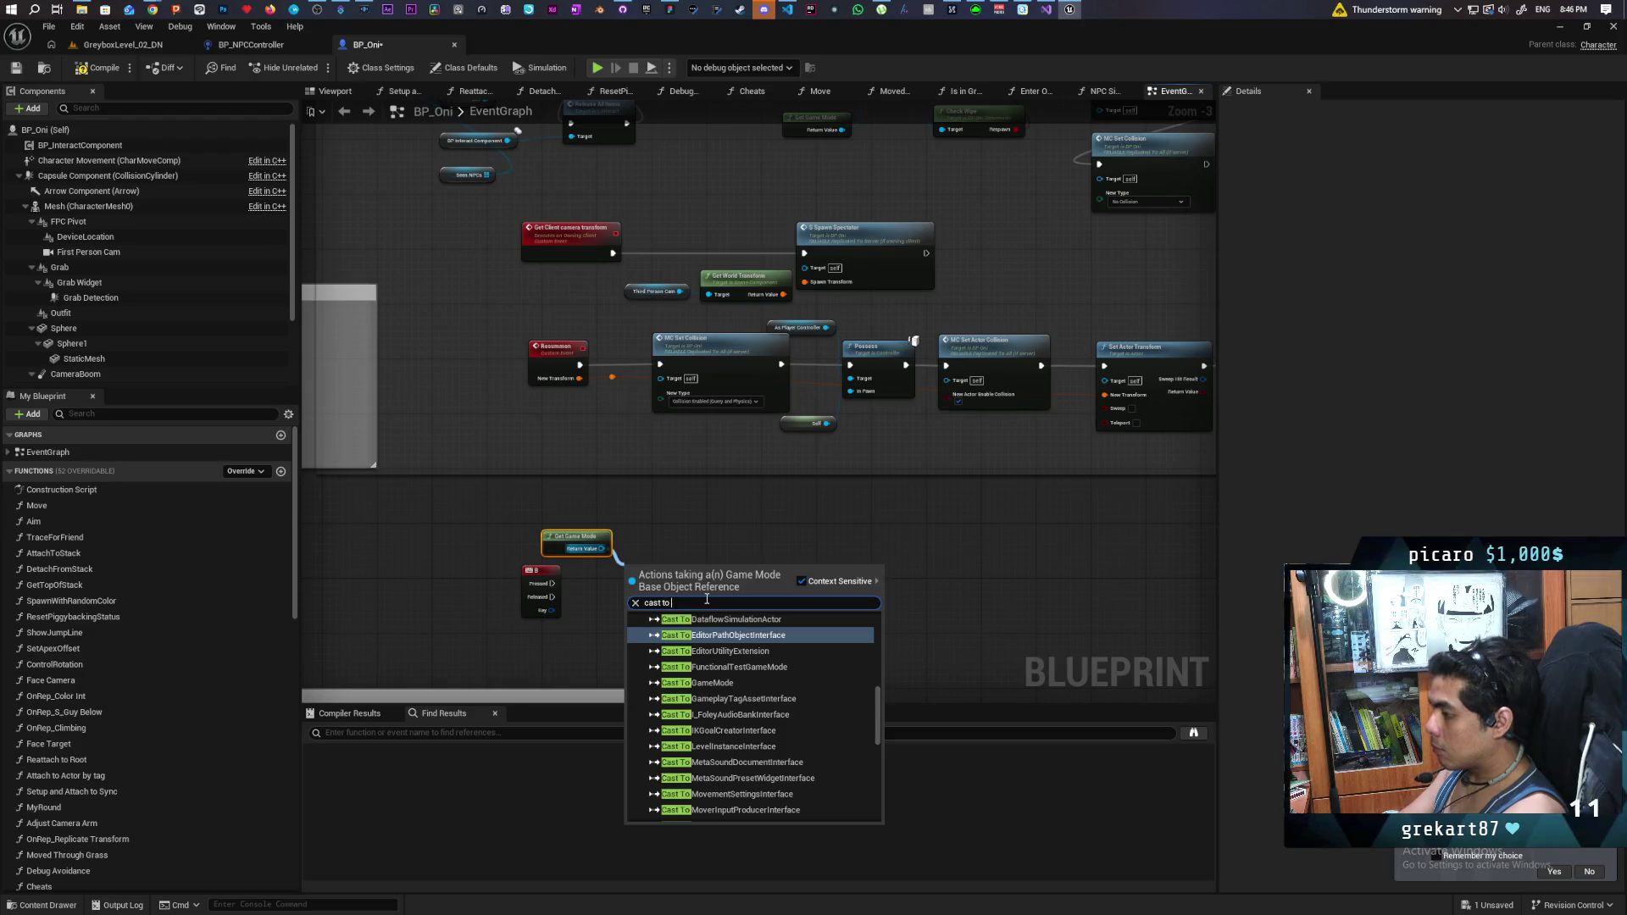
pyautogui.write(' oni')
pyautogui.press('Return')
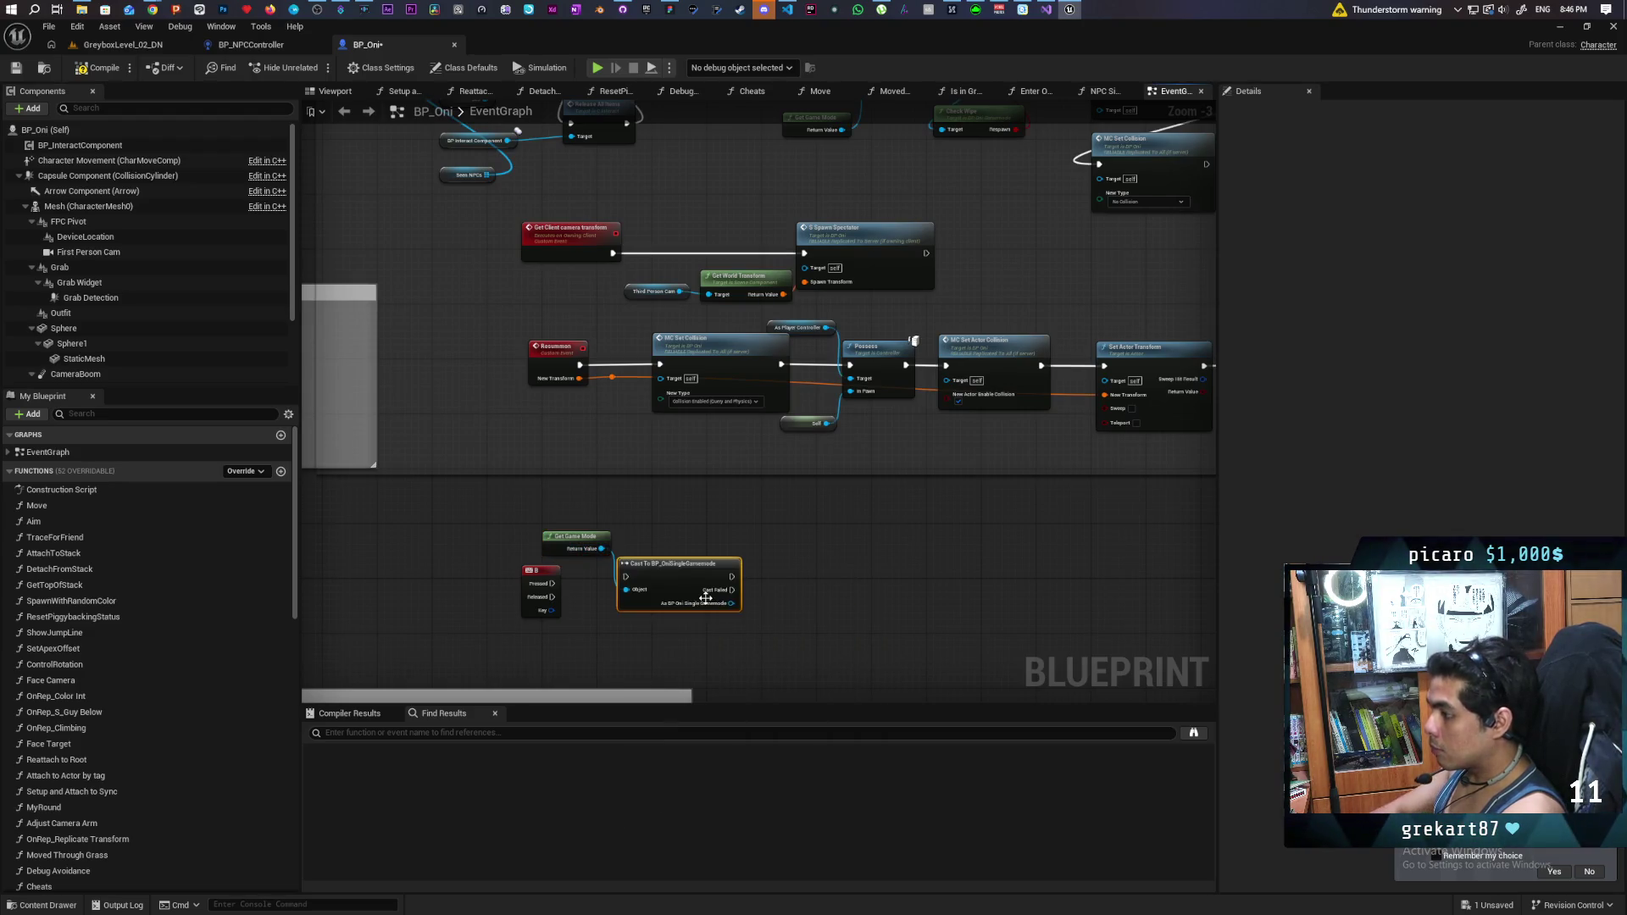
pyautogui.moveTo(551, 584); pyautogui.dragTo(758, 586)
# - Call Resummon after the cast and straighten its wire
pyautogui.write('resummo')
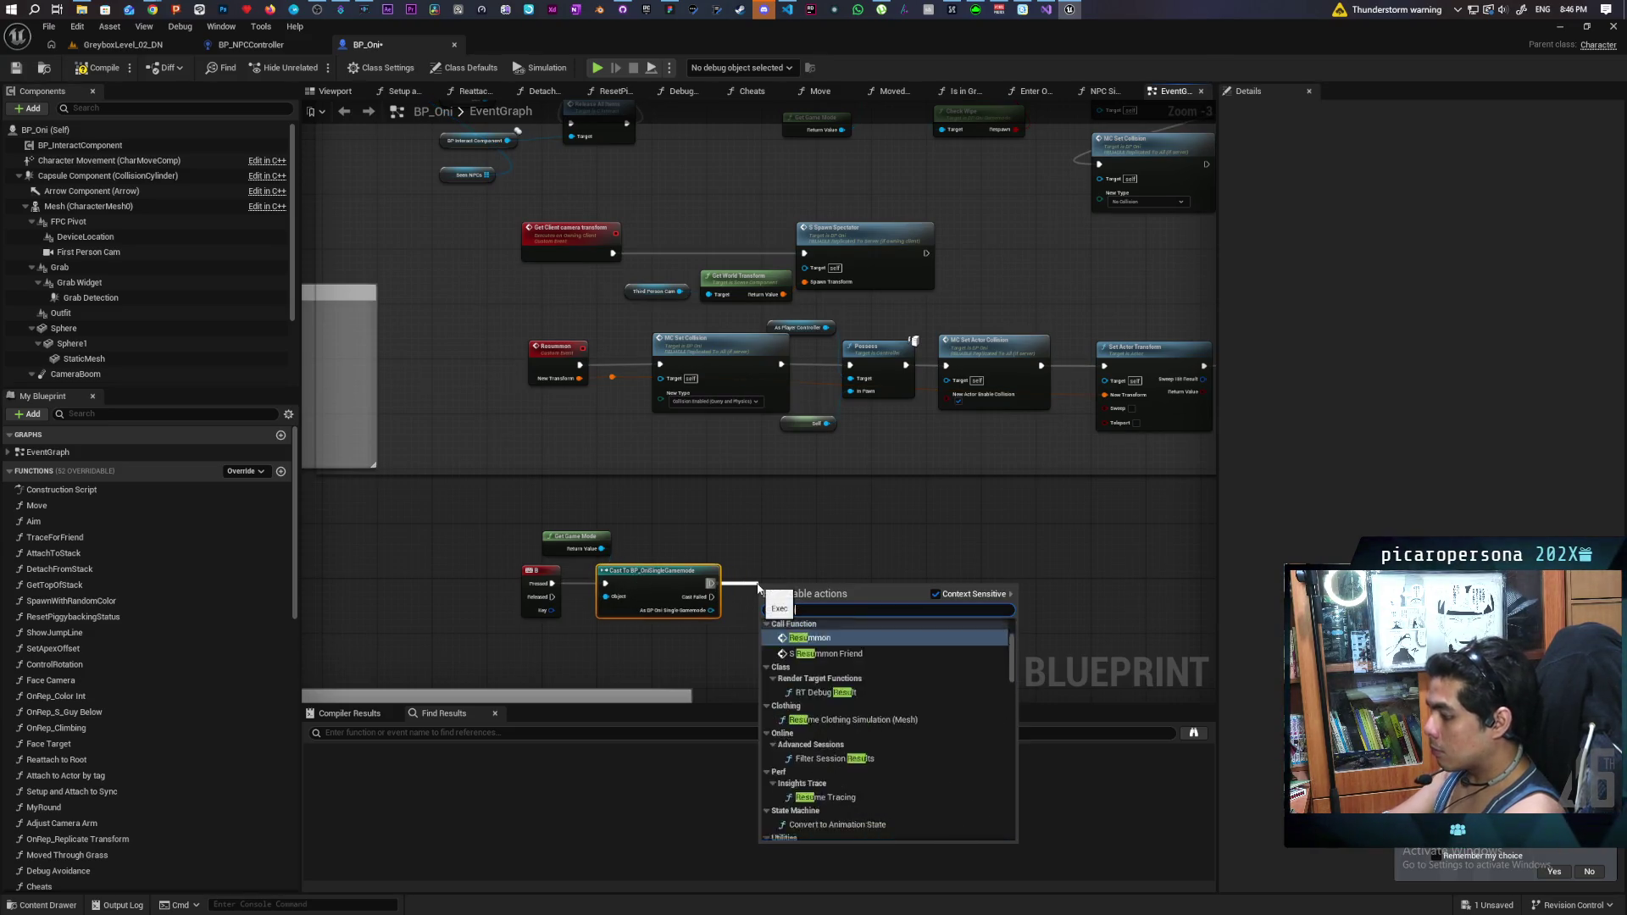
pyautogui.press('Return')
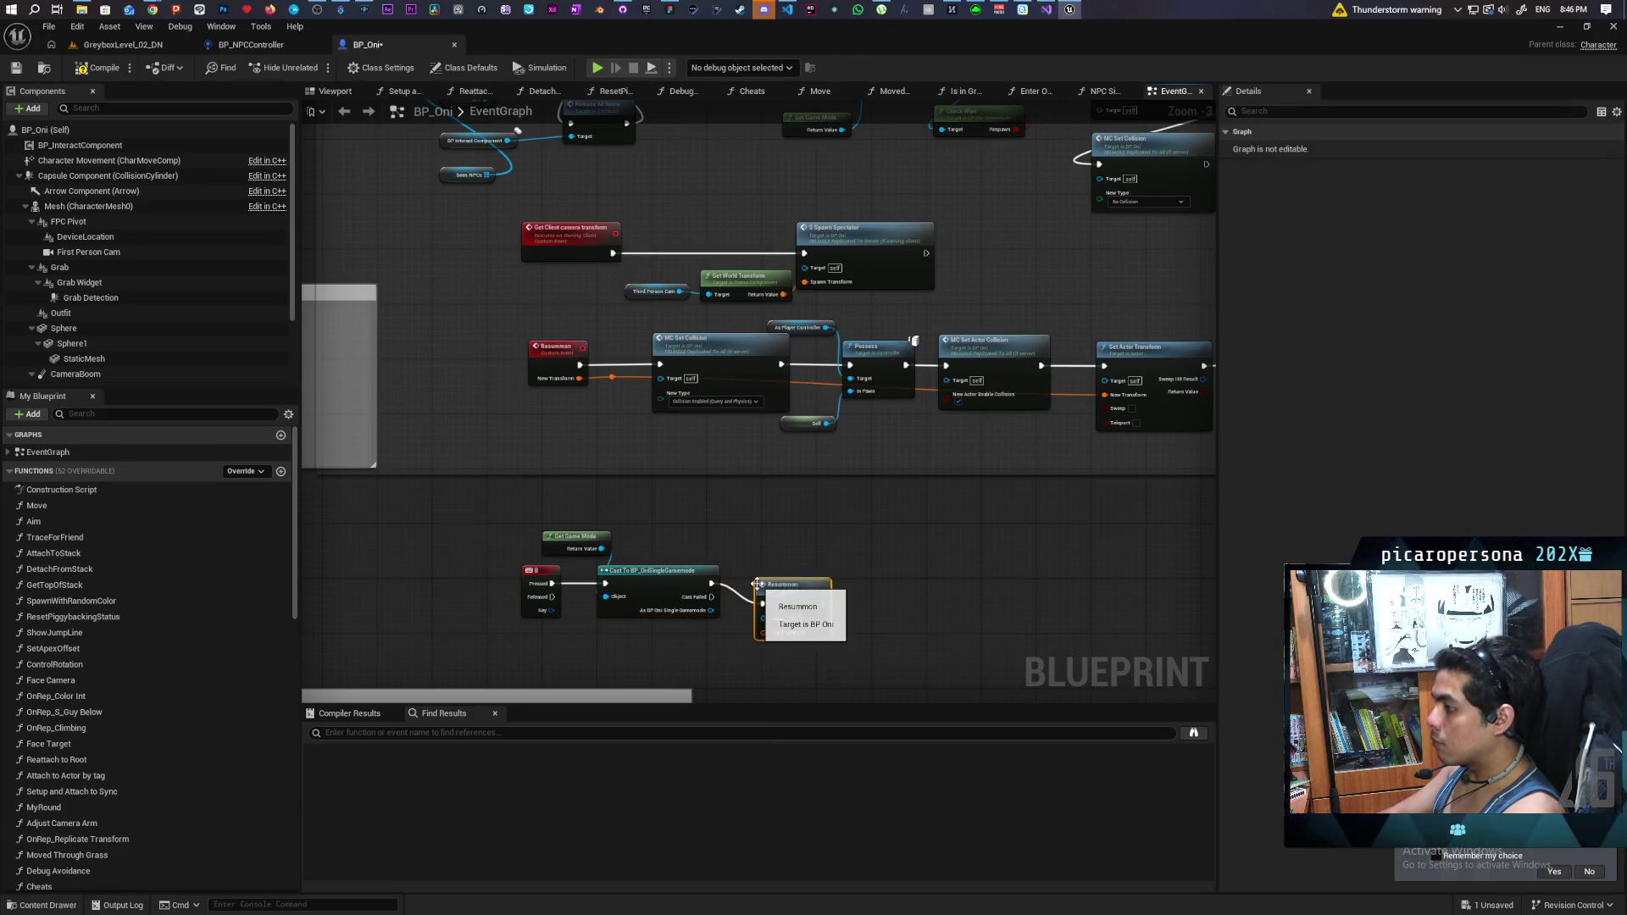
pyautogui.moveTo(775, 579); pyautogui.dragTo(838, 574)
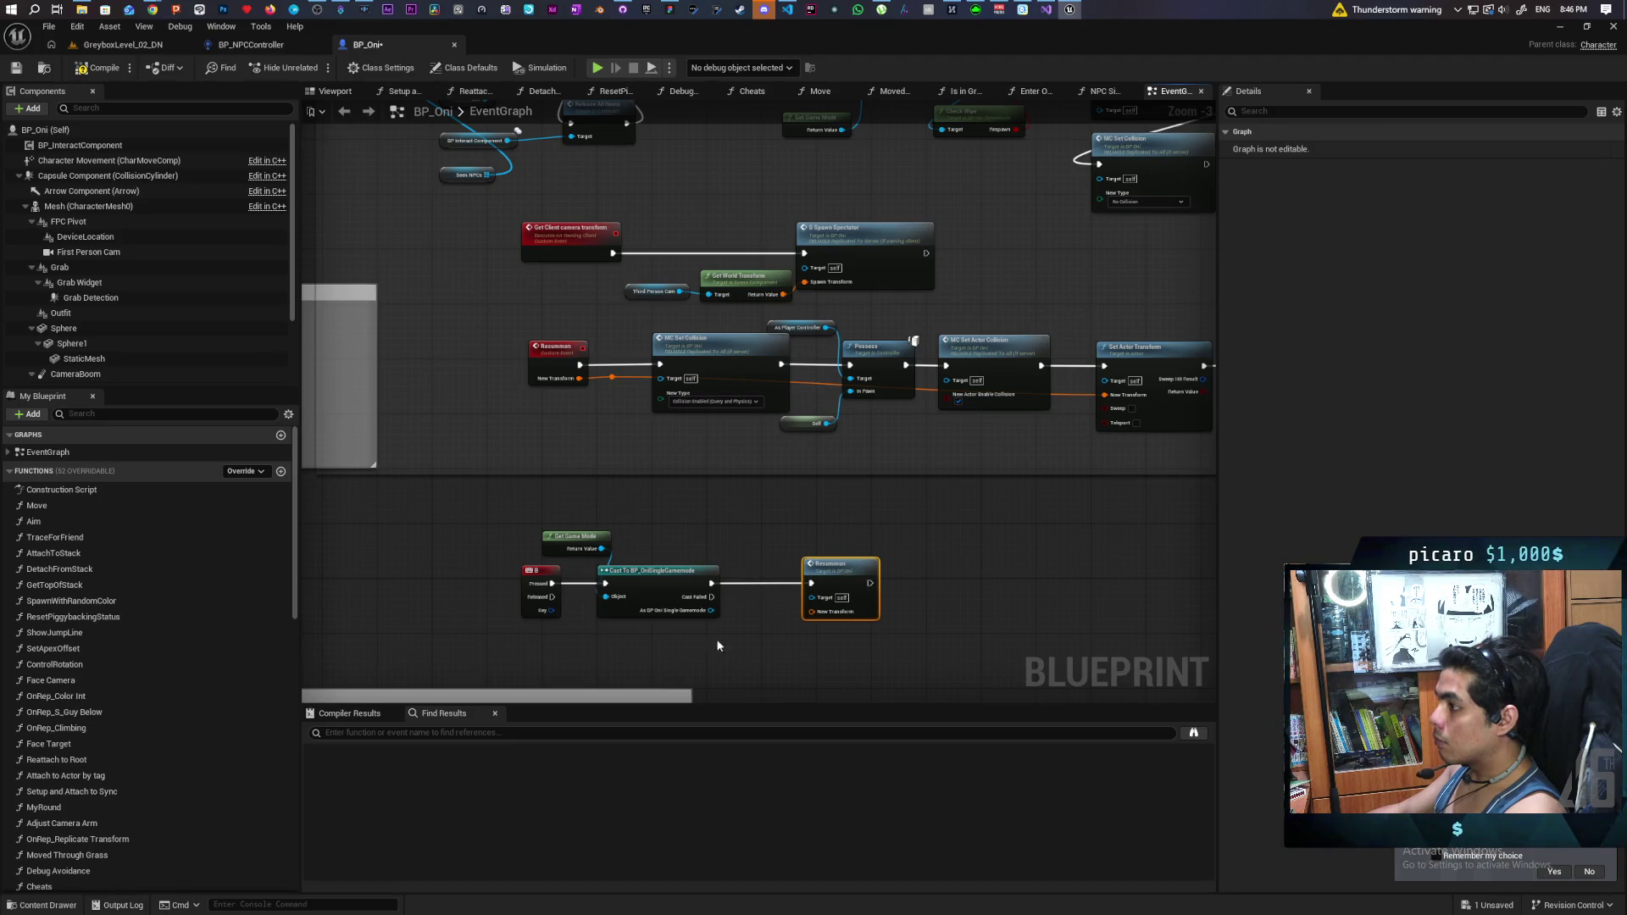
pyautogui.rightClick(629, 646)
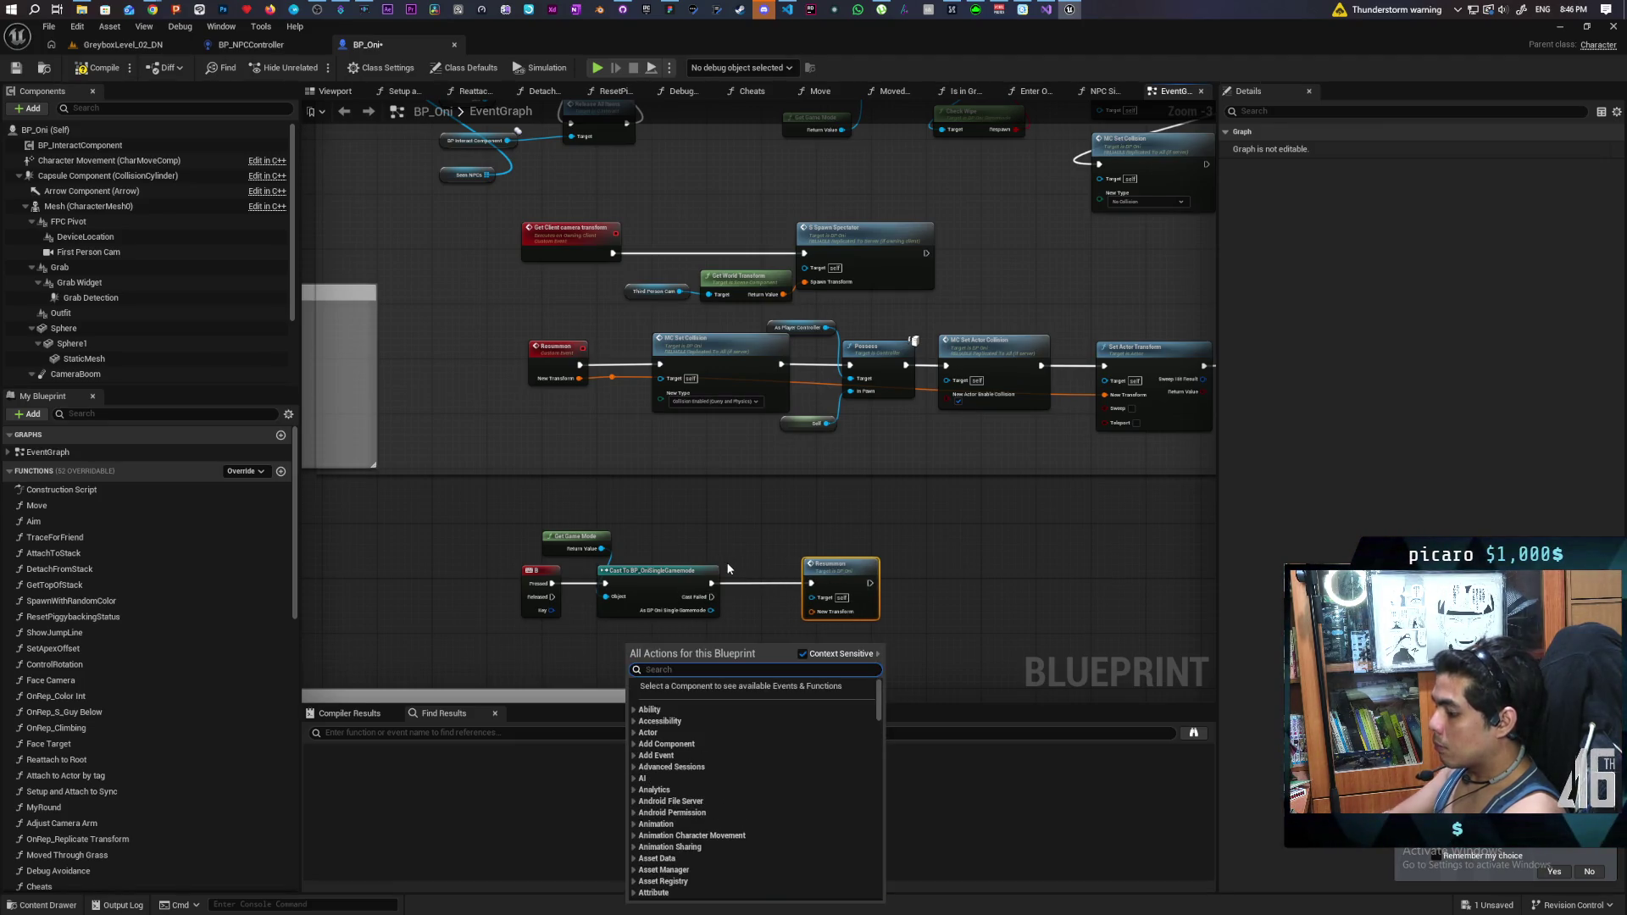
# - Wire a Get Actor Transform node into Resummon's New Transform and compile BP_Oni
pyautogui.write('get c')
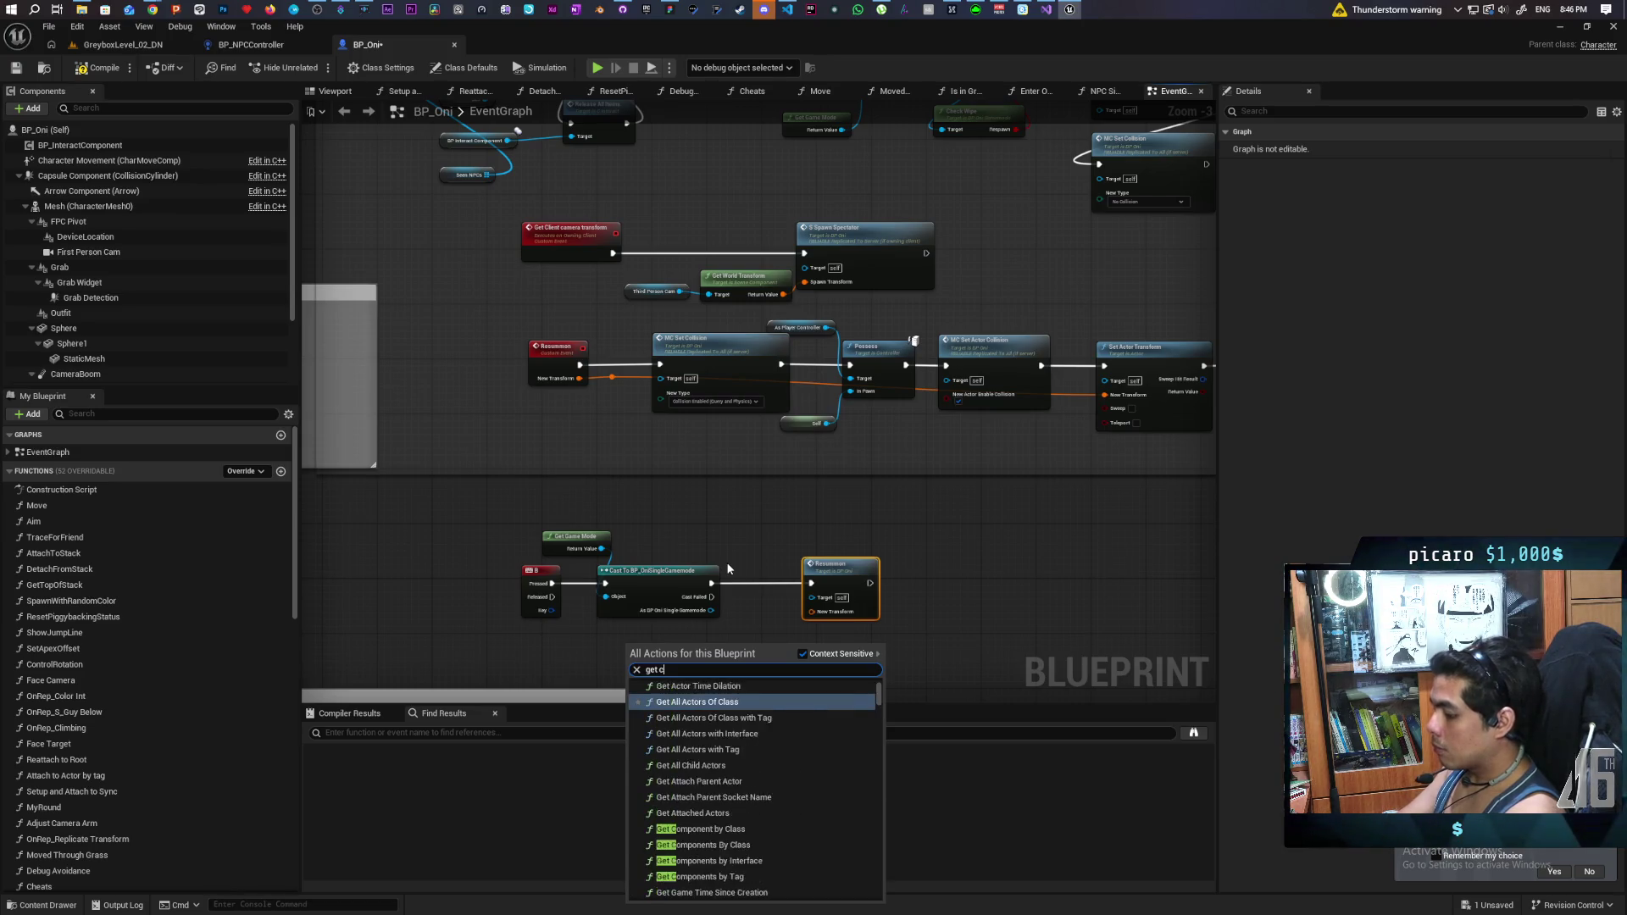
pyautogui.write('urrent')
pyautogui.press('BackSpace')
pyautogui.press('BackSpace')
pyautogui.press('BackSpace')
pyautogui.write('actor transform')
pyautogui.press('Return')
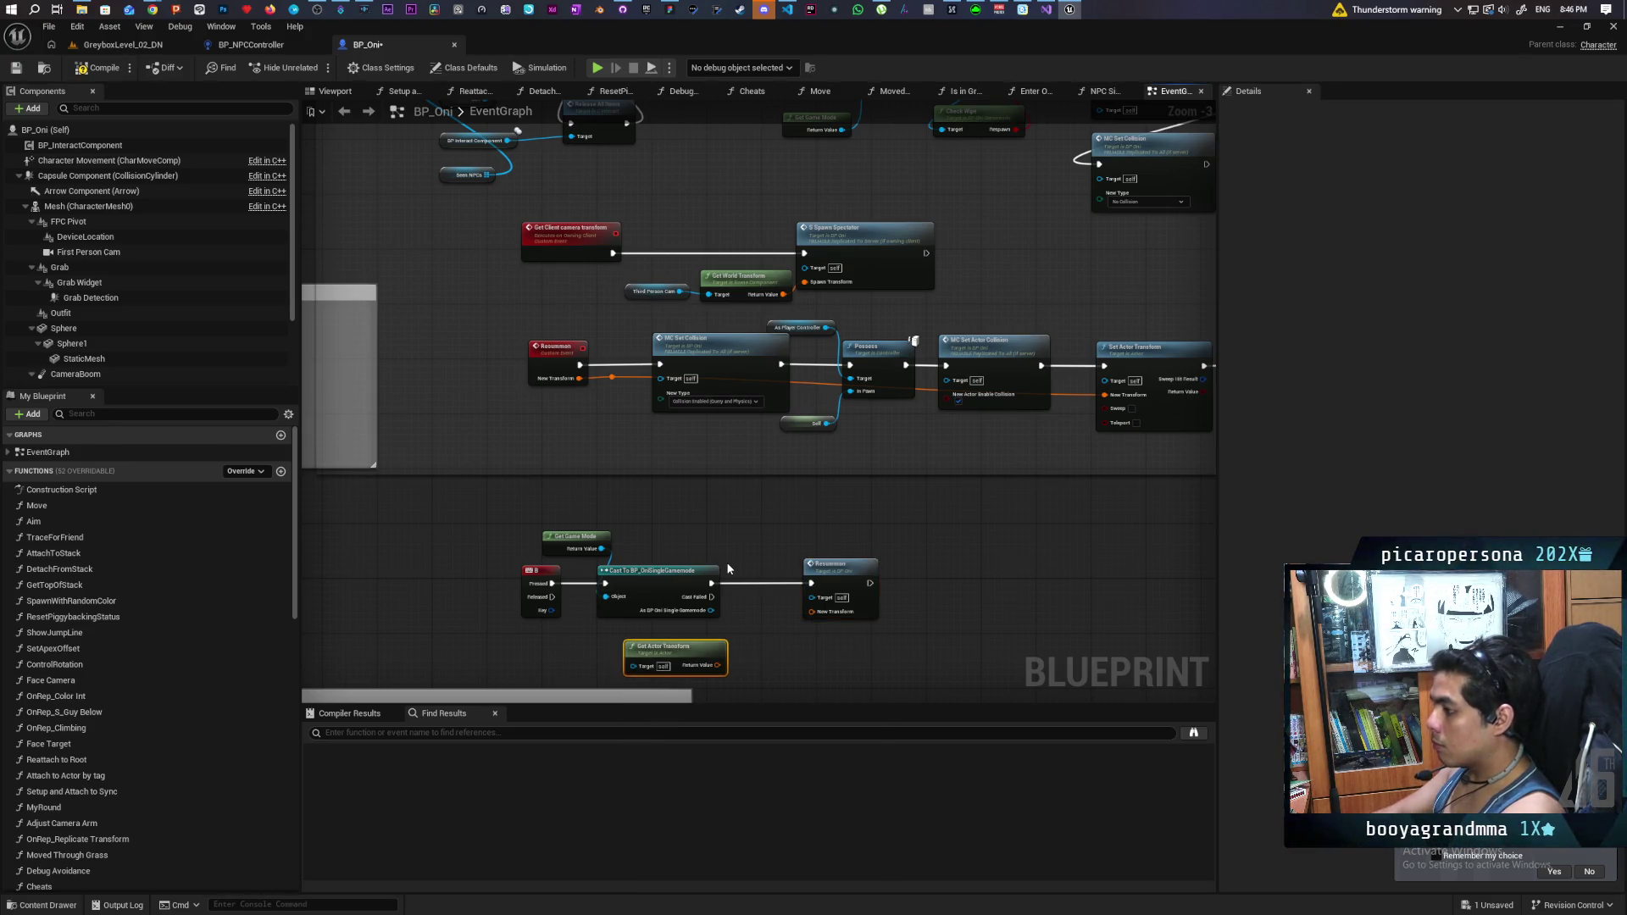
pyautogui.moveTo(717, 666); pyautogui.dragTo(812, 612)
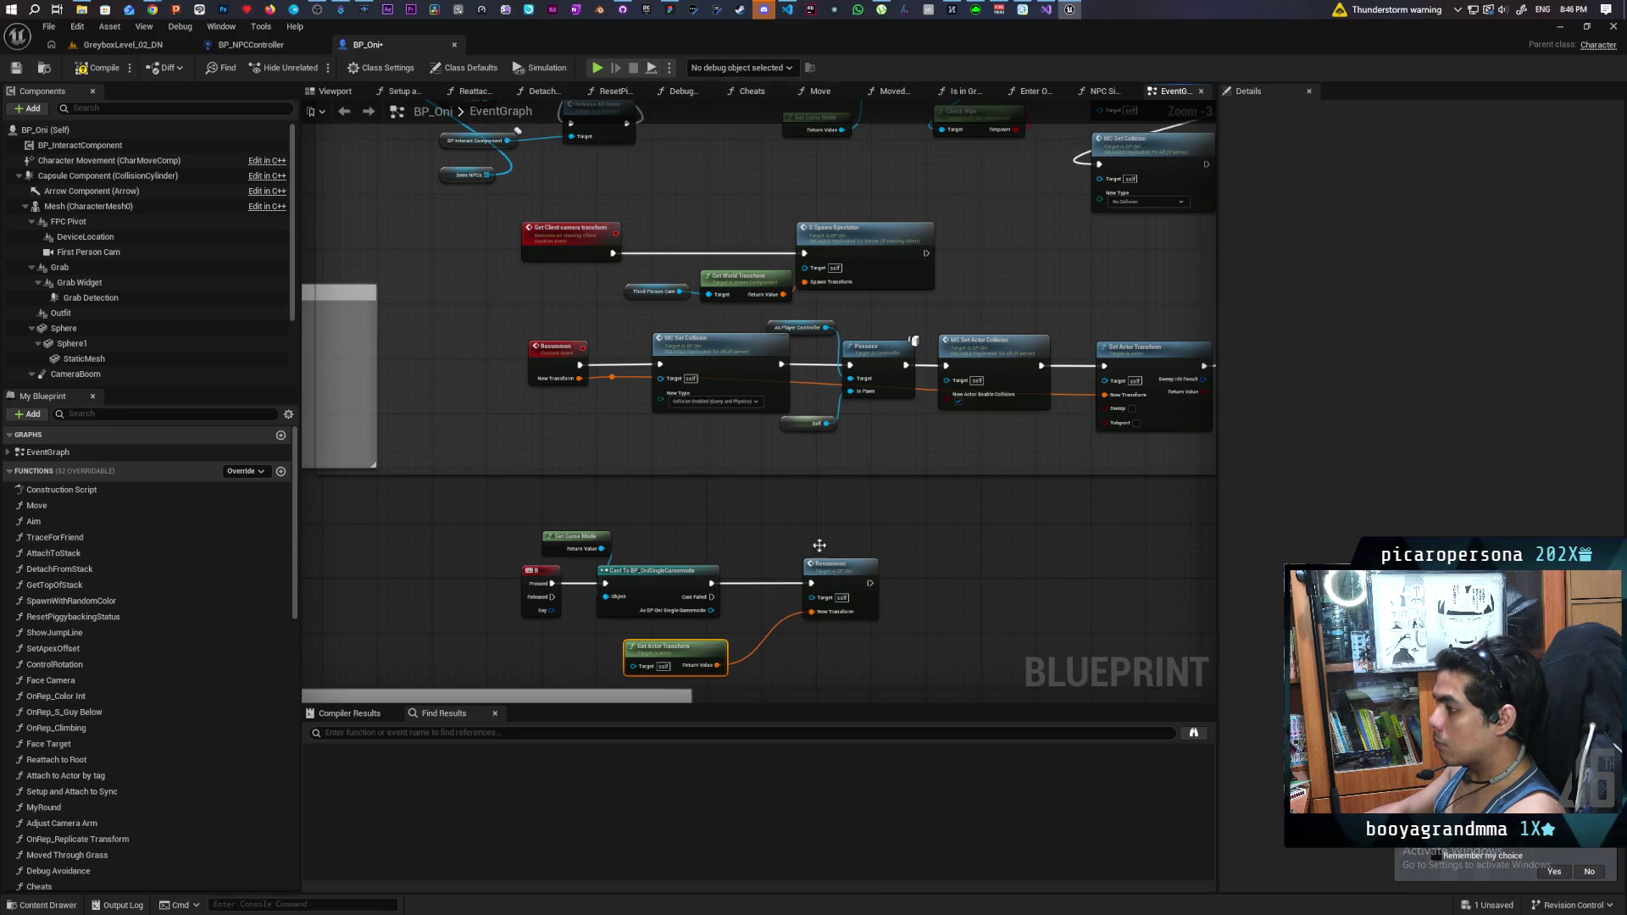
pyautogui.click(100, 72)
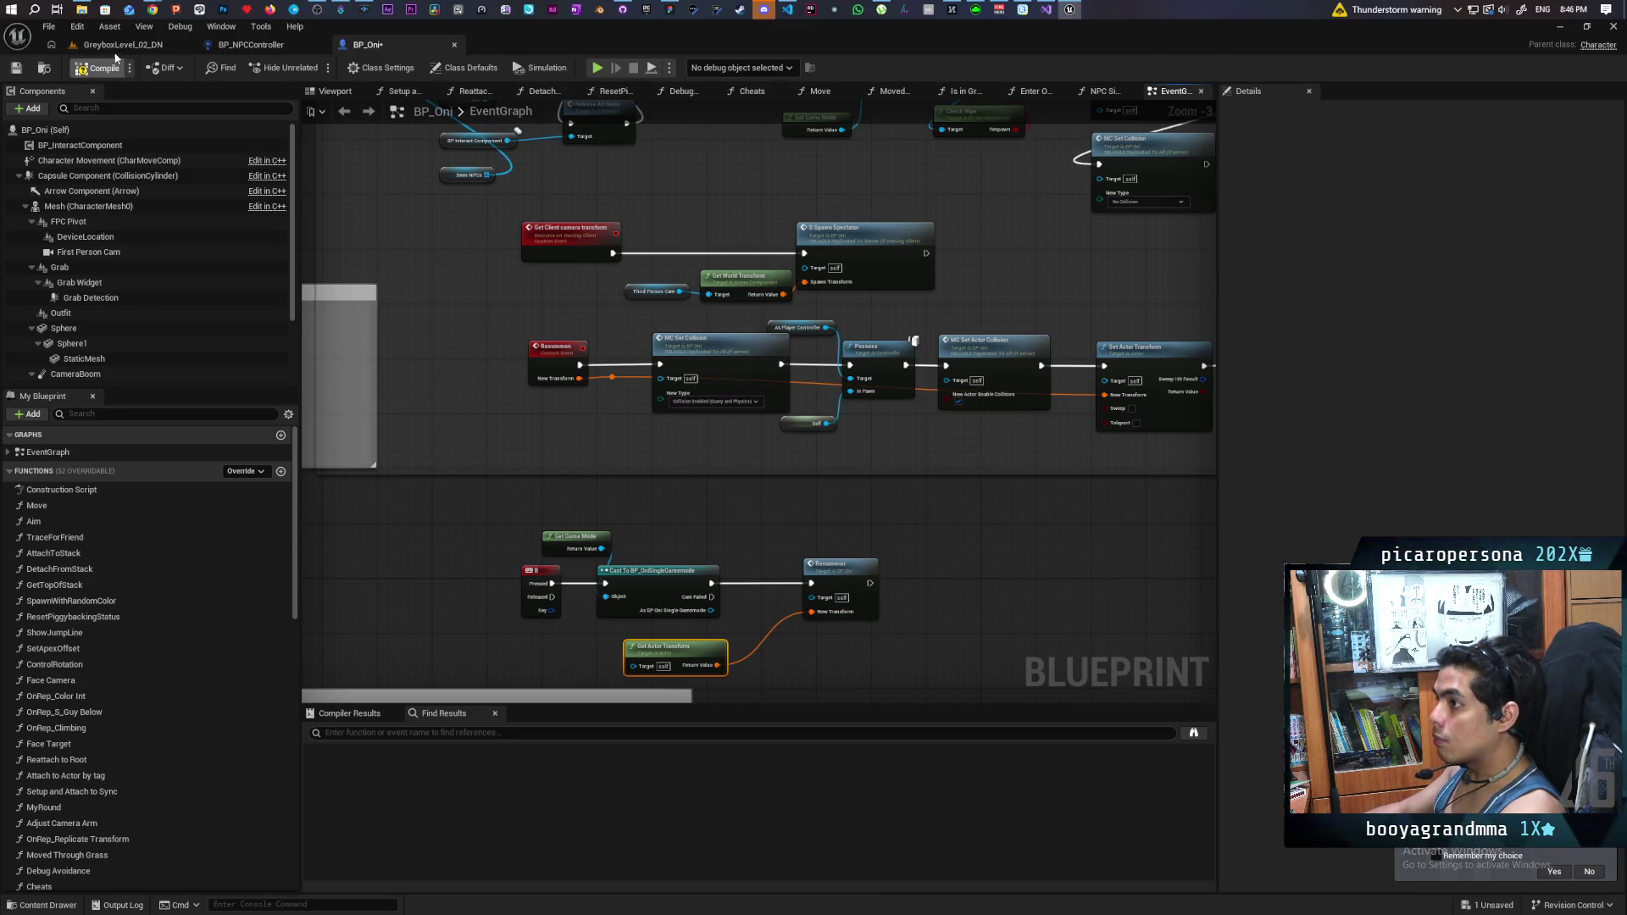
pyautogui.click(133, 47)
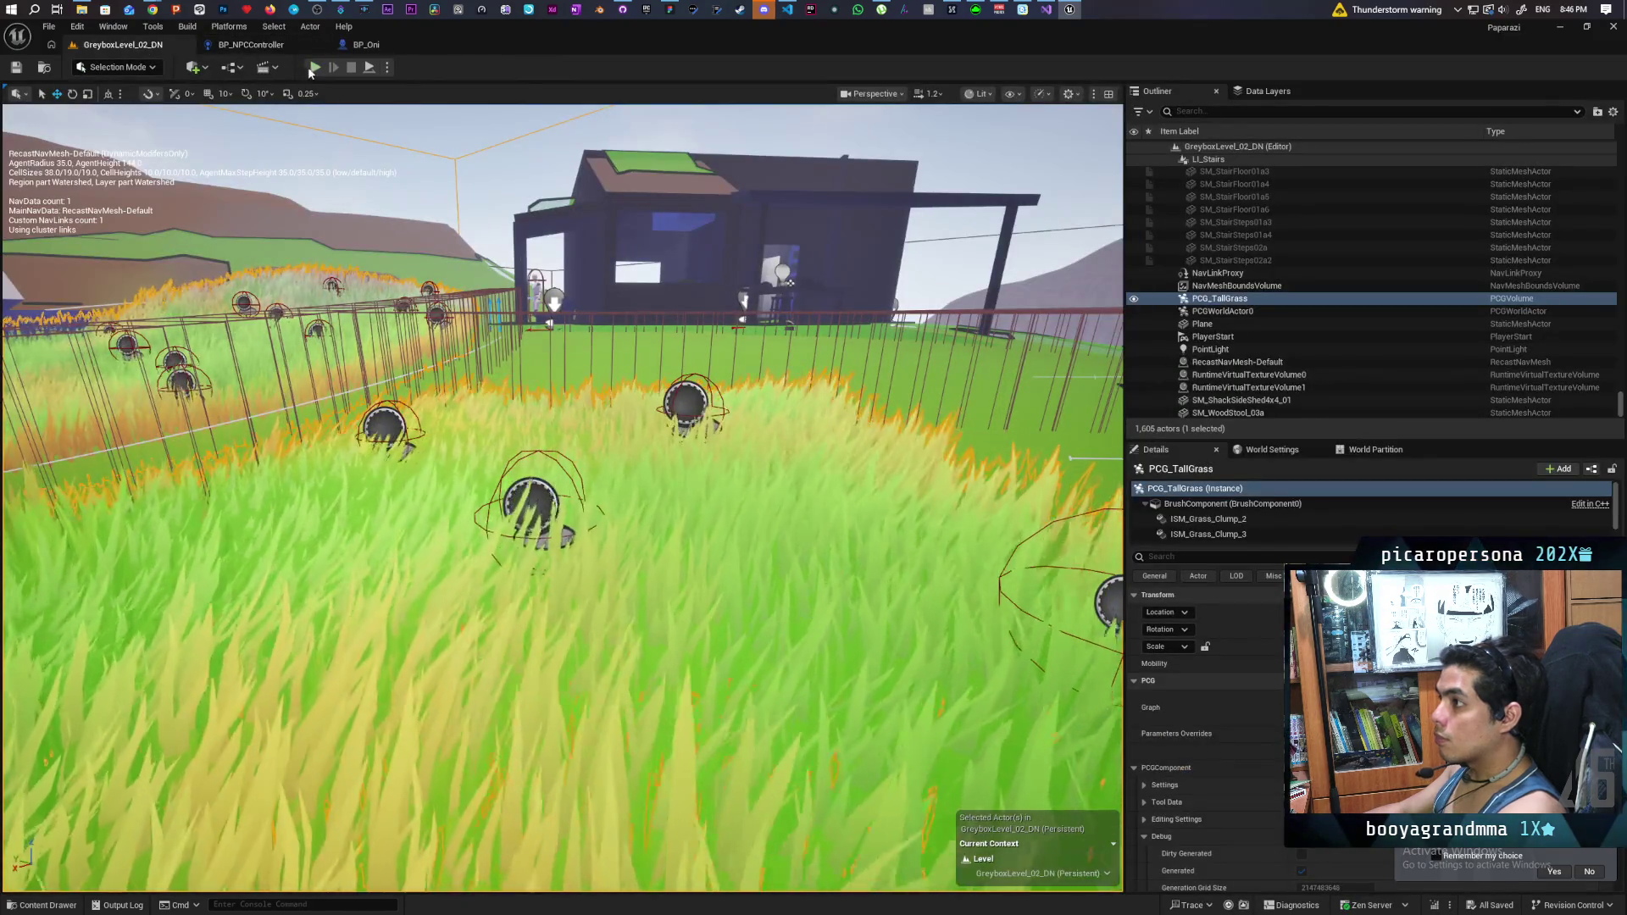
# - Start Play from a chosen spot and walk toward the house and NPC
pyautogui.rightClick(343, 117)
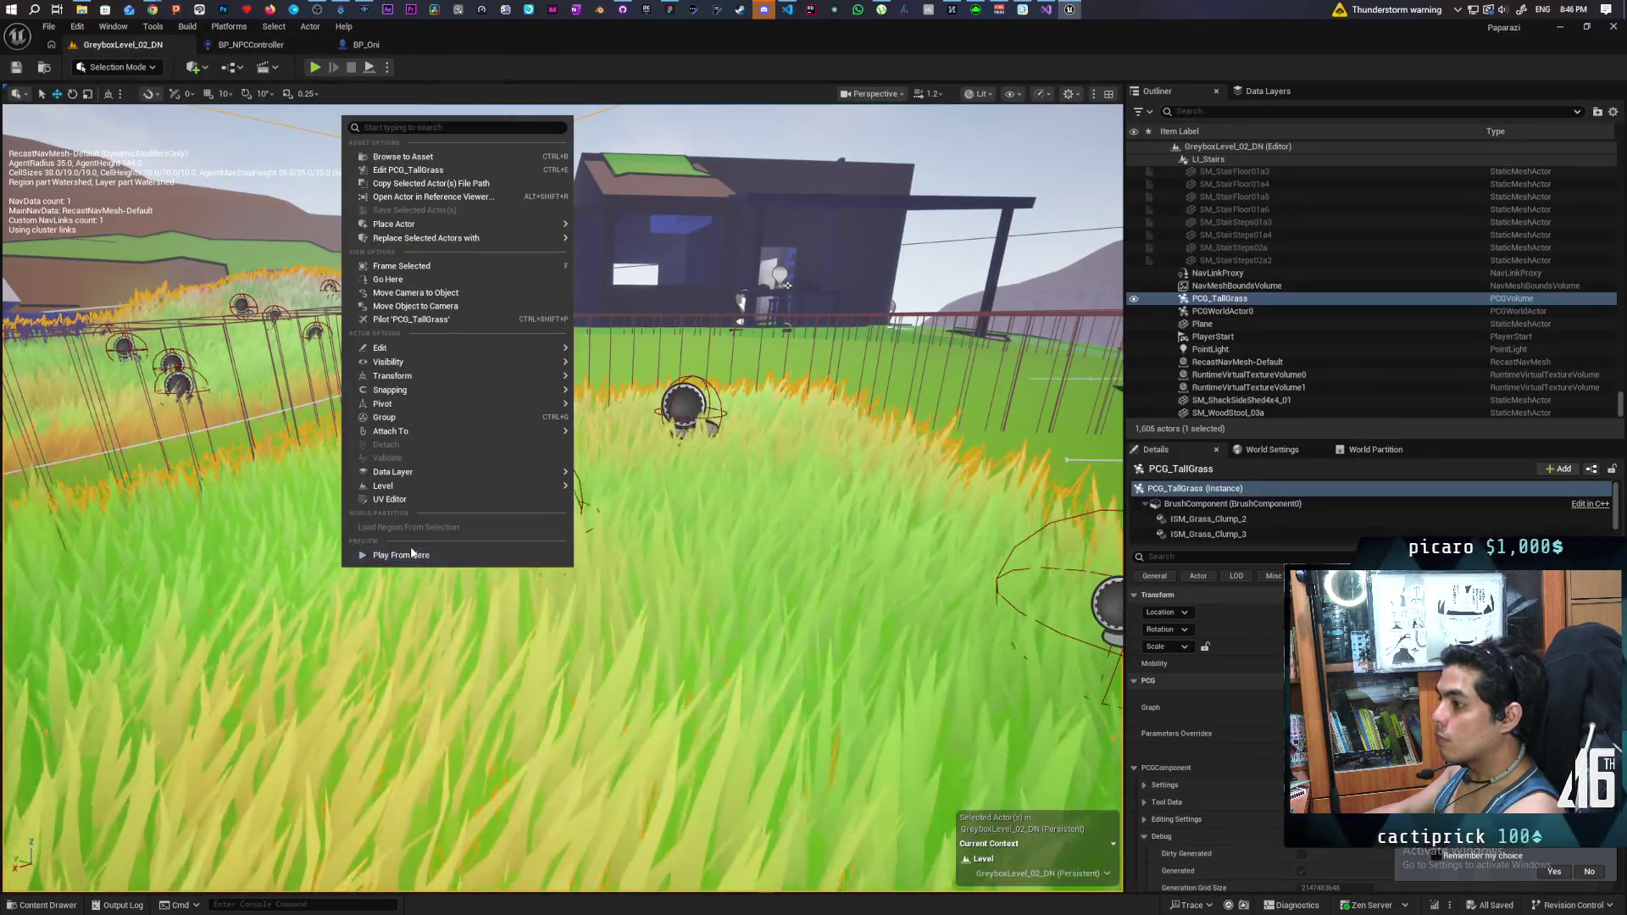
pyautogui.click(425, 557)
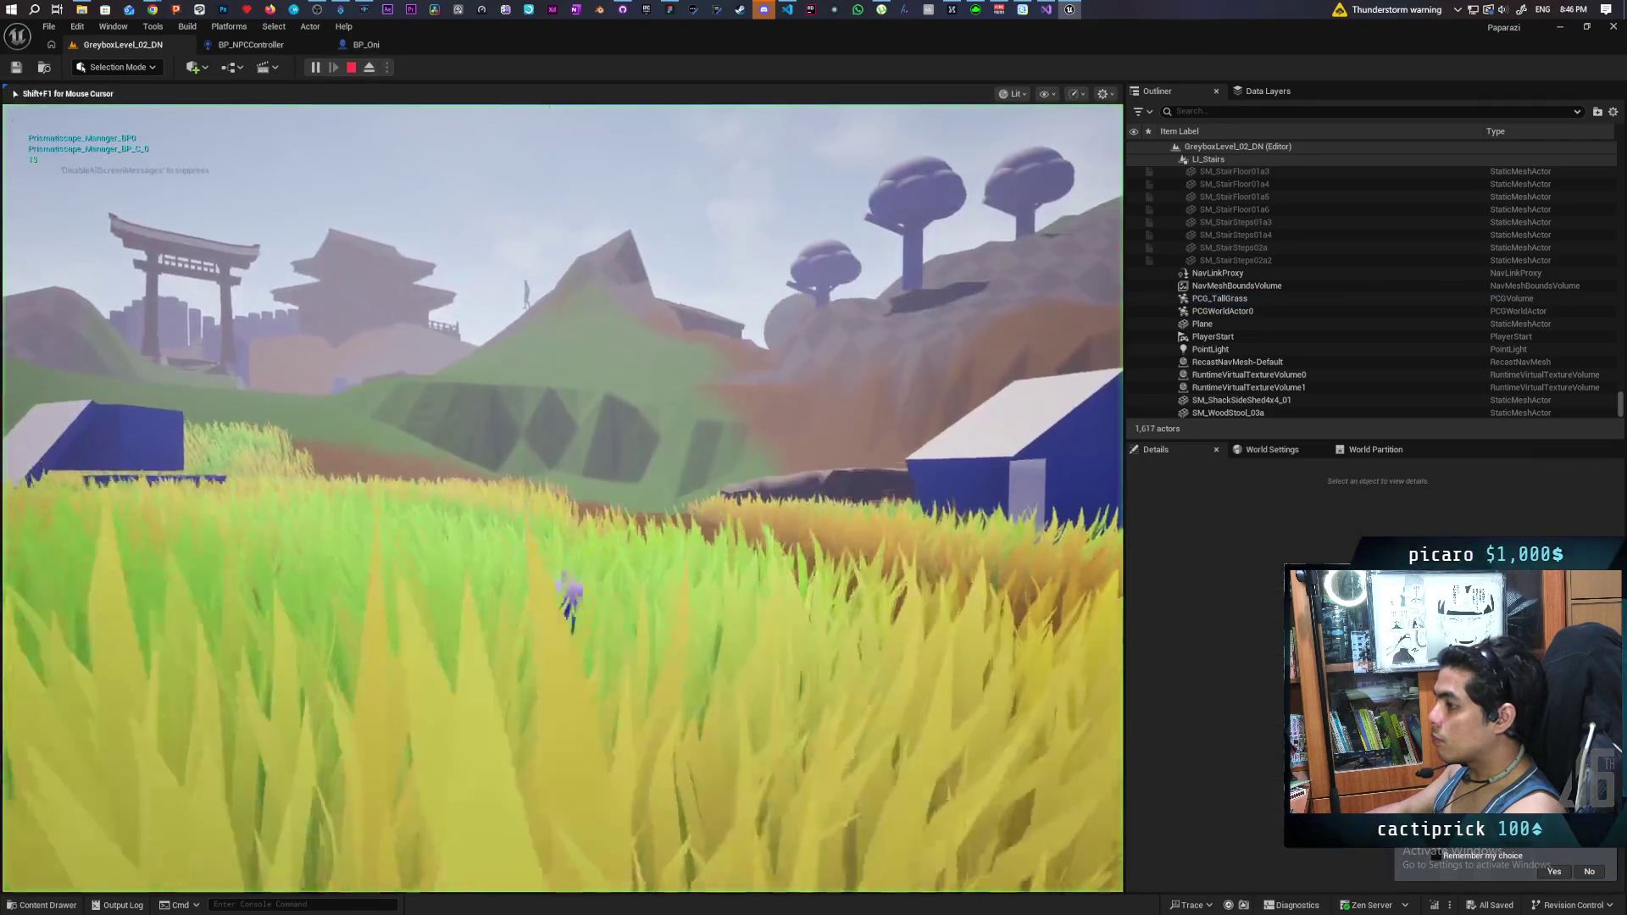
pyautogui.press('w')
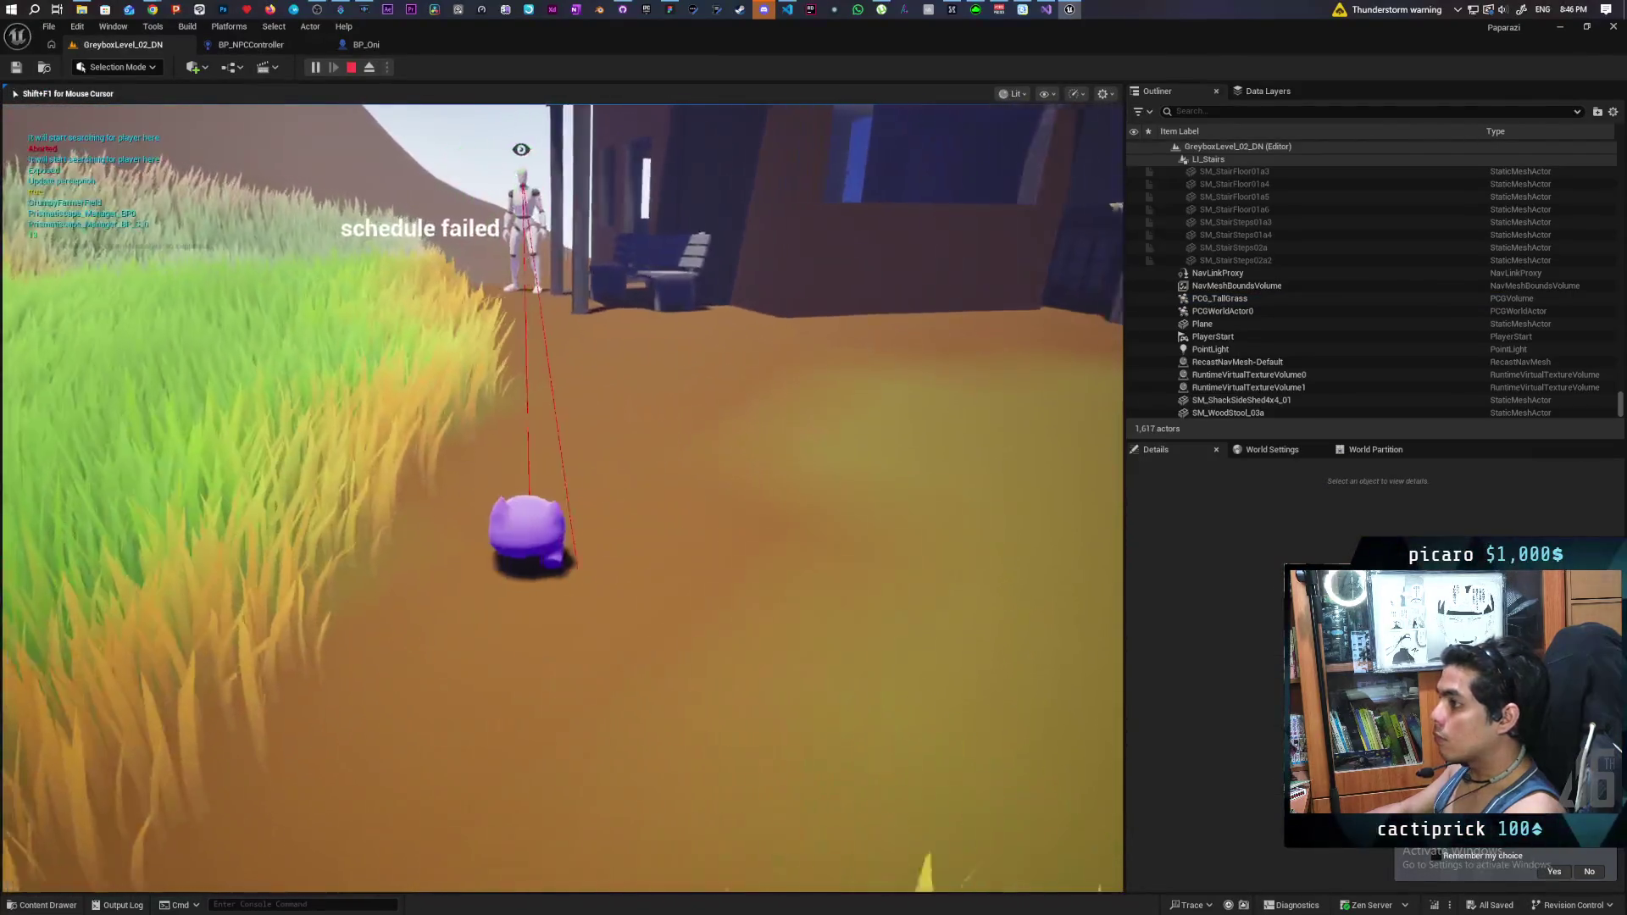
pyautogui.press('w')
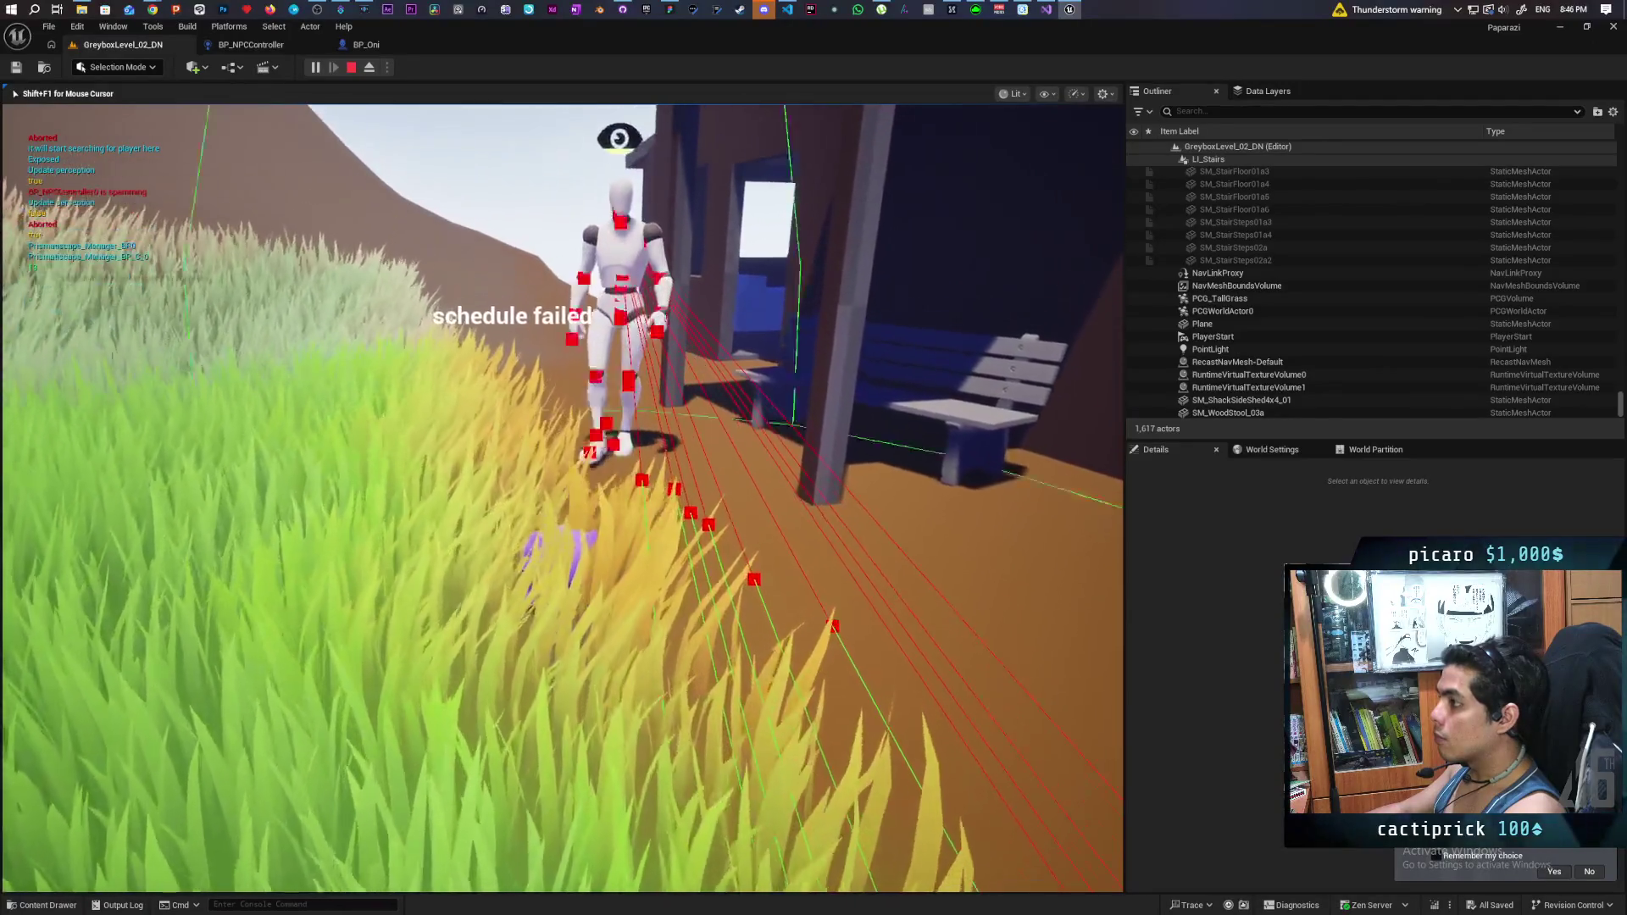
pyautogui.press('w')
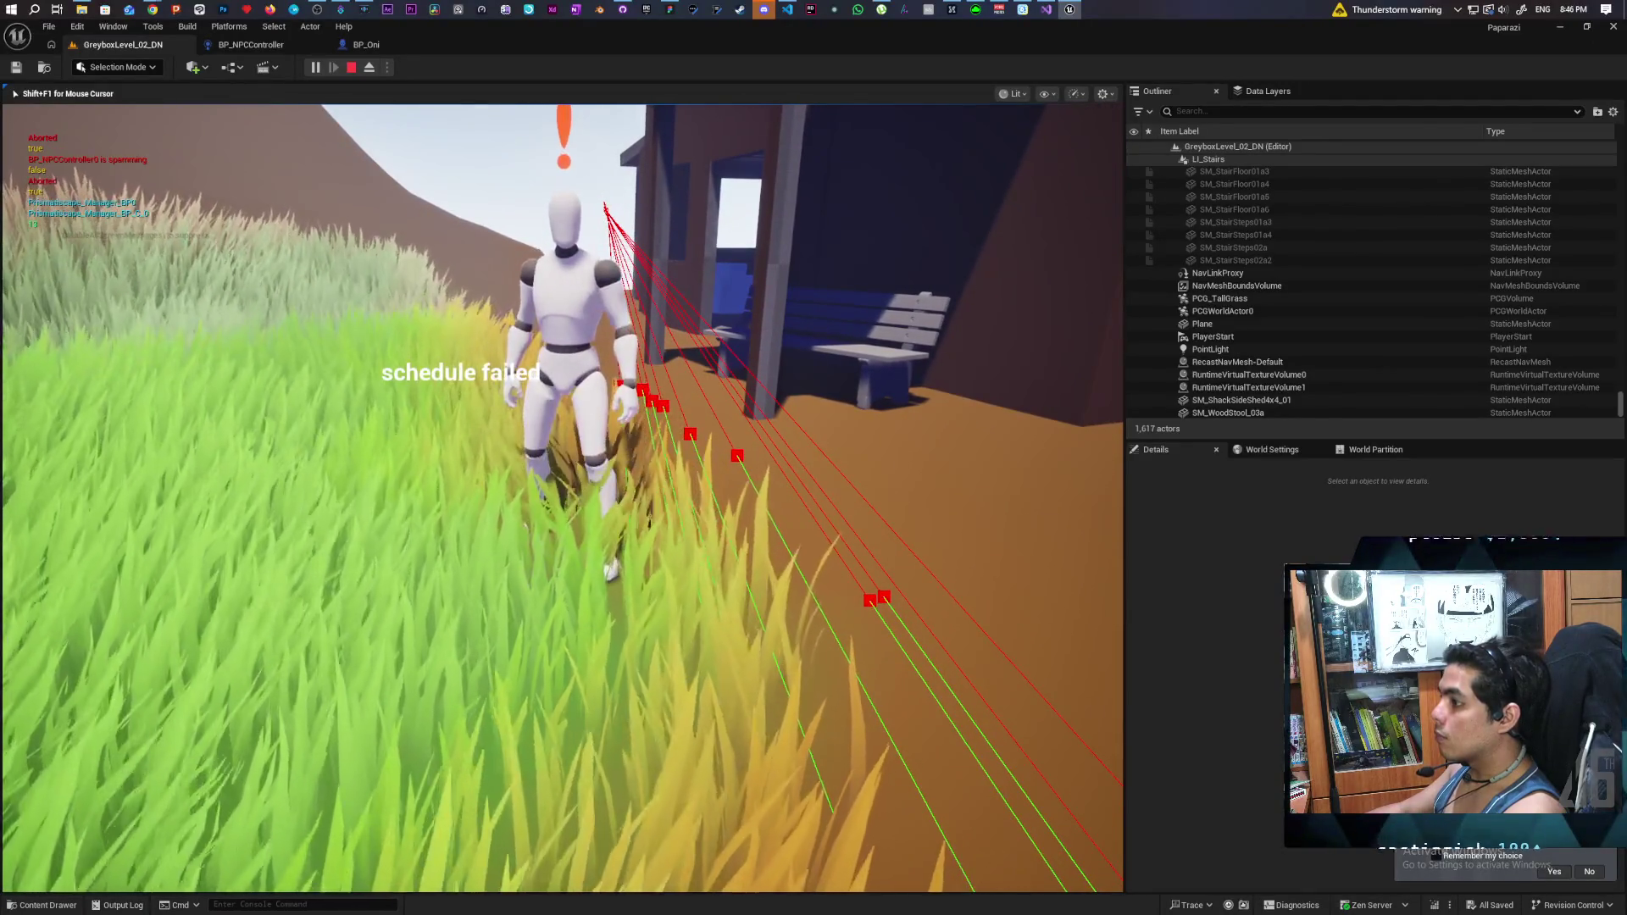
pyautogui.press('w')
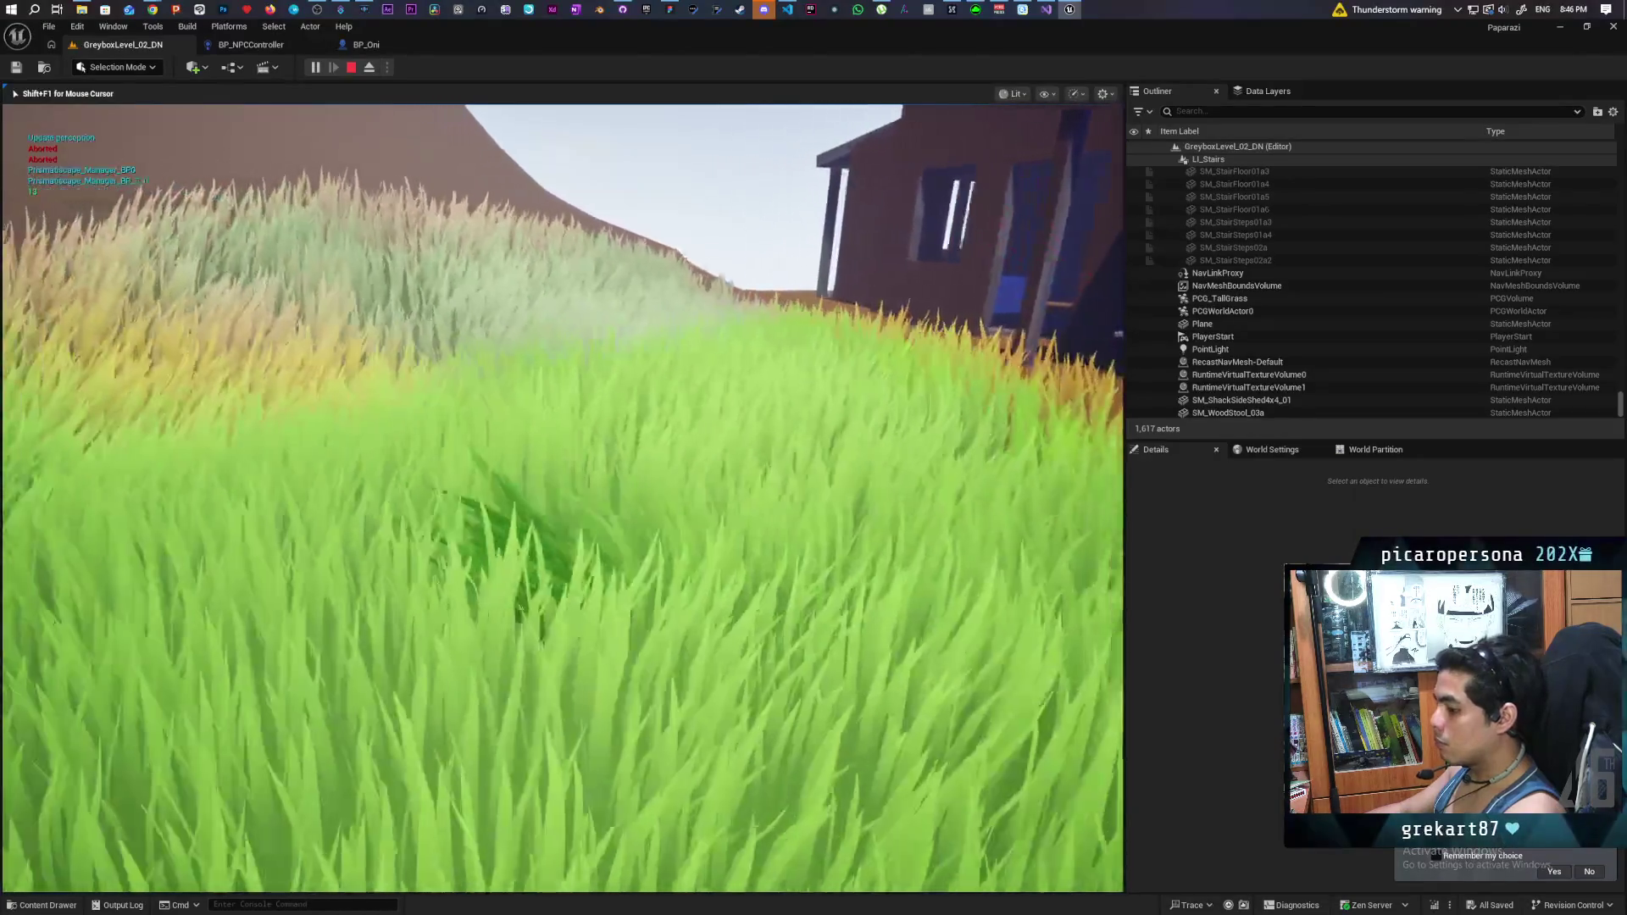
pyautogui.press('w')
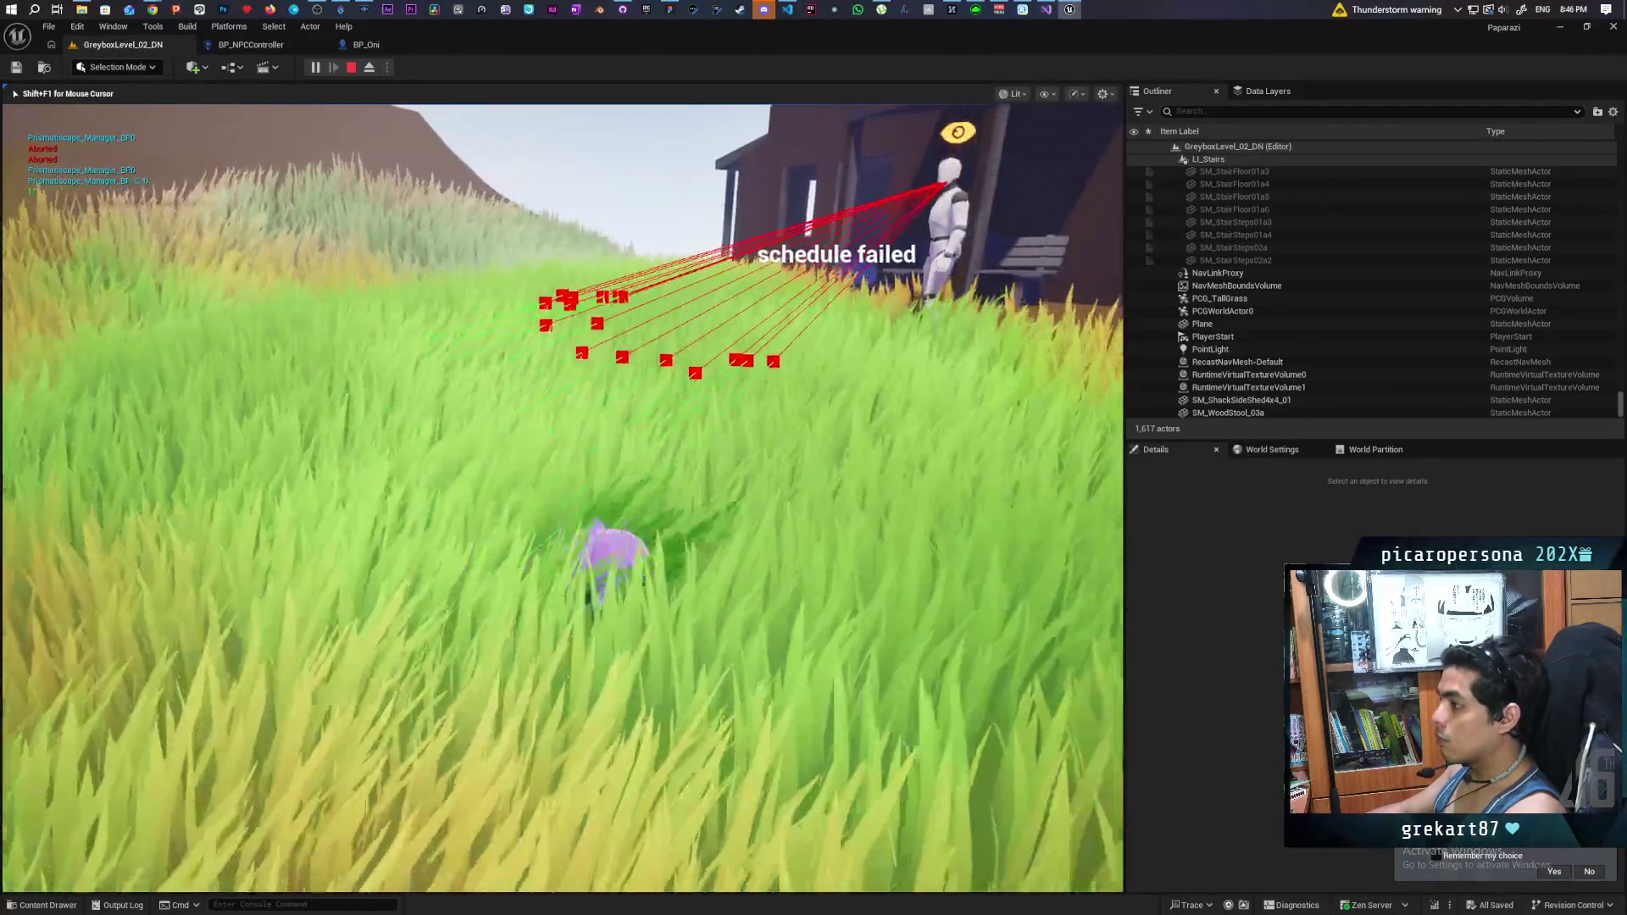
pyautogui.press('w')
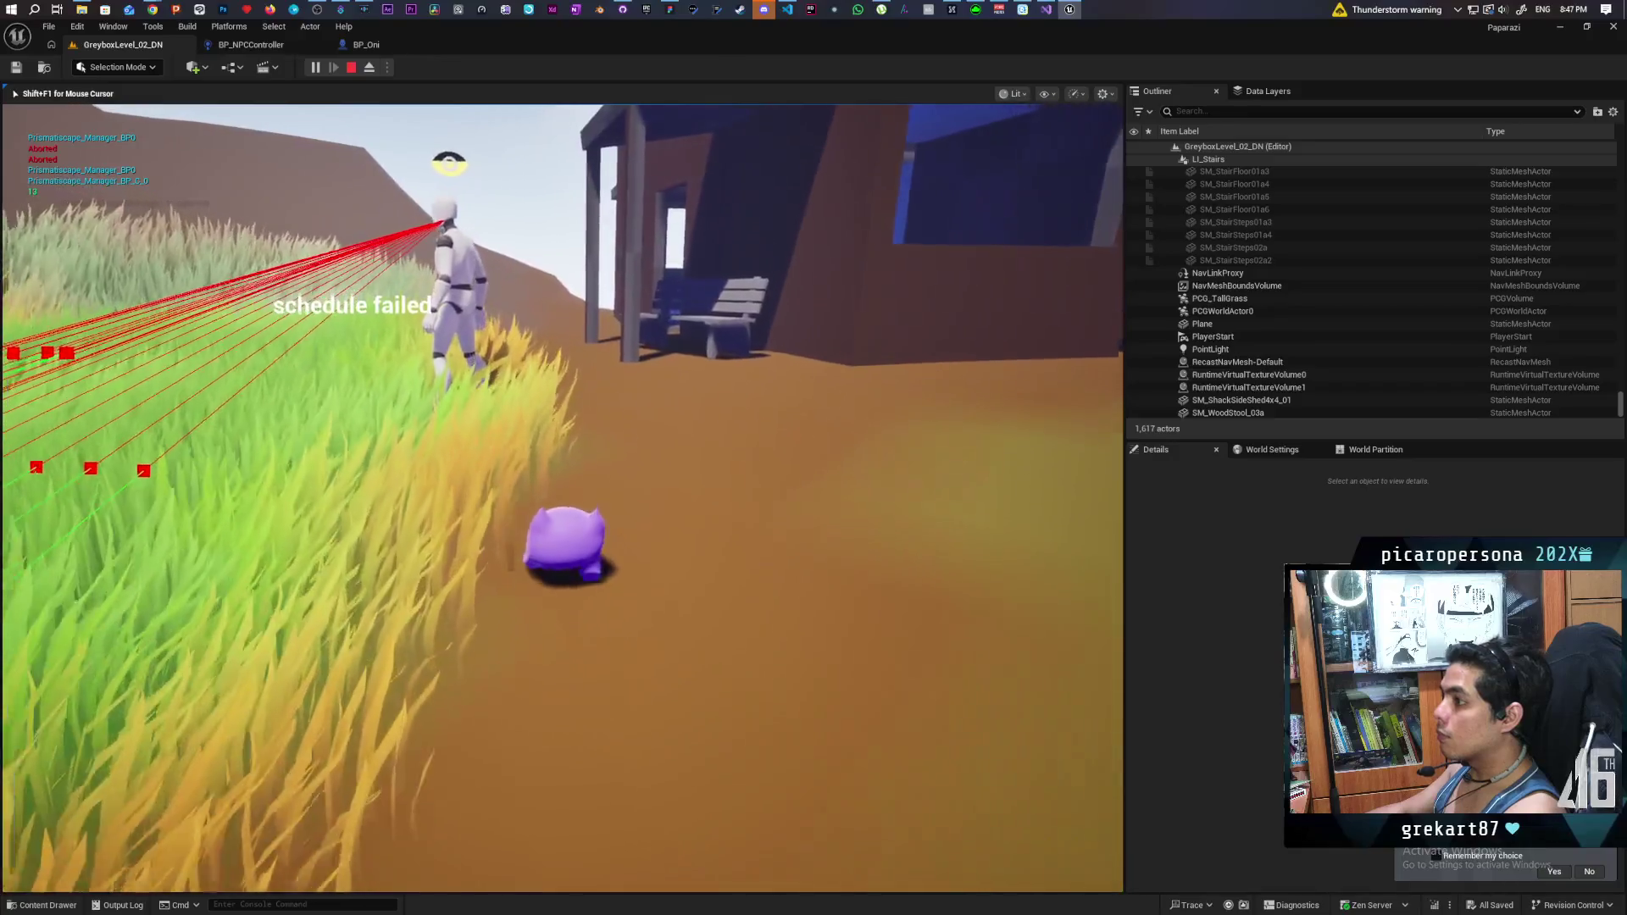
# - Lure the NPC into chasing you through the tall grass, then stop the session
pyautogui.press('w')
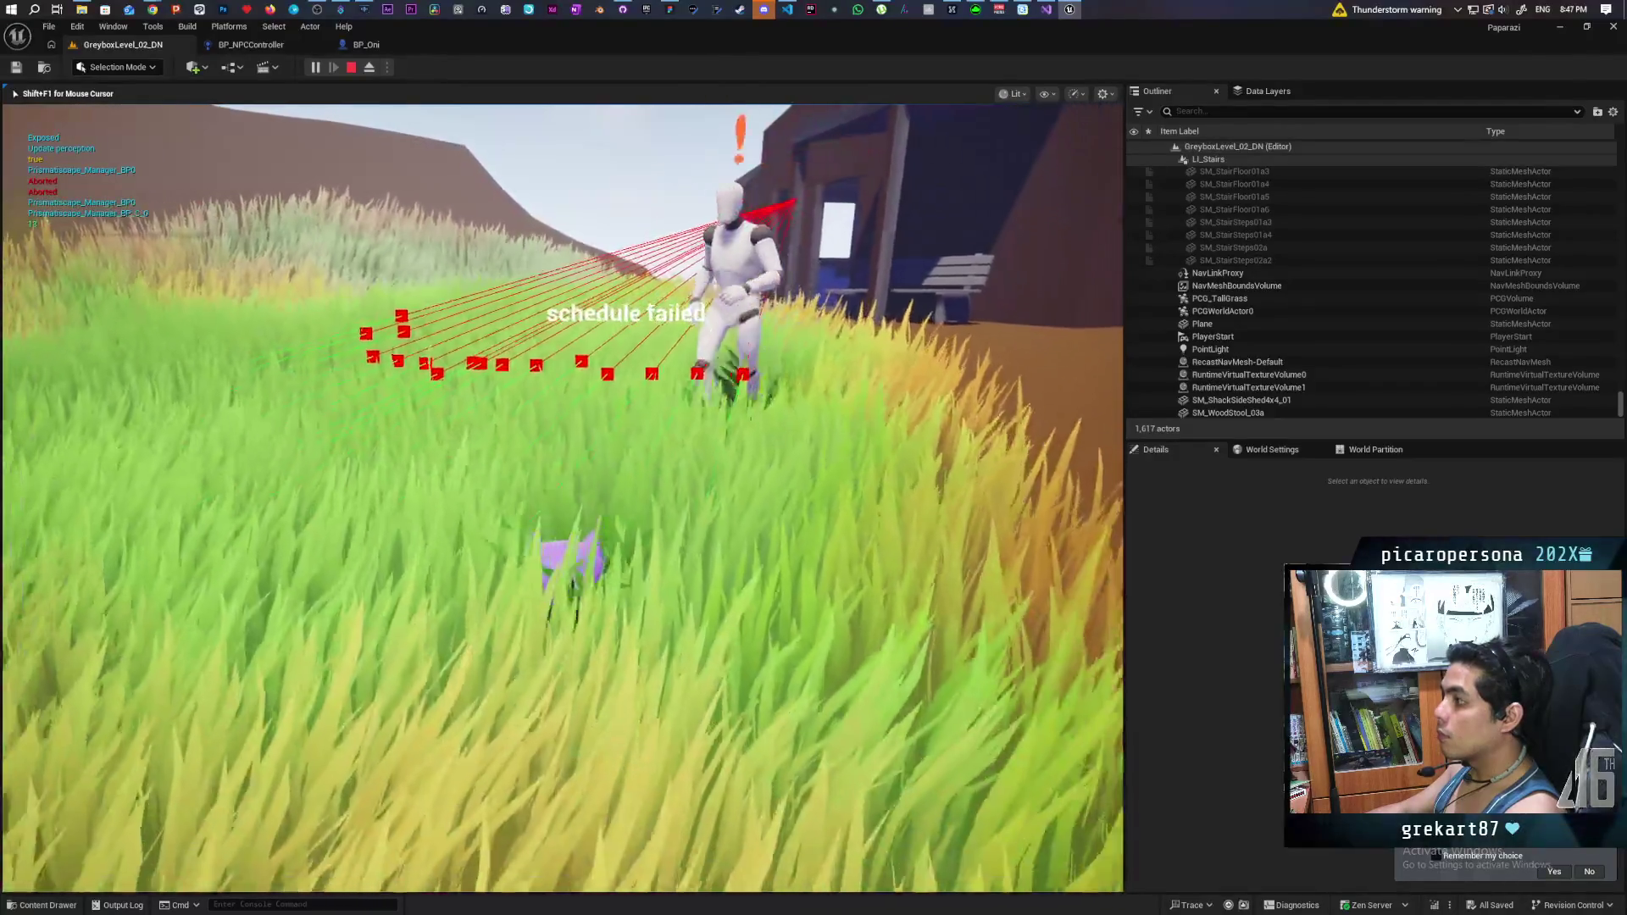
pyautogui.press('w')
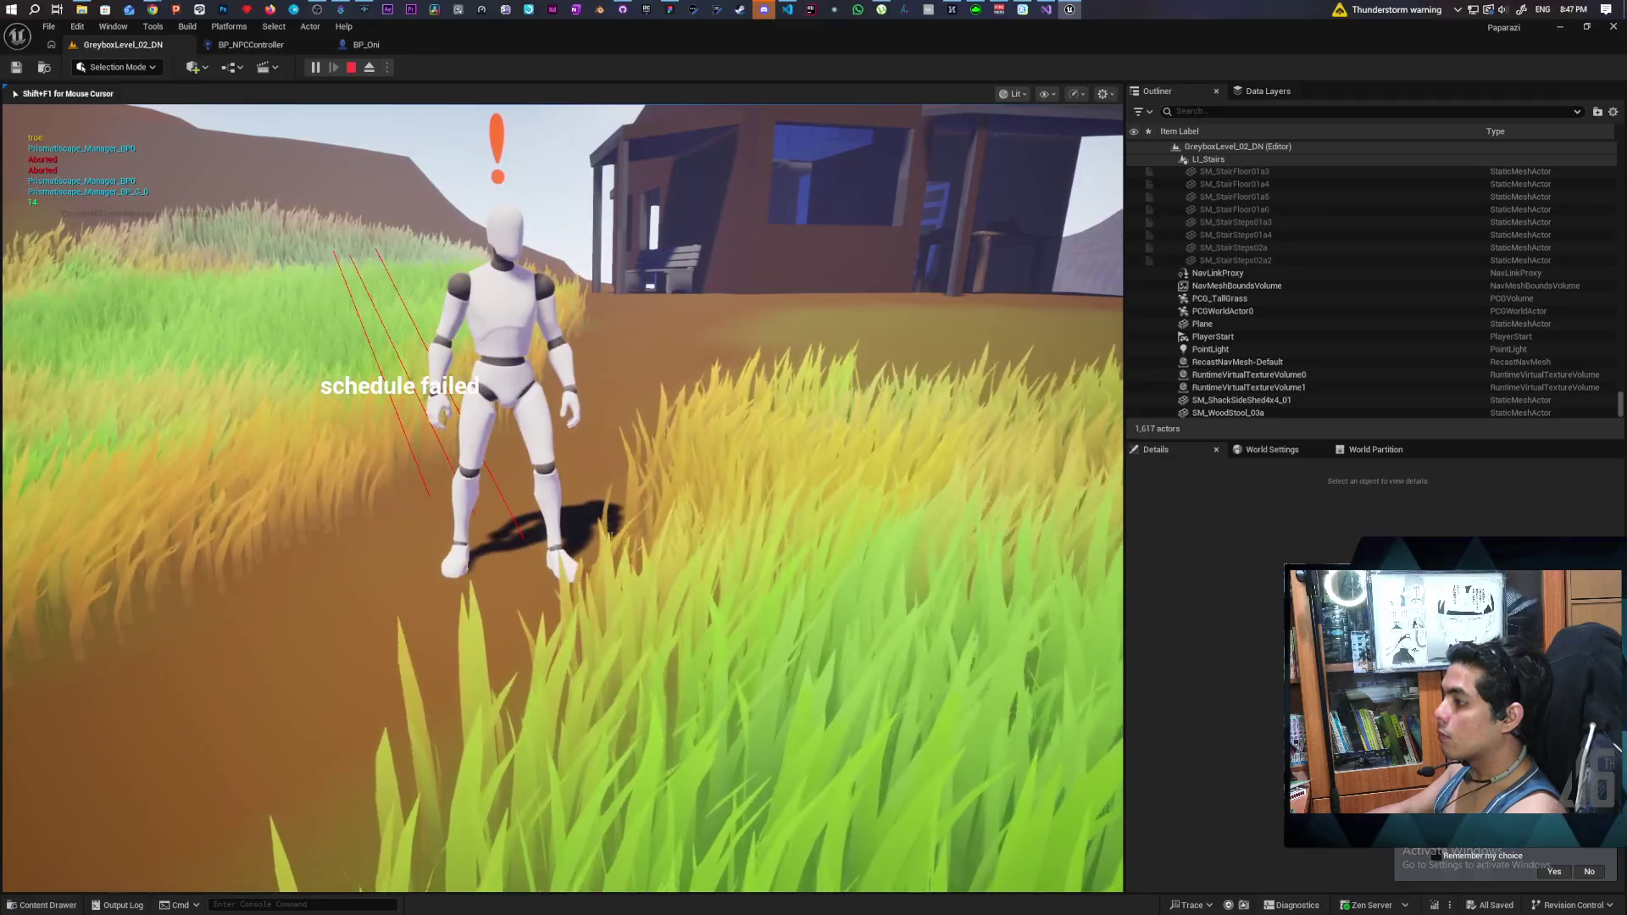
pyautogui.press('w')
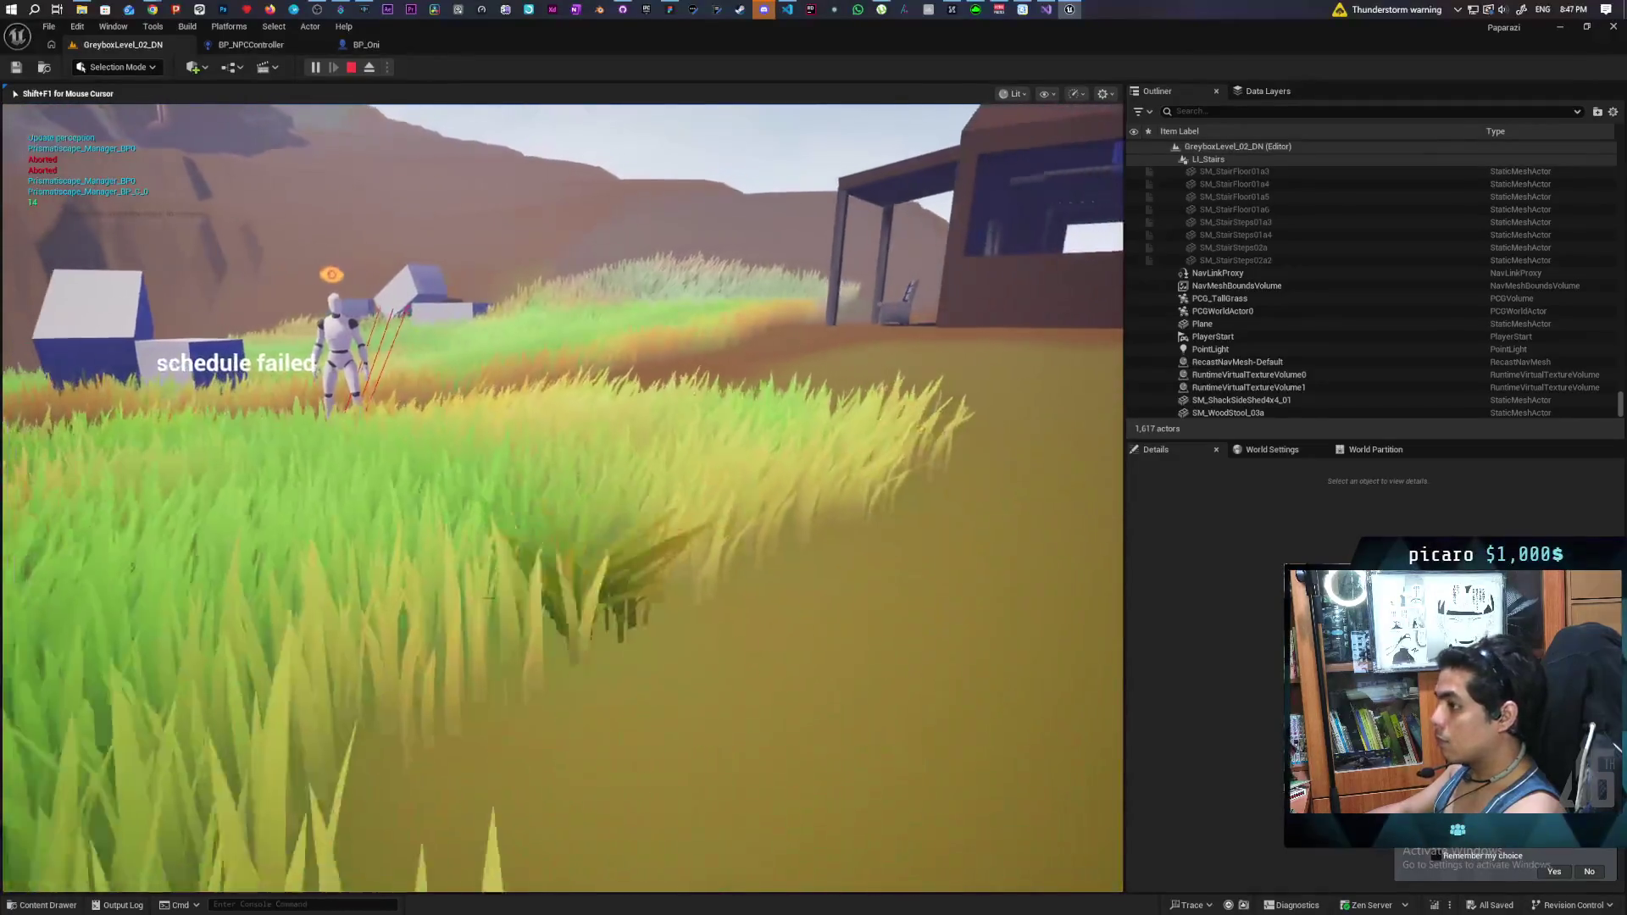
pyautogui.press('w')
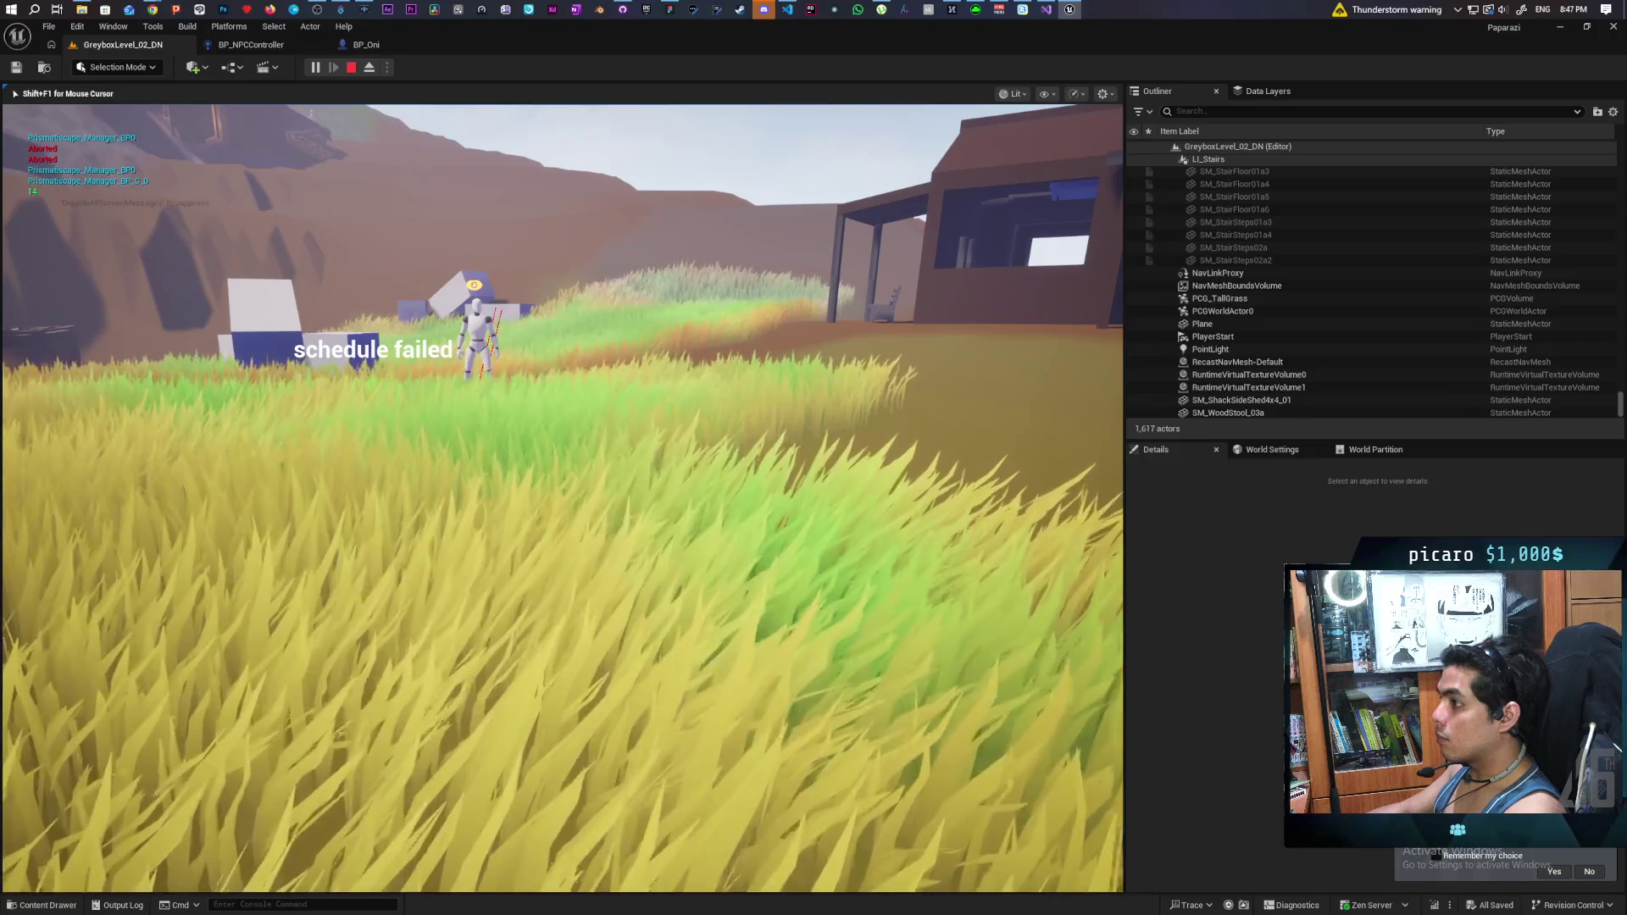
pyautogui.press('w')
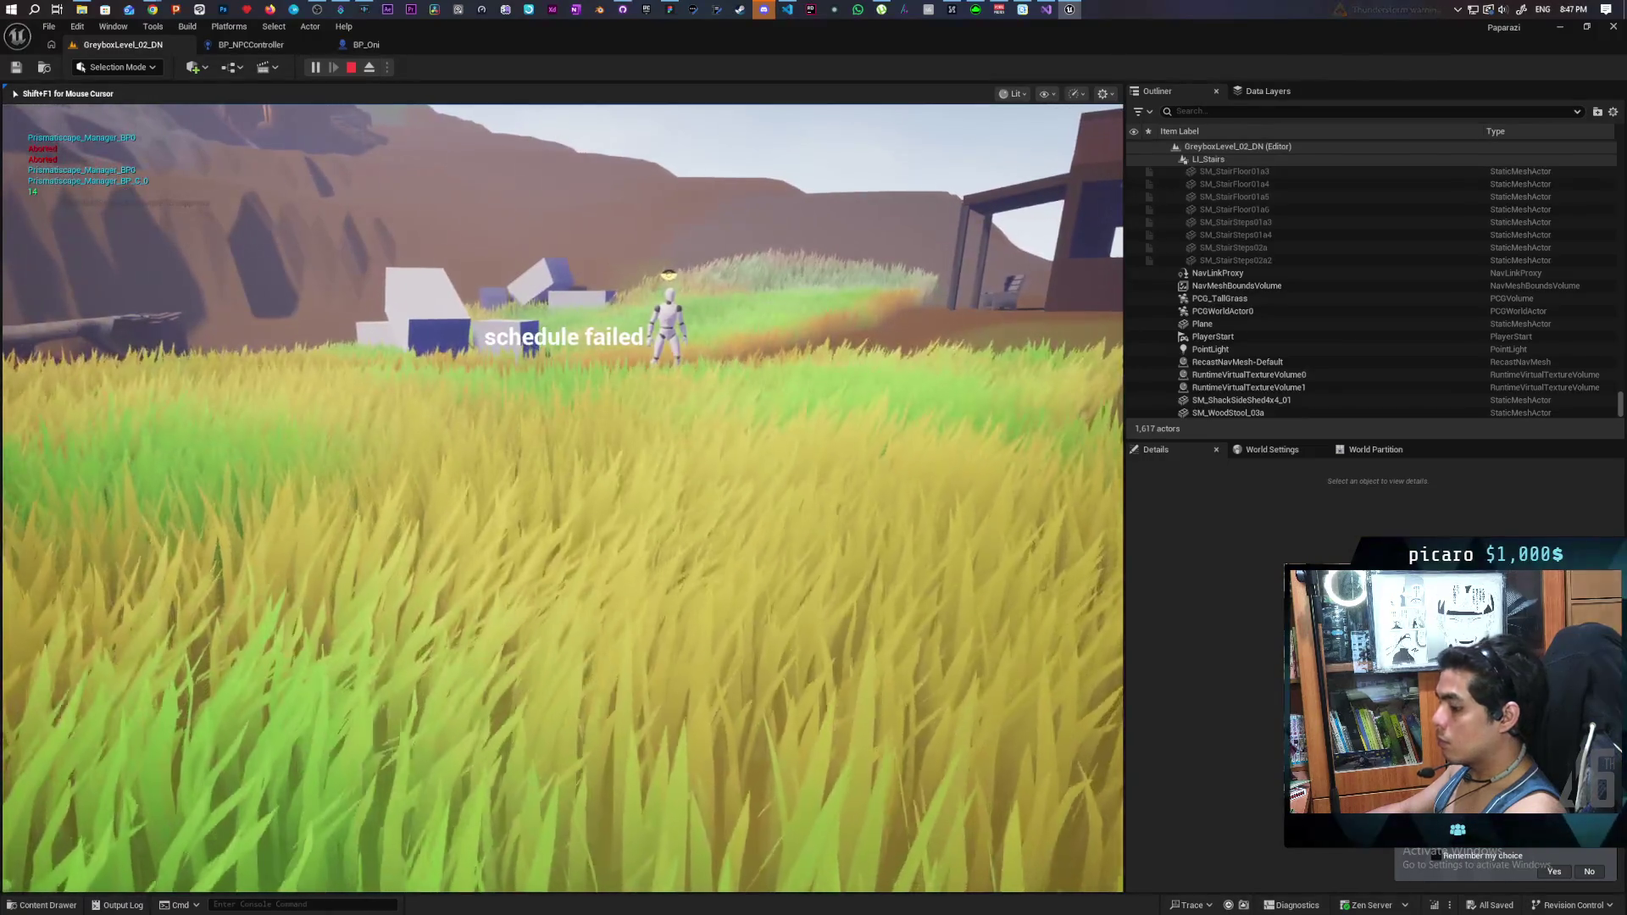
pyautogui.press('w')
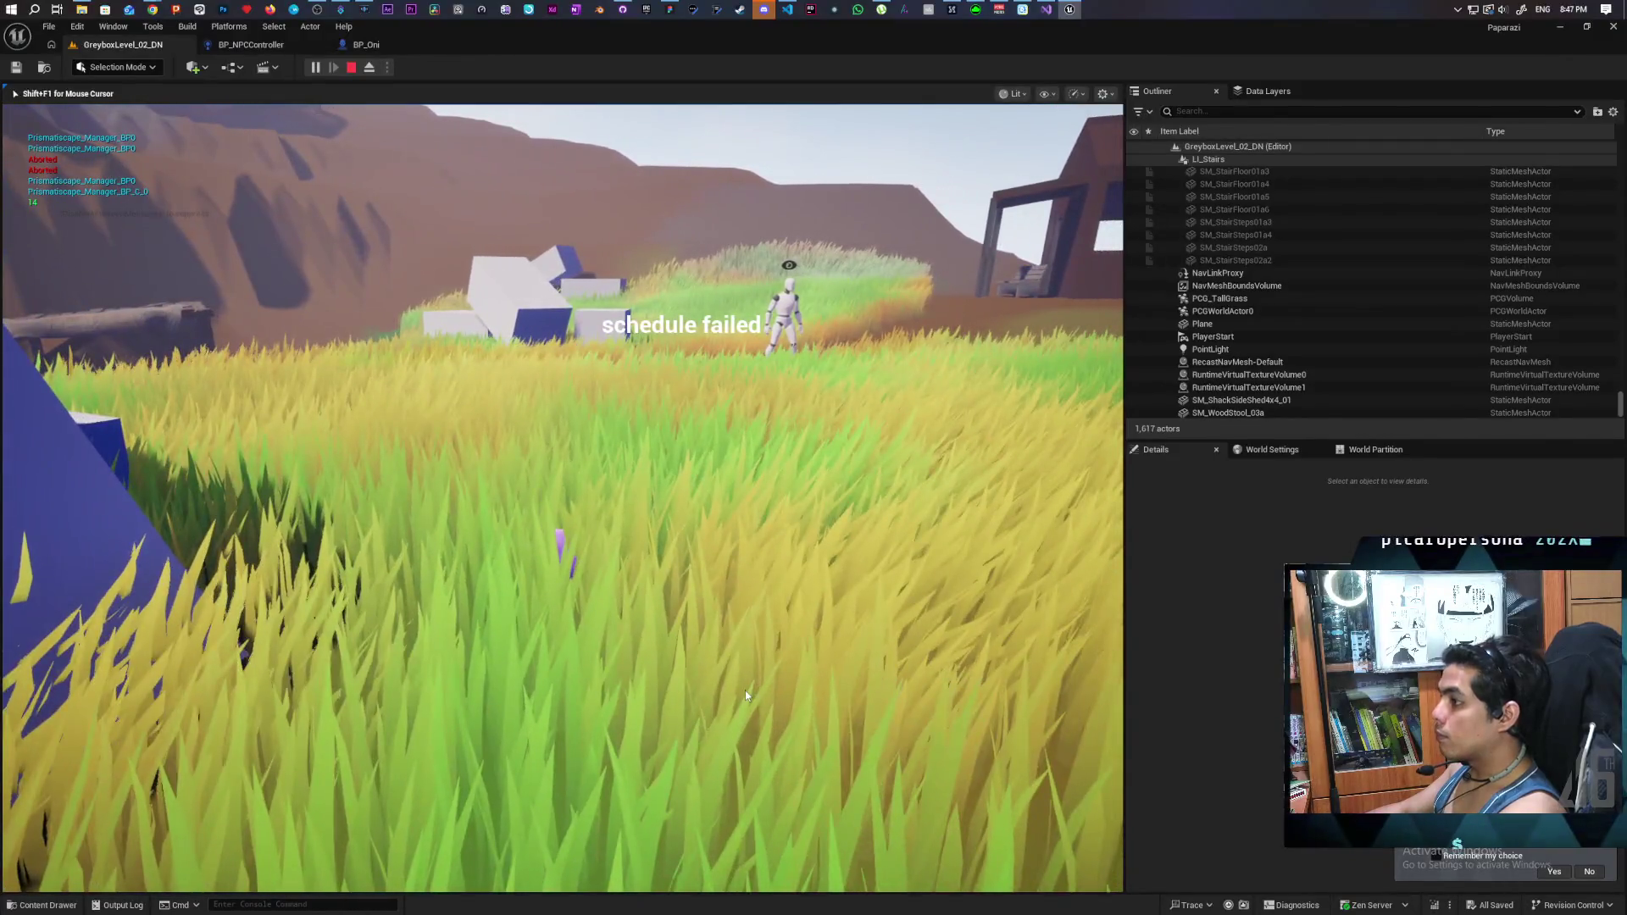
pyautogui.click(351, 68)
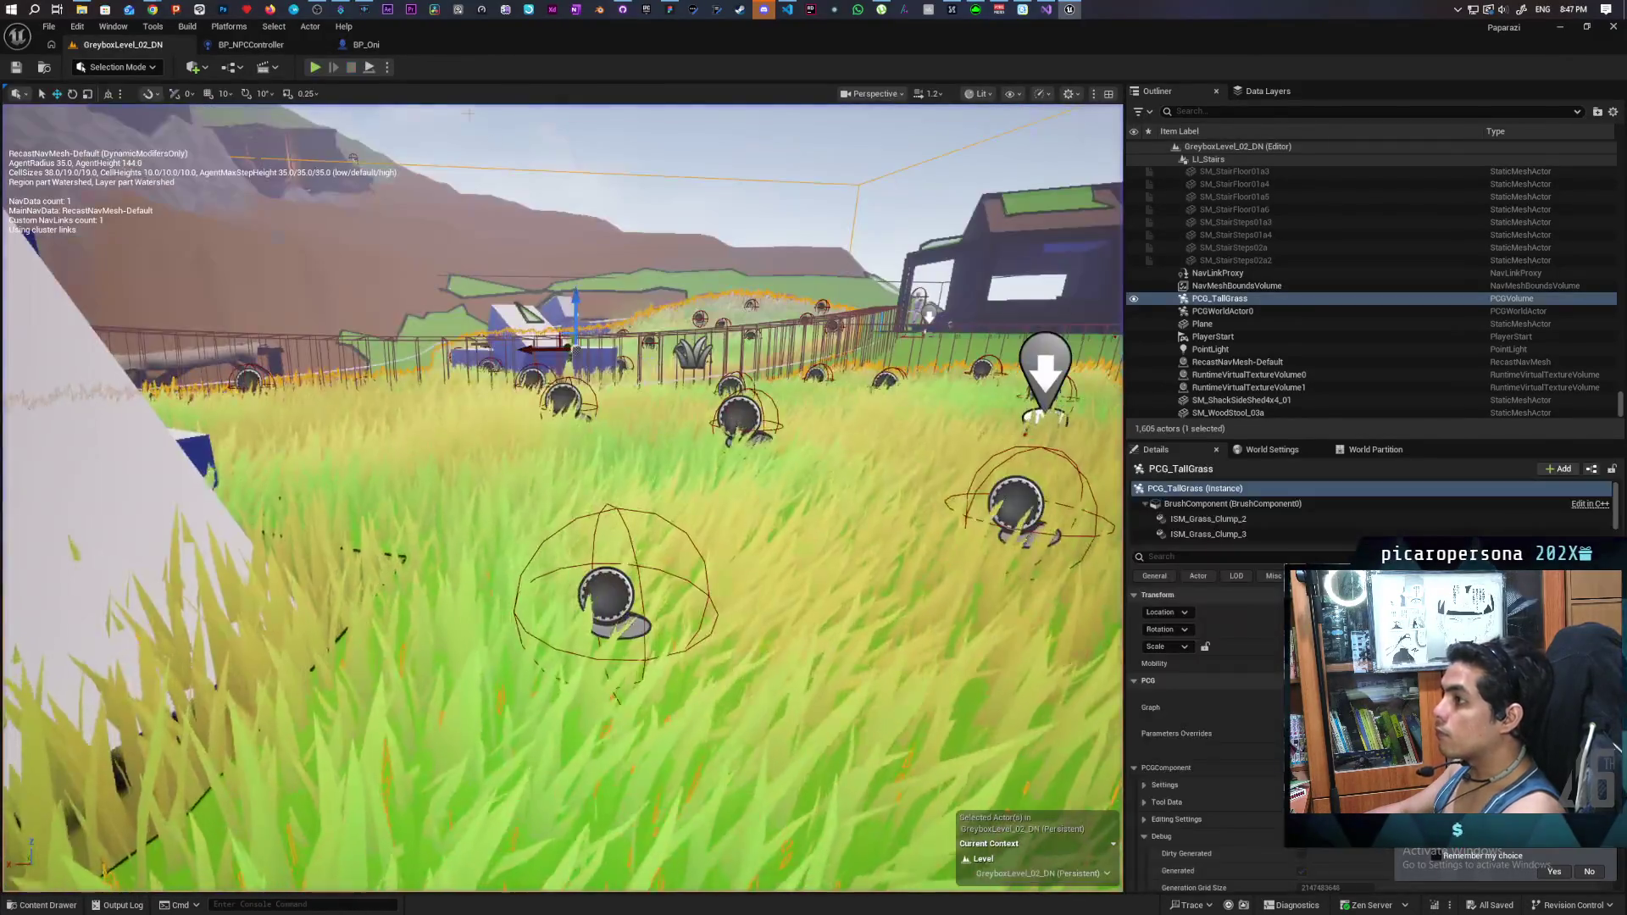
# - Commit 3 files to main as 'respawn function and chase edge case' and push to origin
pyautogui.click(623, 9)
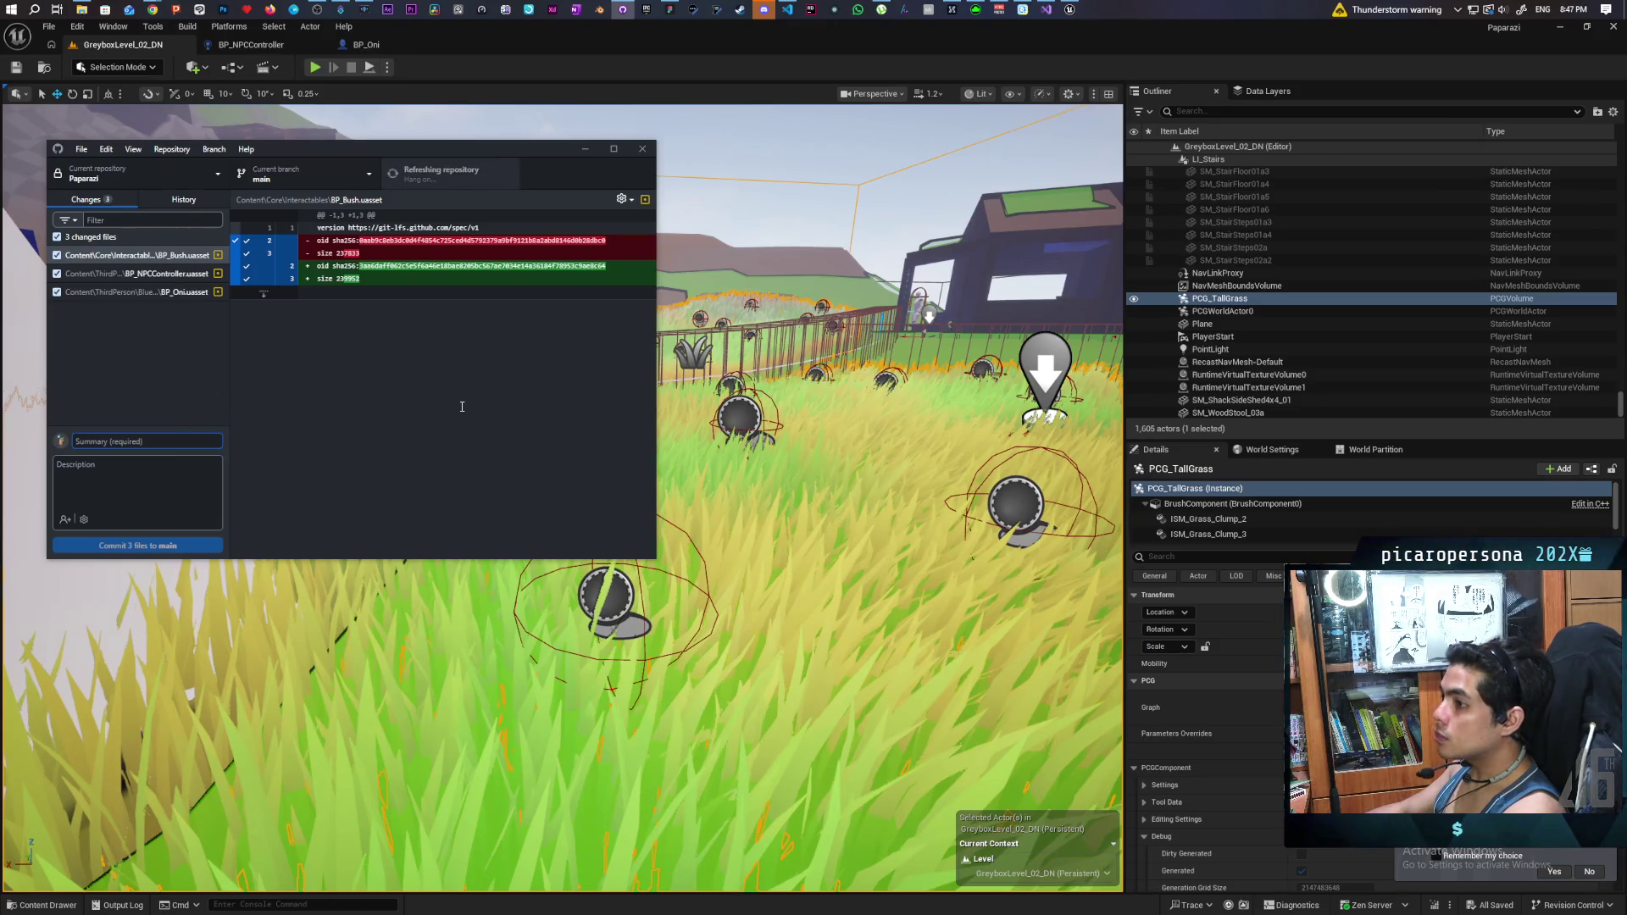
pyautogui.write('respawn')
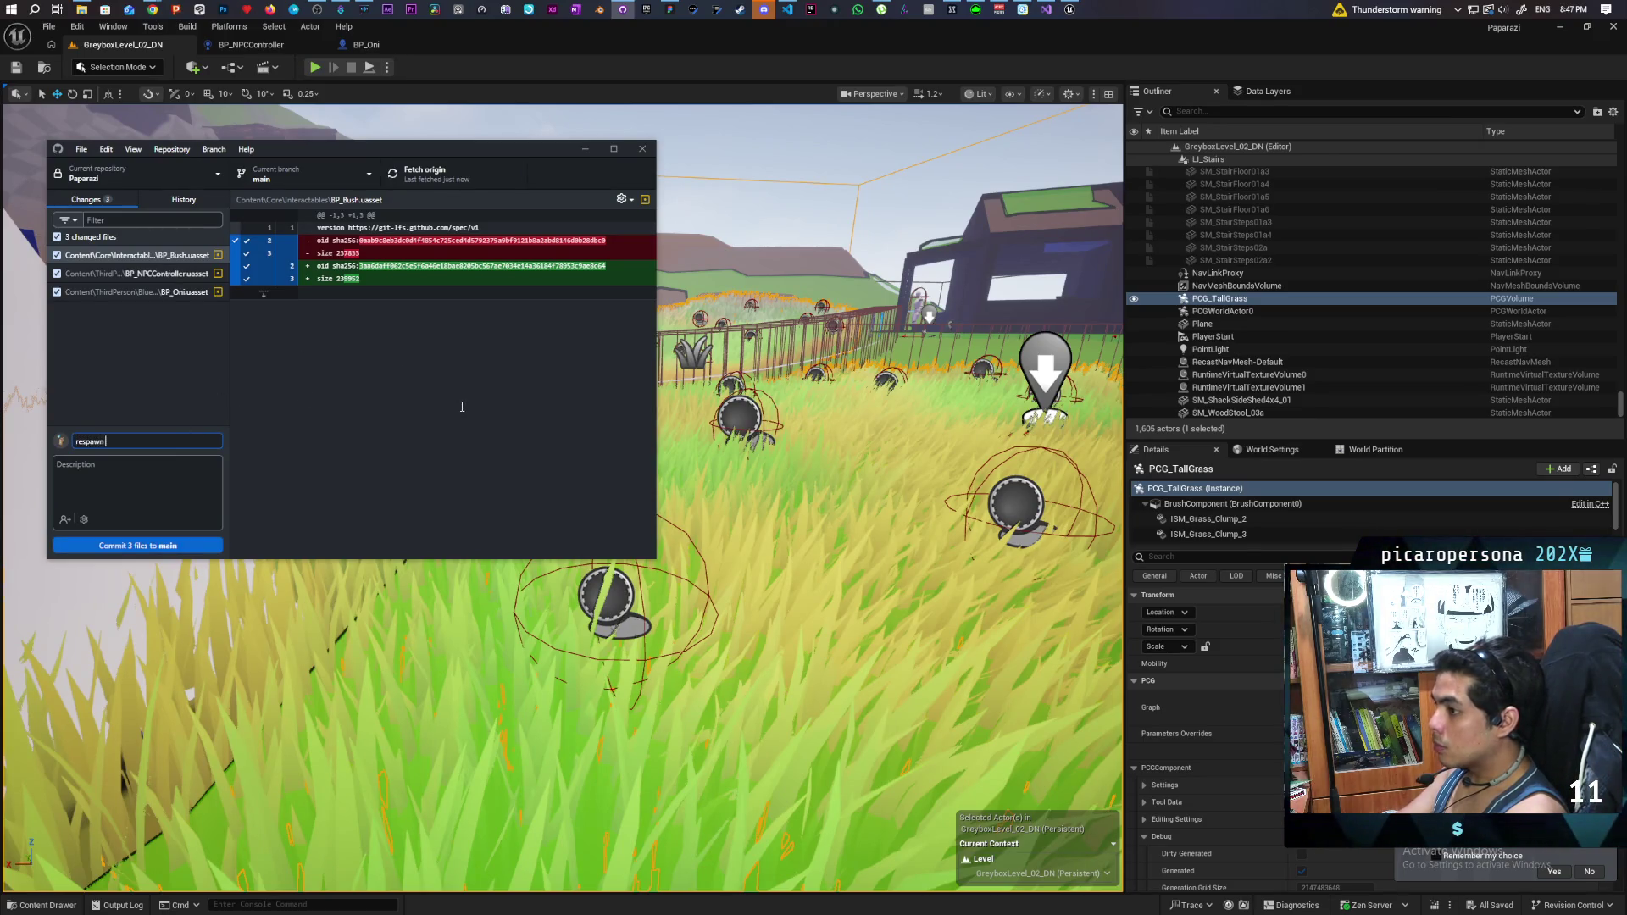
pyautogui.write(' function and chase edge case')
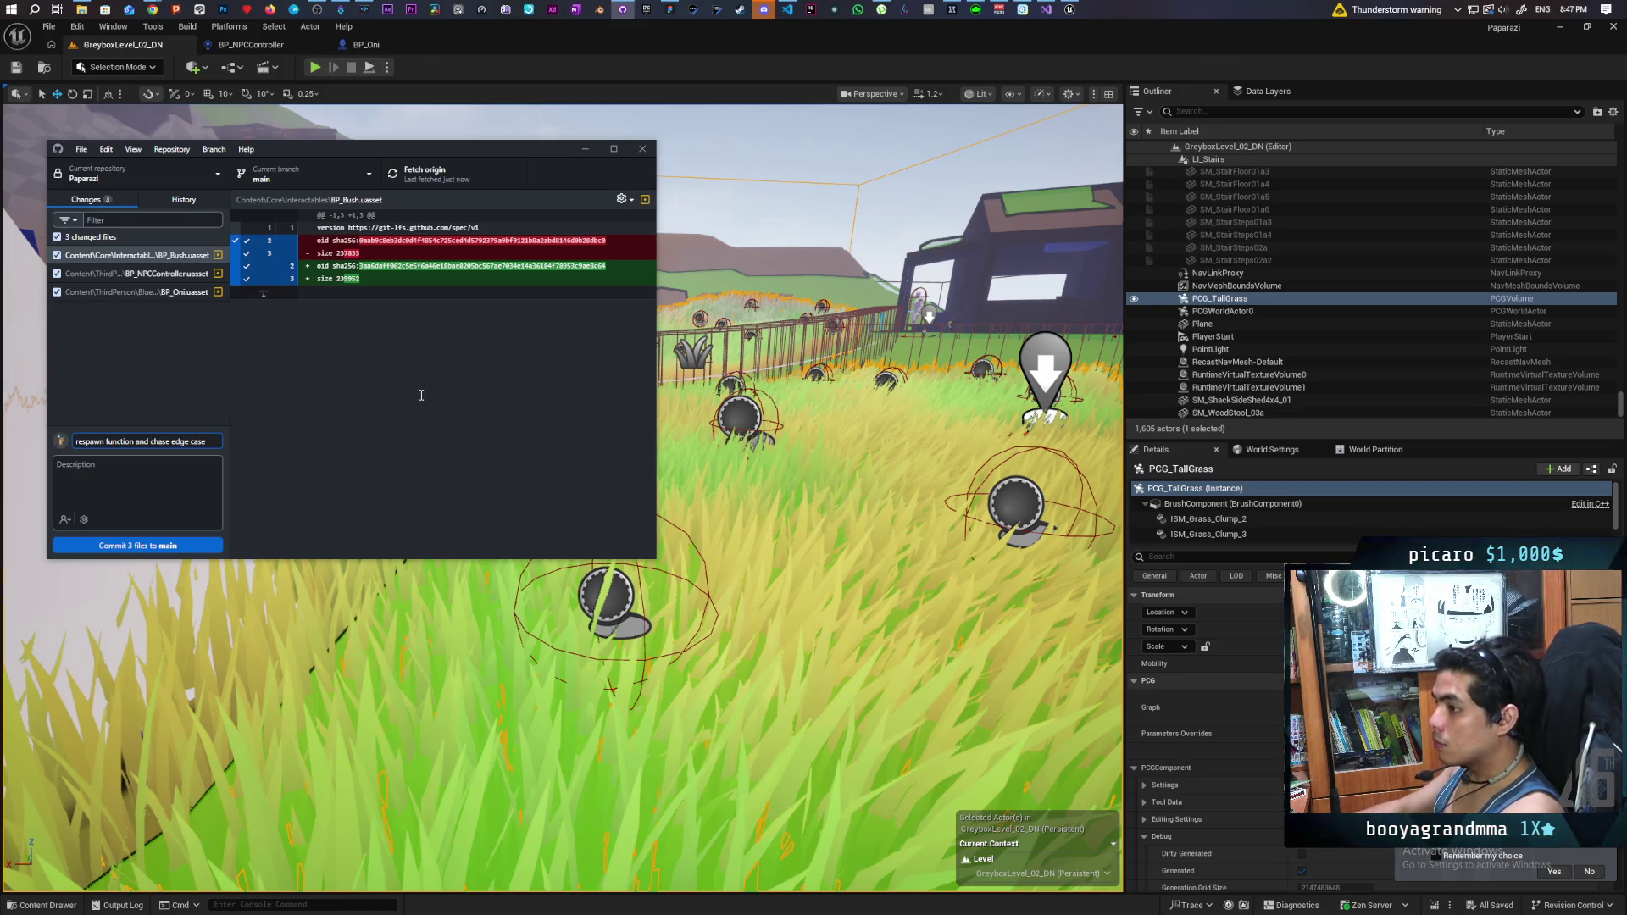
pyautogui.click(200, 535)
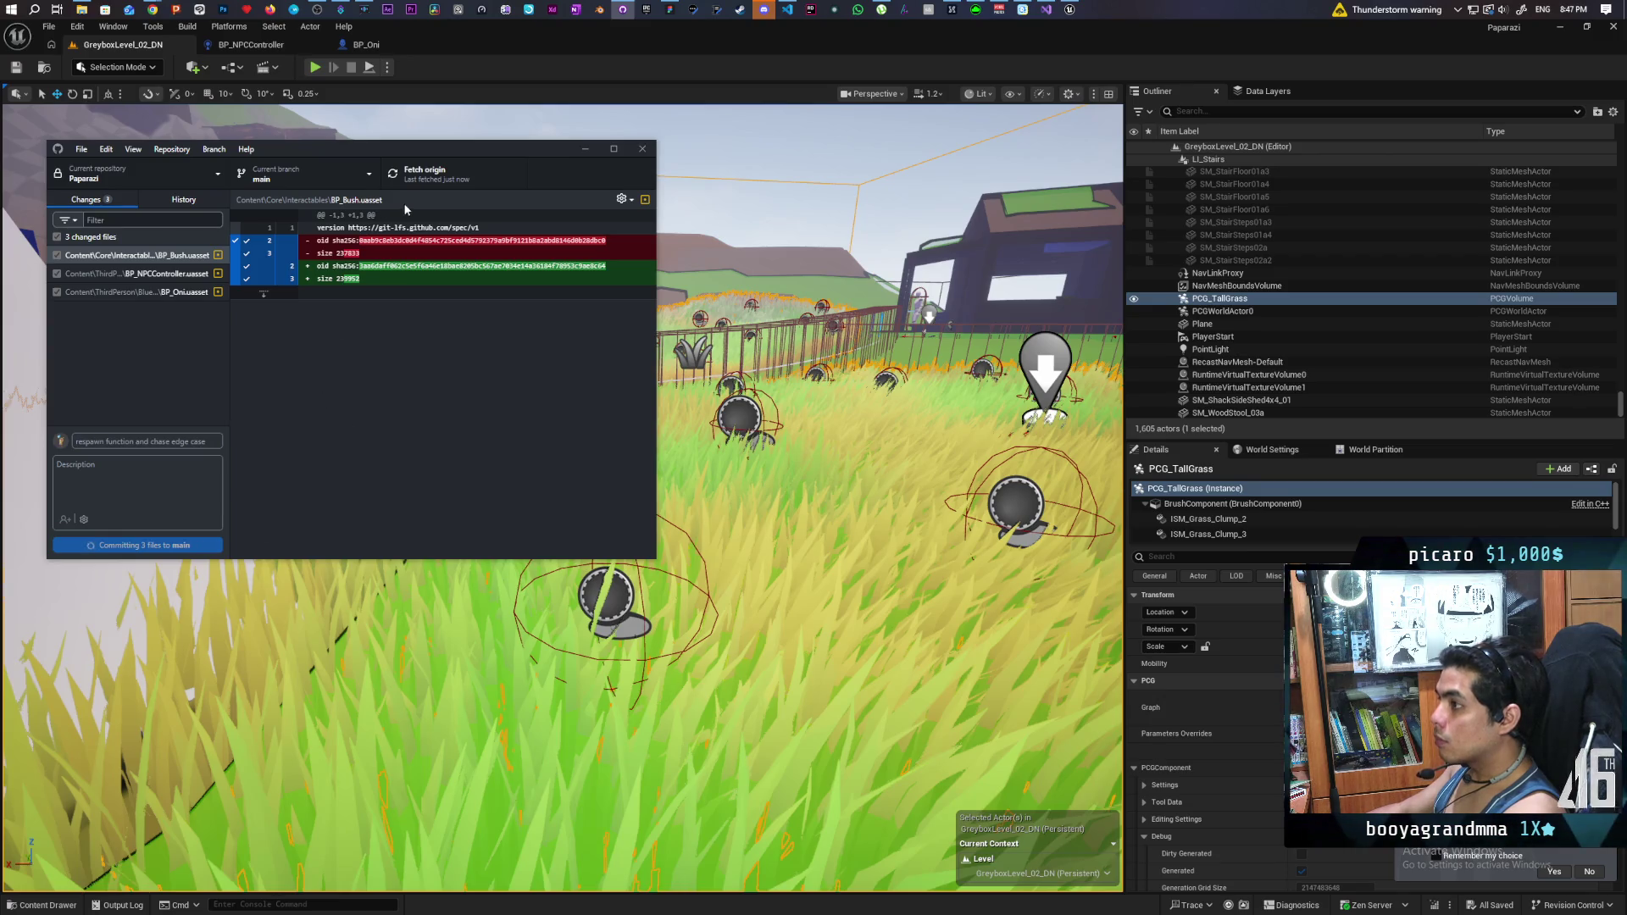
pyautogui.click(424, 175)
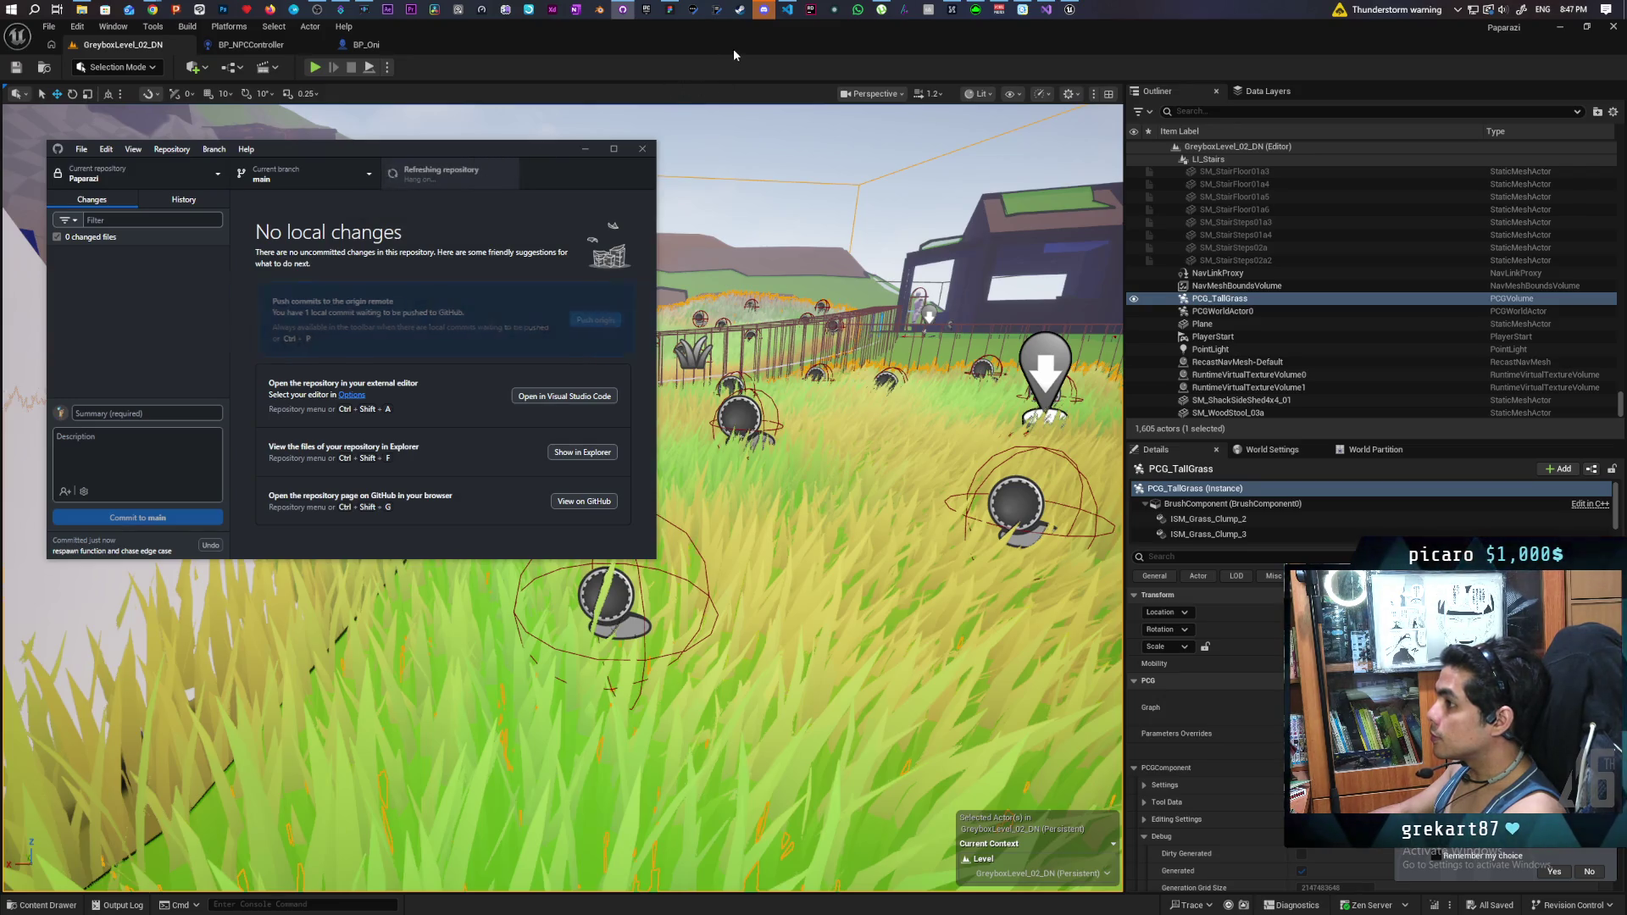
# - Tell the chat 'aite i pushed' and ask them to report any edge cases
pyautogui.click(763, 9)
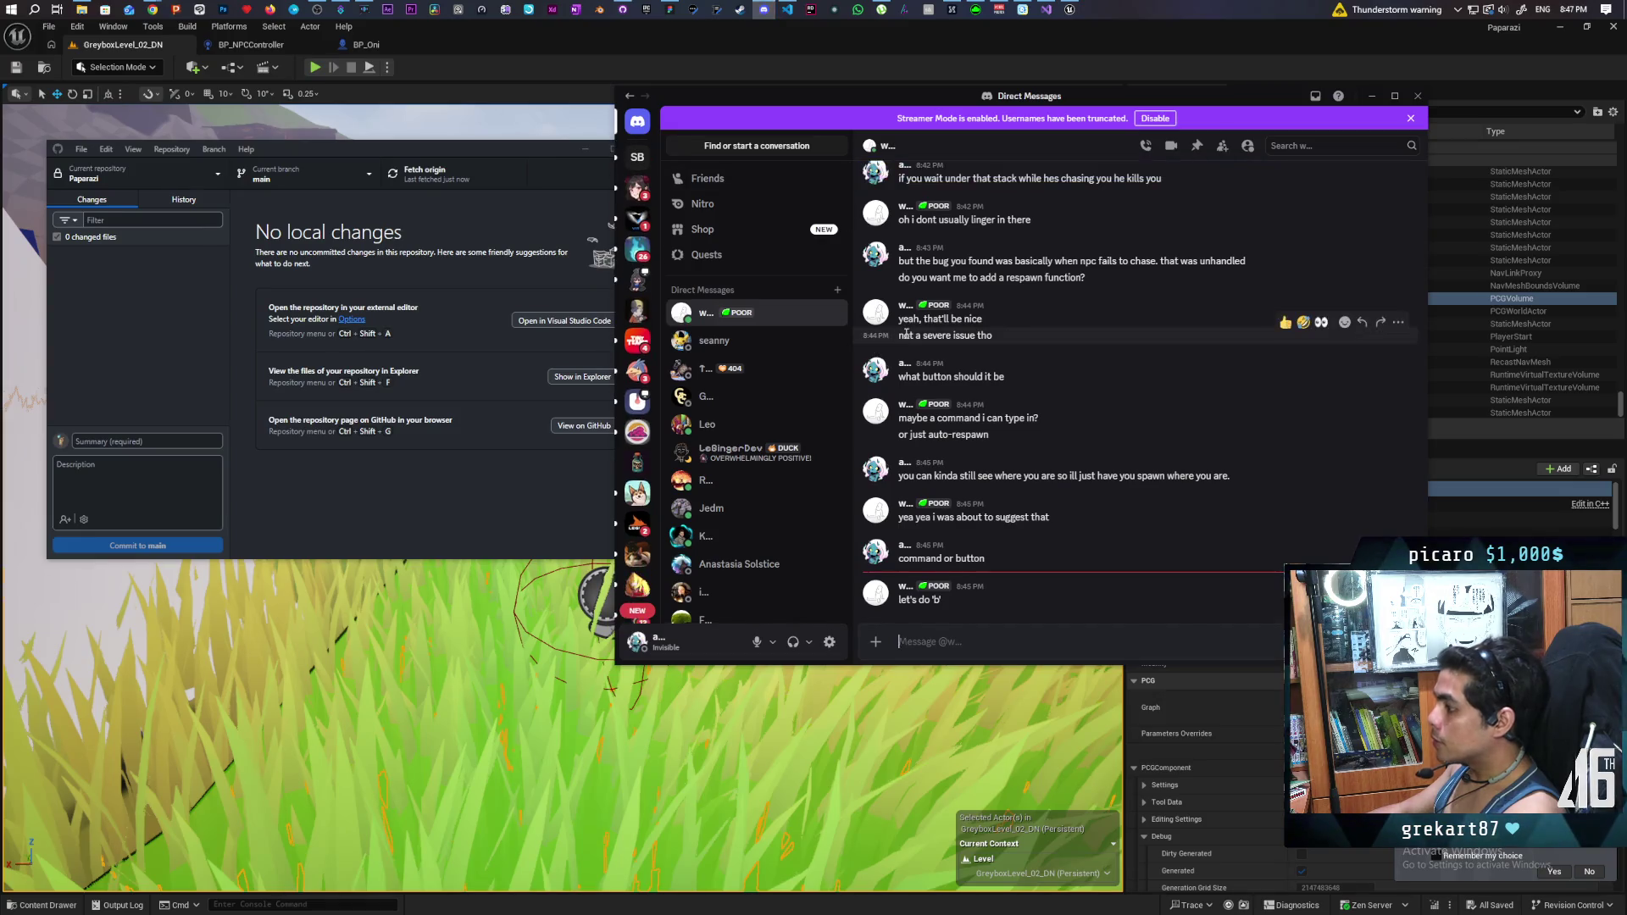
pyautogui.write('aite i pushe')
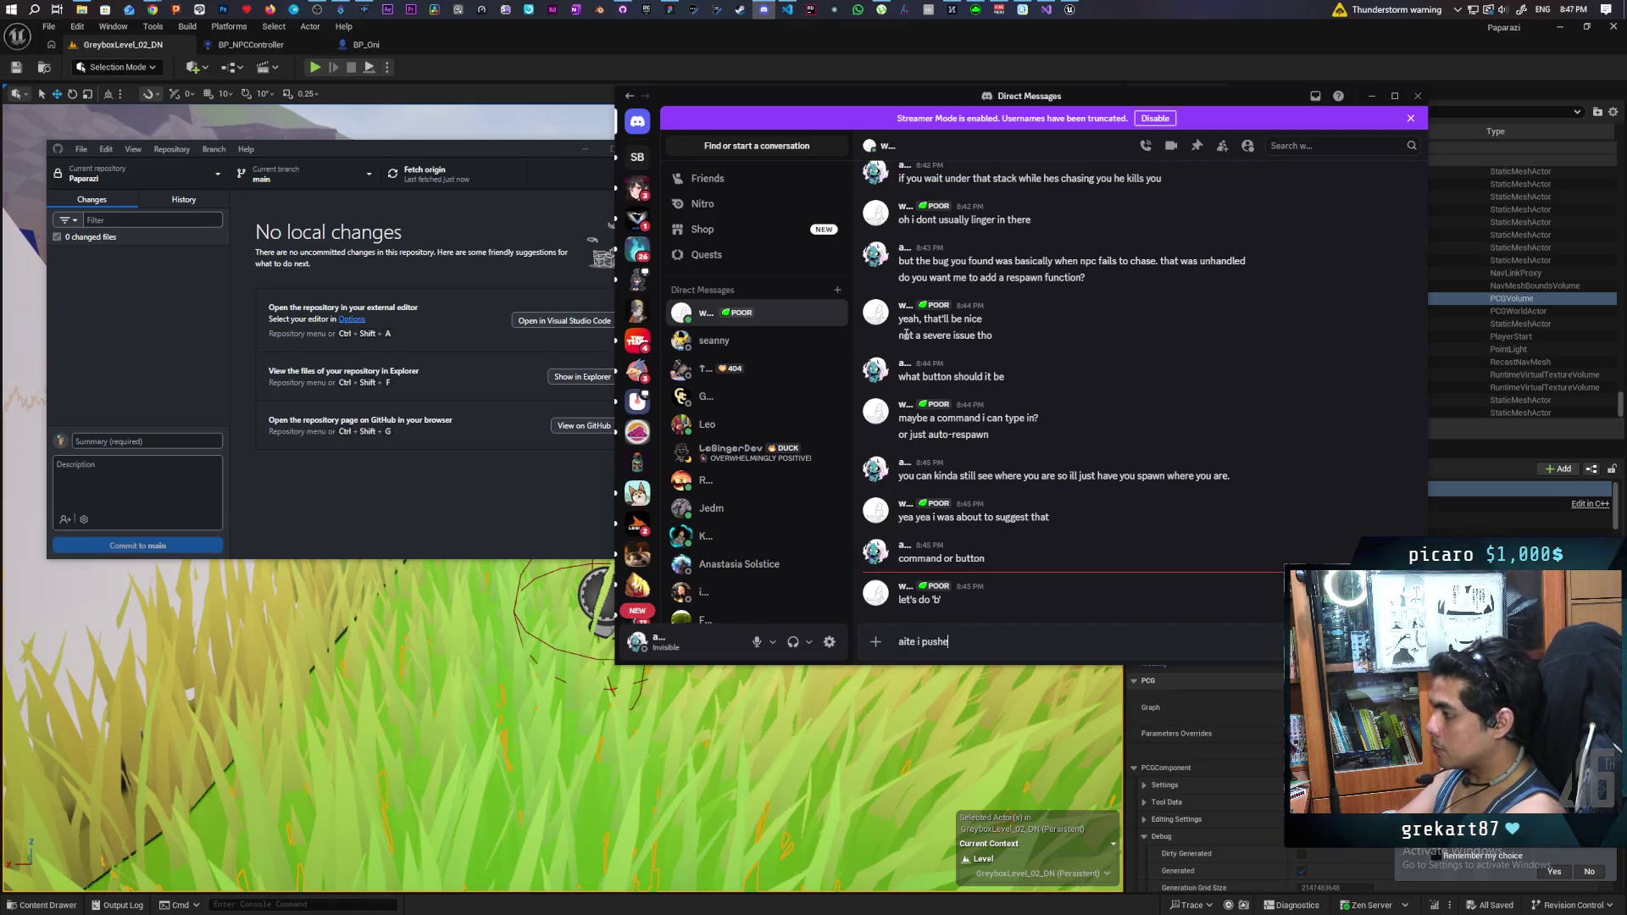
pyautogui.write('d')
pyautogui.press('Return')
pyautogui.write('lem')
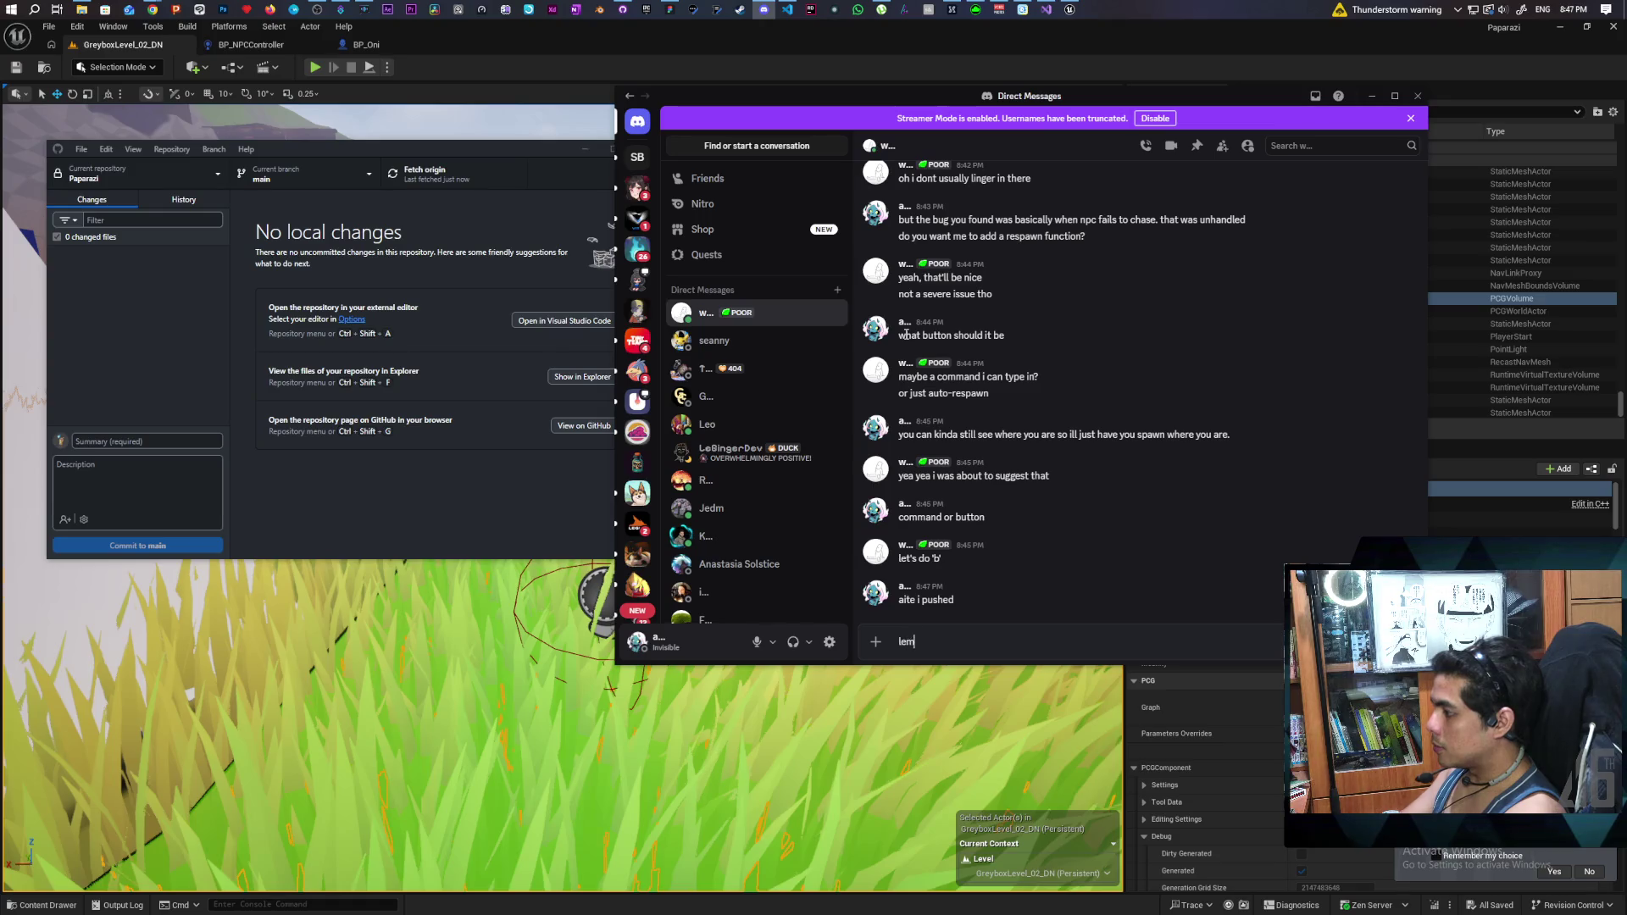
pyautogui.write('me know if you find anymore edge cases')
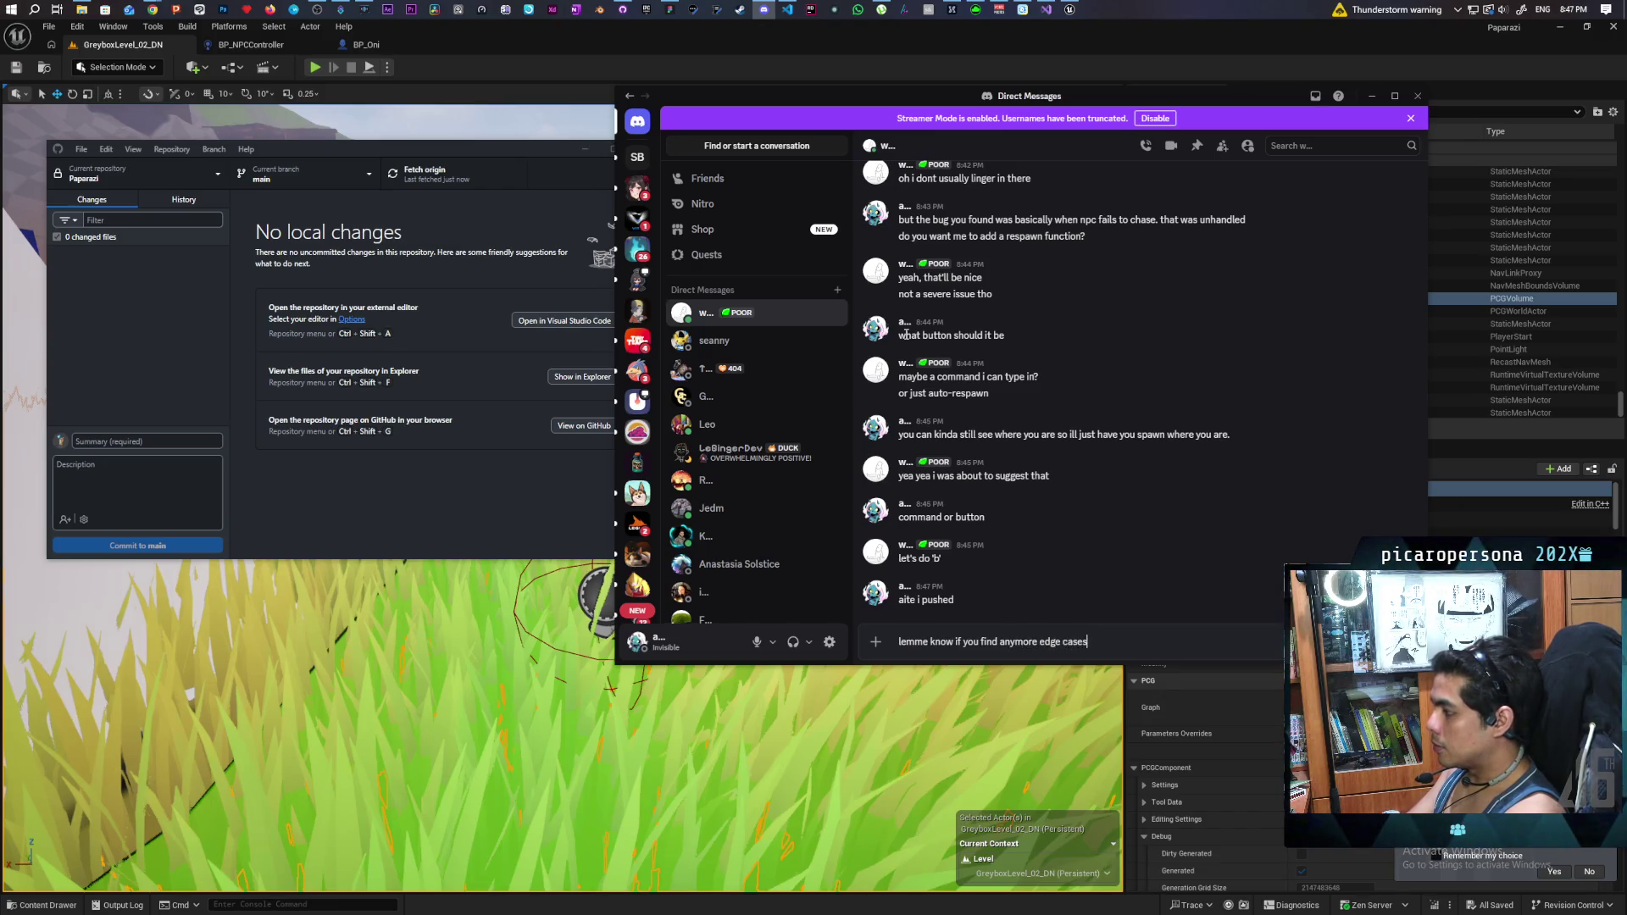
pyautogui.press('Return')
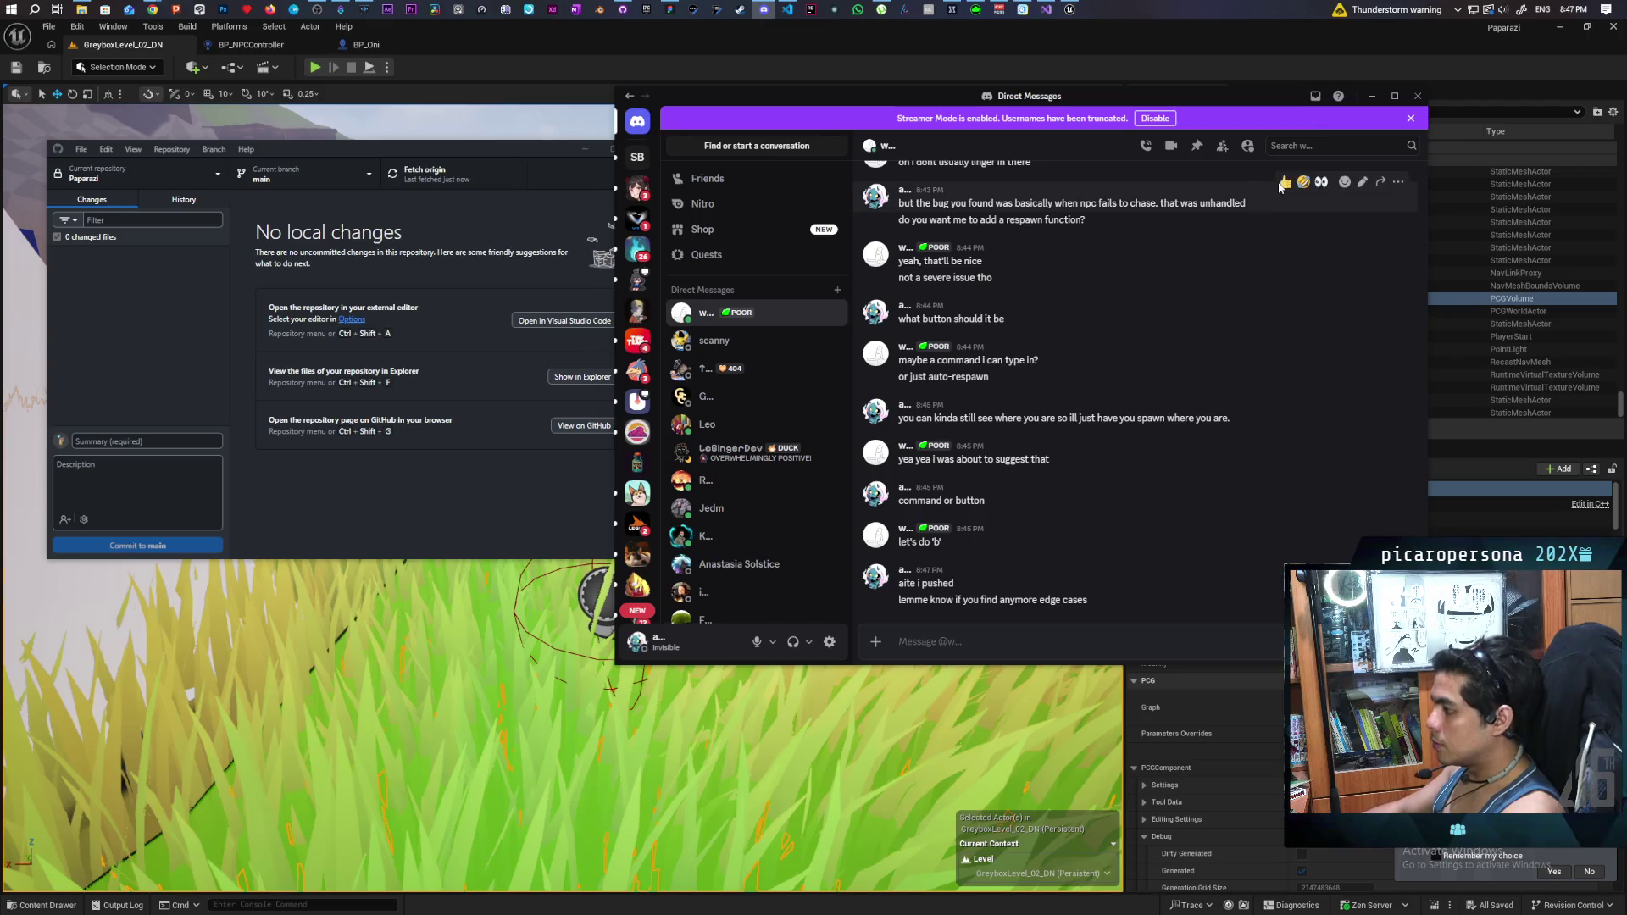
# - Briefly check the level editor and the source control window
pyautogui.click(723, 44)
pyautogui.press('p')
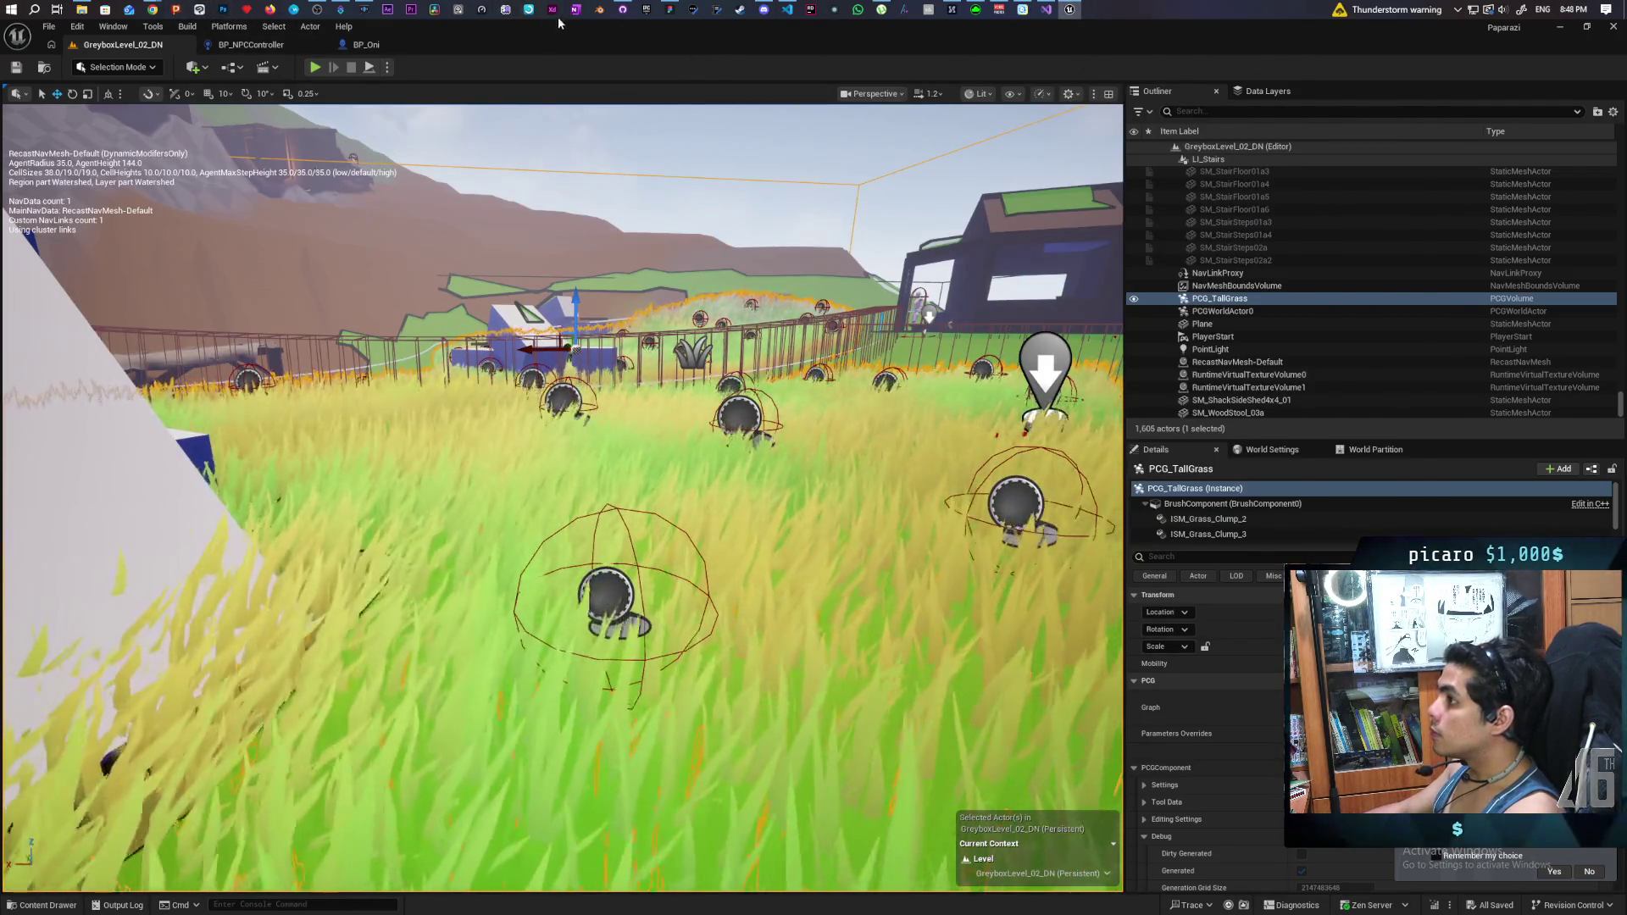
pyautogui.click(623, 9)
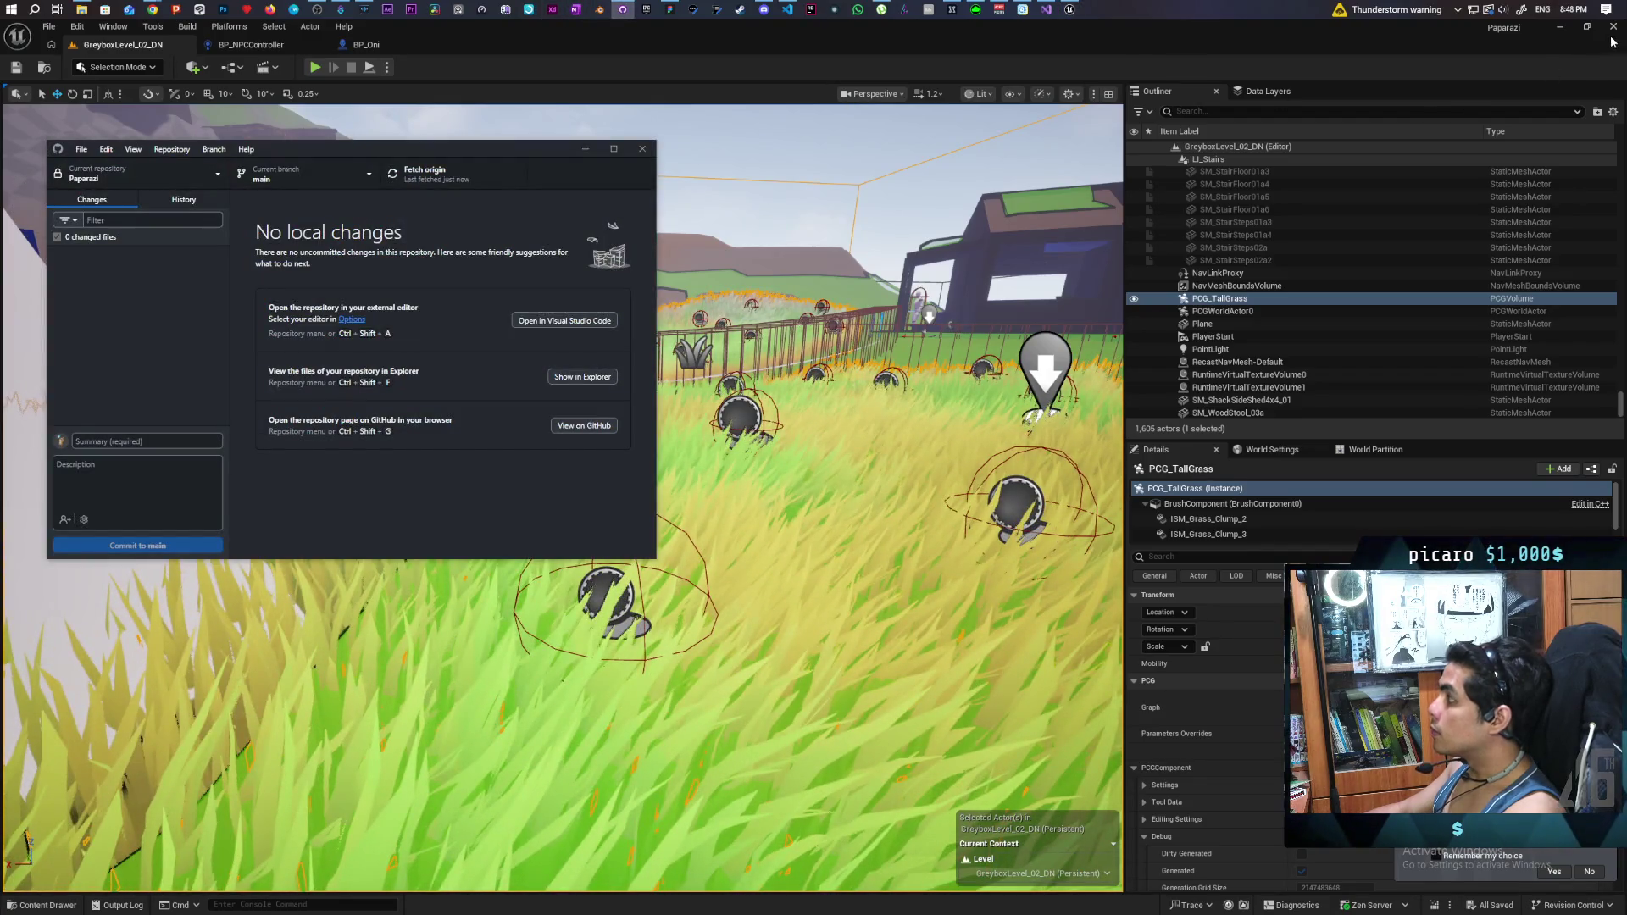
pyautogui.click(1614, 38)
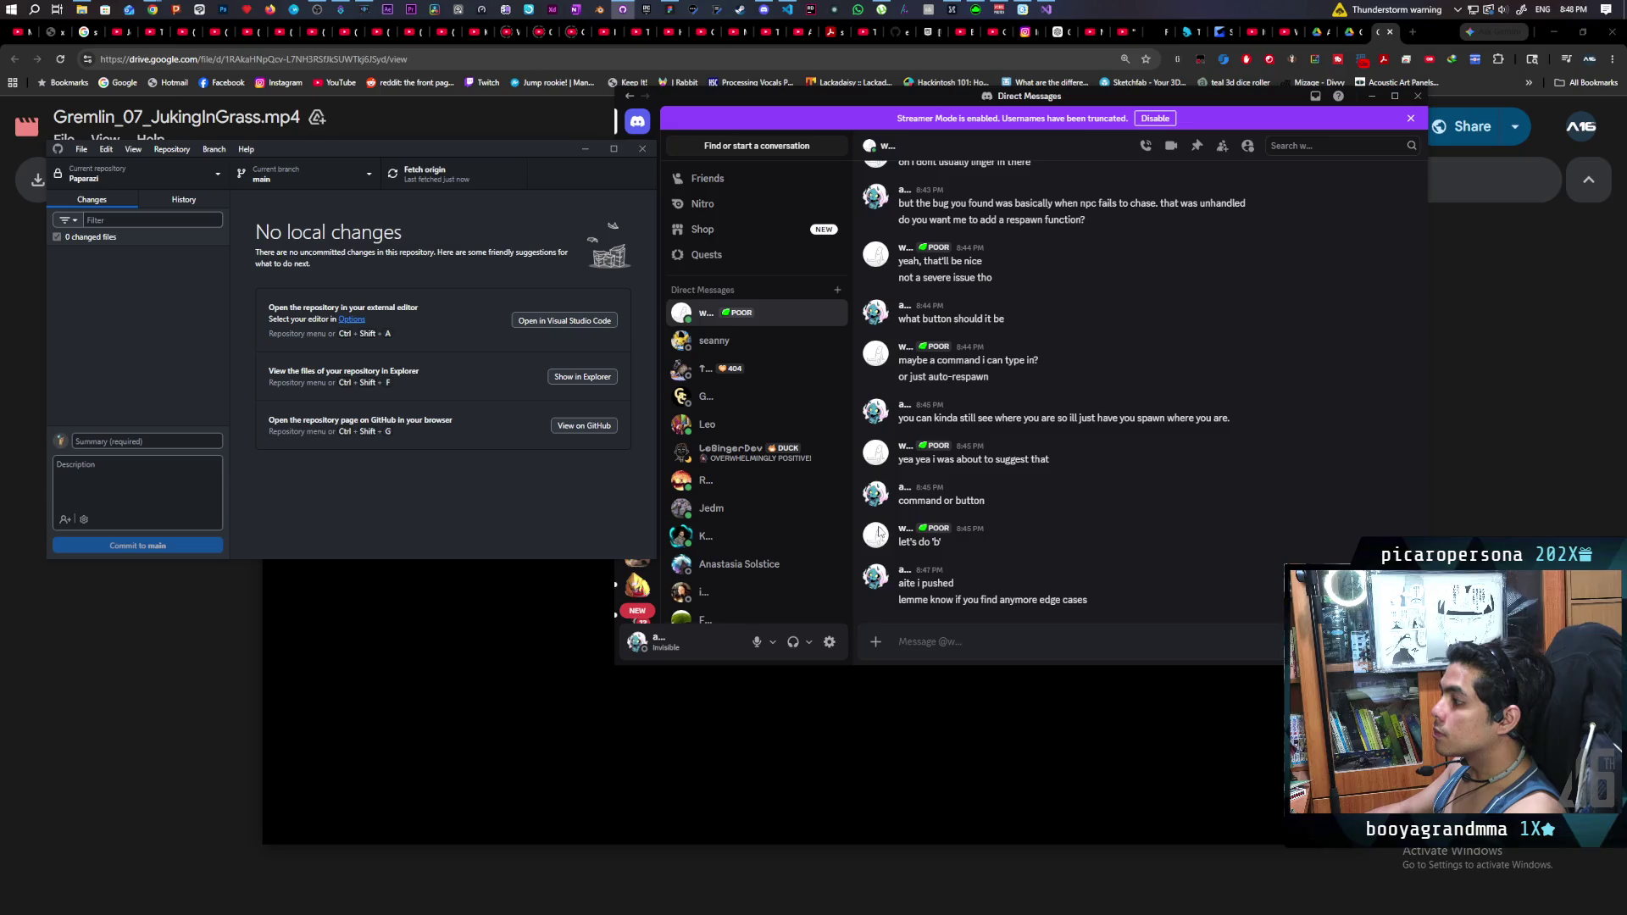
# - Send a message saying the door is fixed too, so one can be dragged in
pyautogui.click(945, 645)
pyautogui.write('btw i fixed the door too')
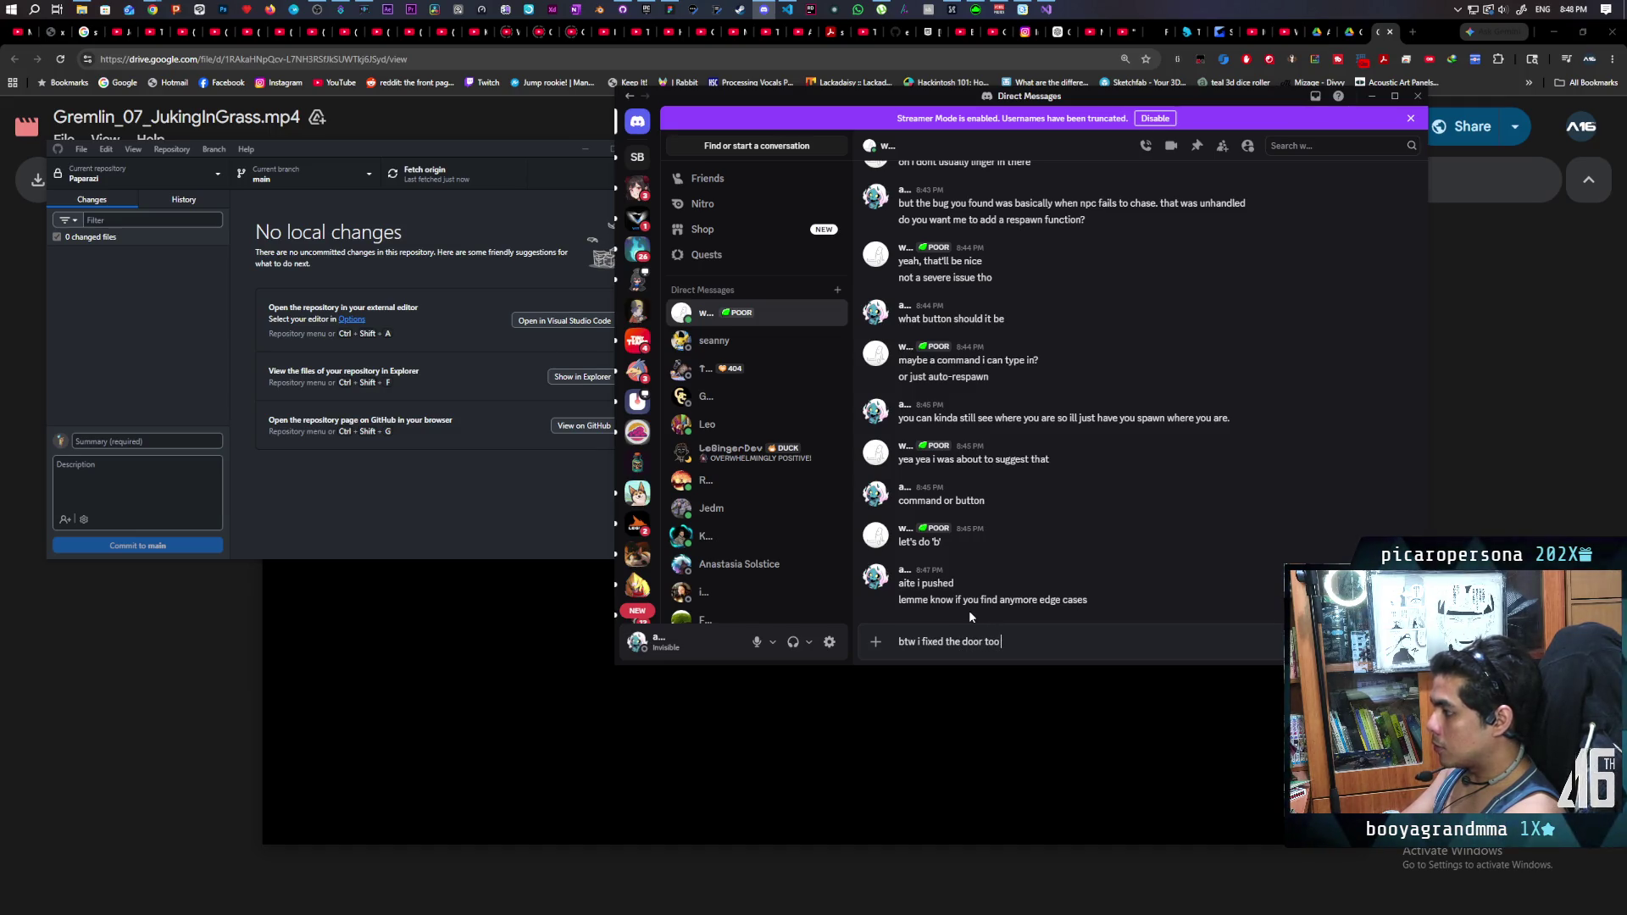
pyautogui.write(' so you should b')
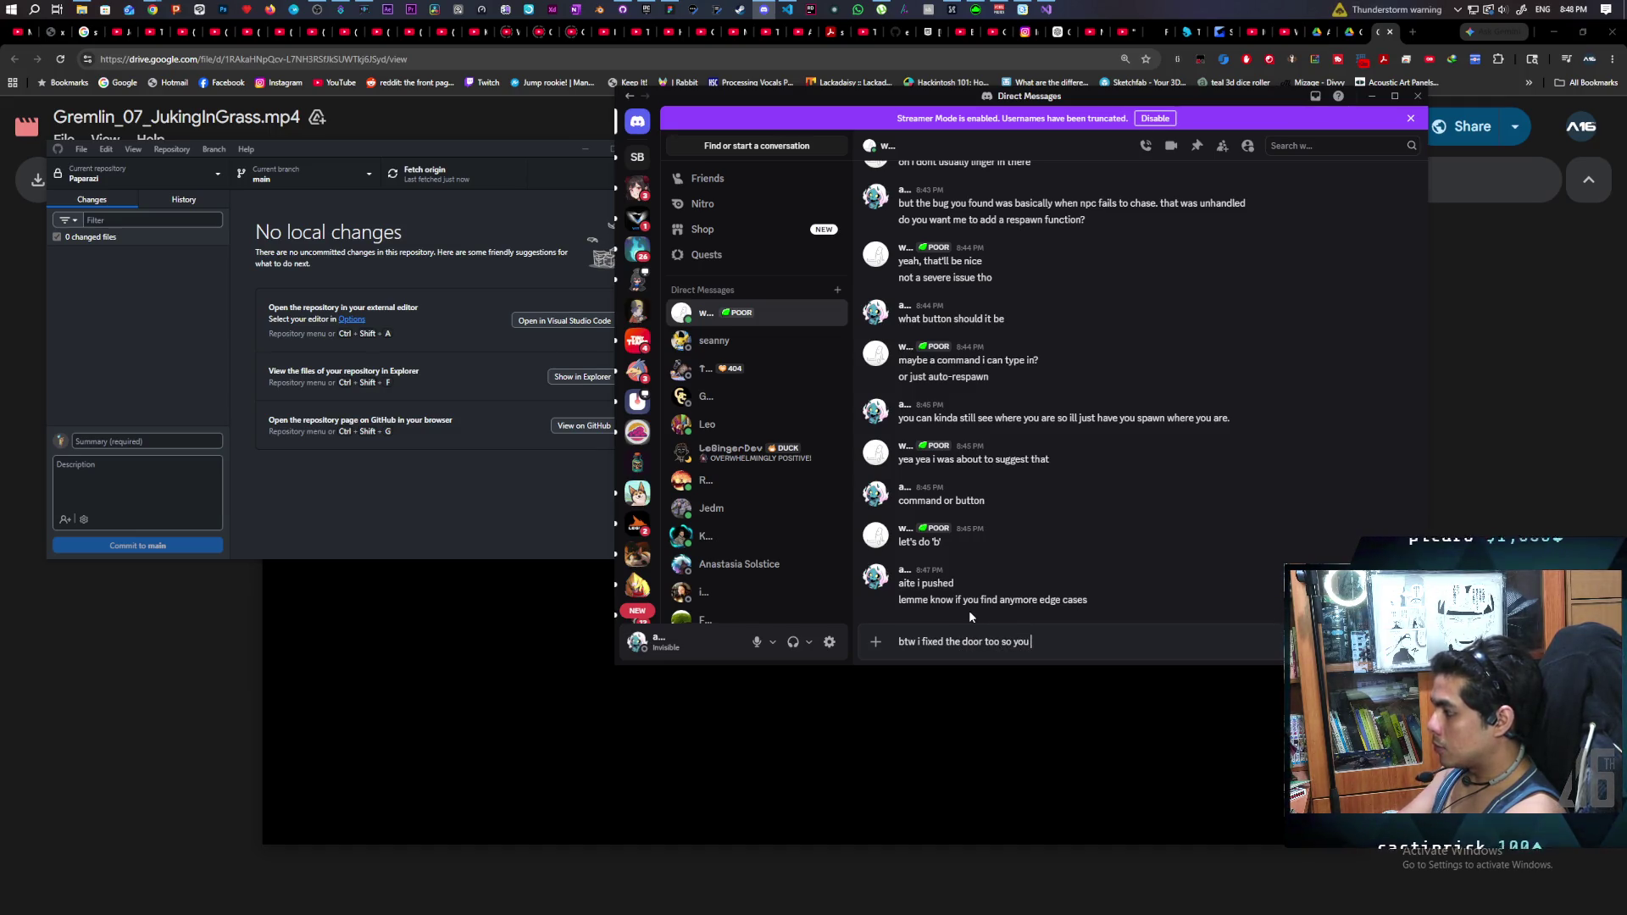
pyautogui.write('le to ')
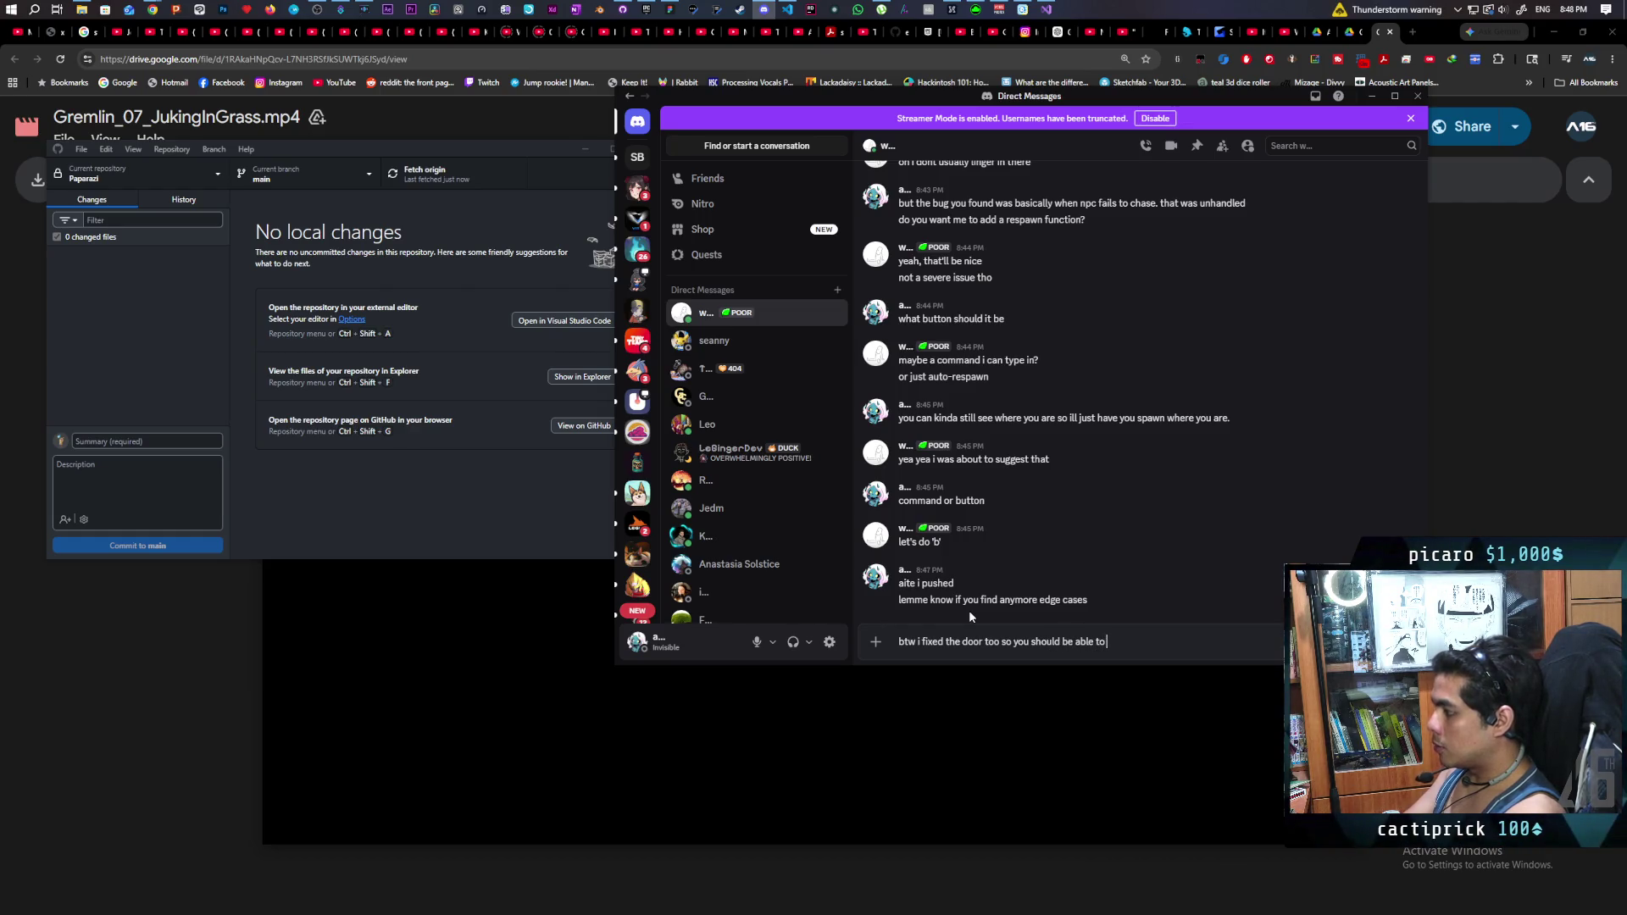
pyautogui.write('just')
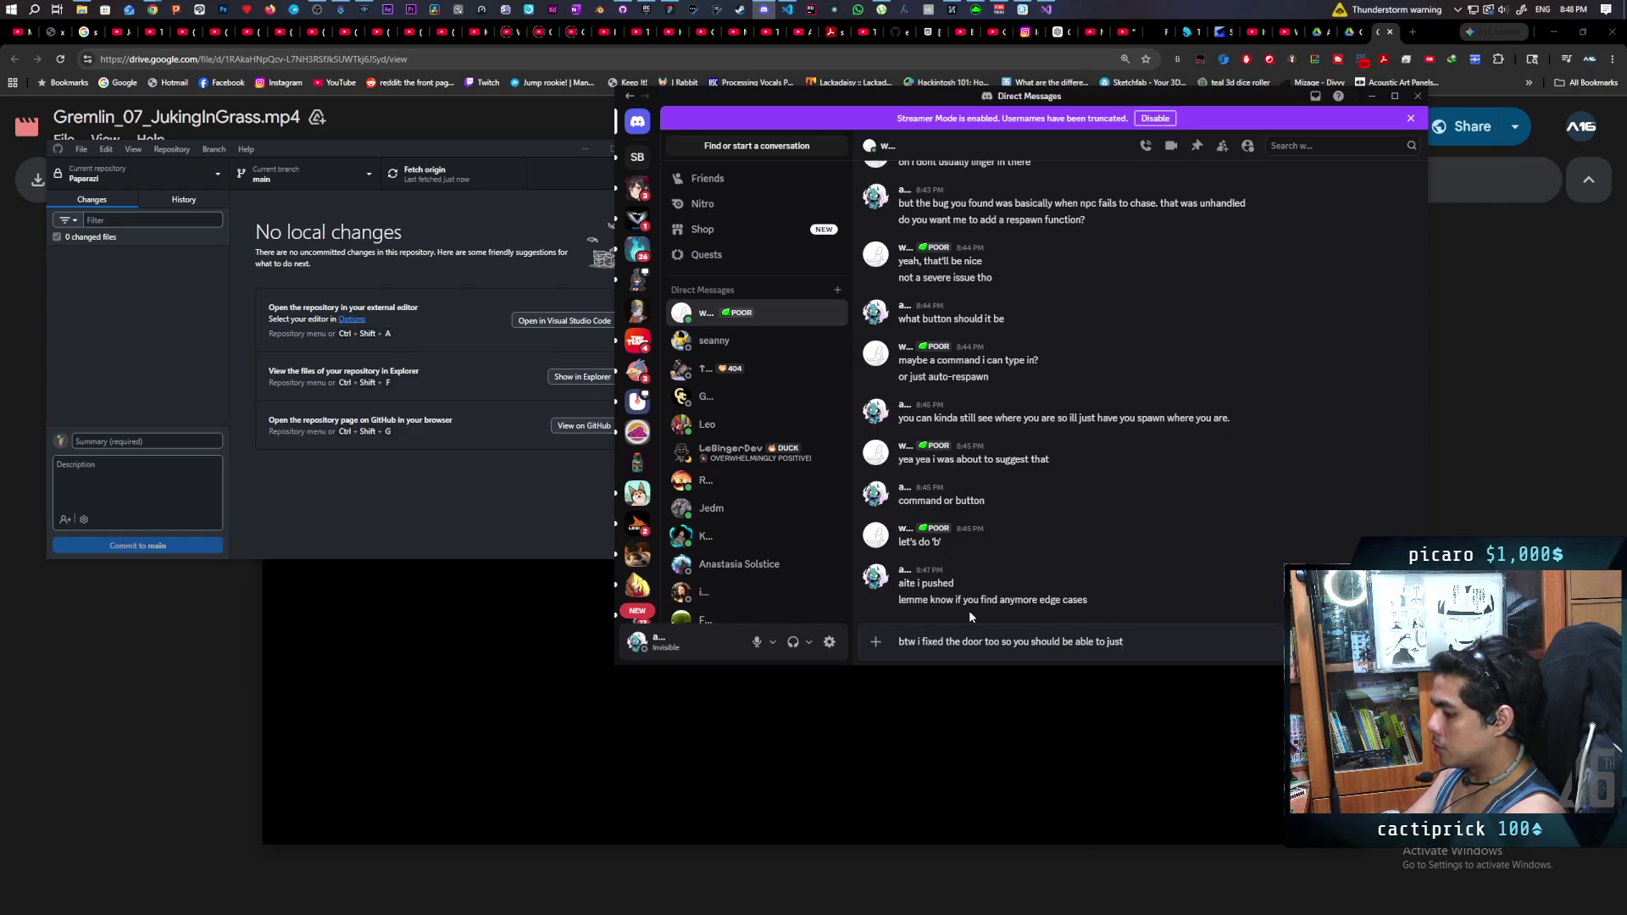
pyautogui.write(' drag one in')
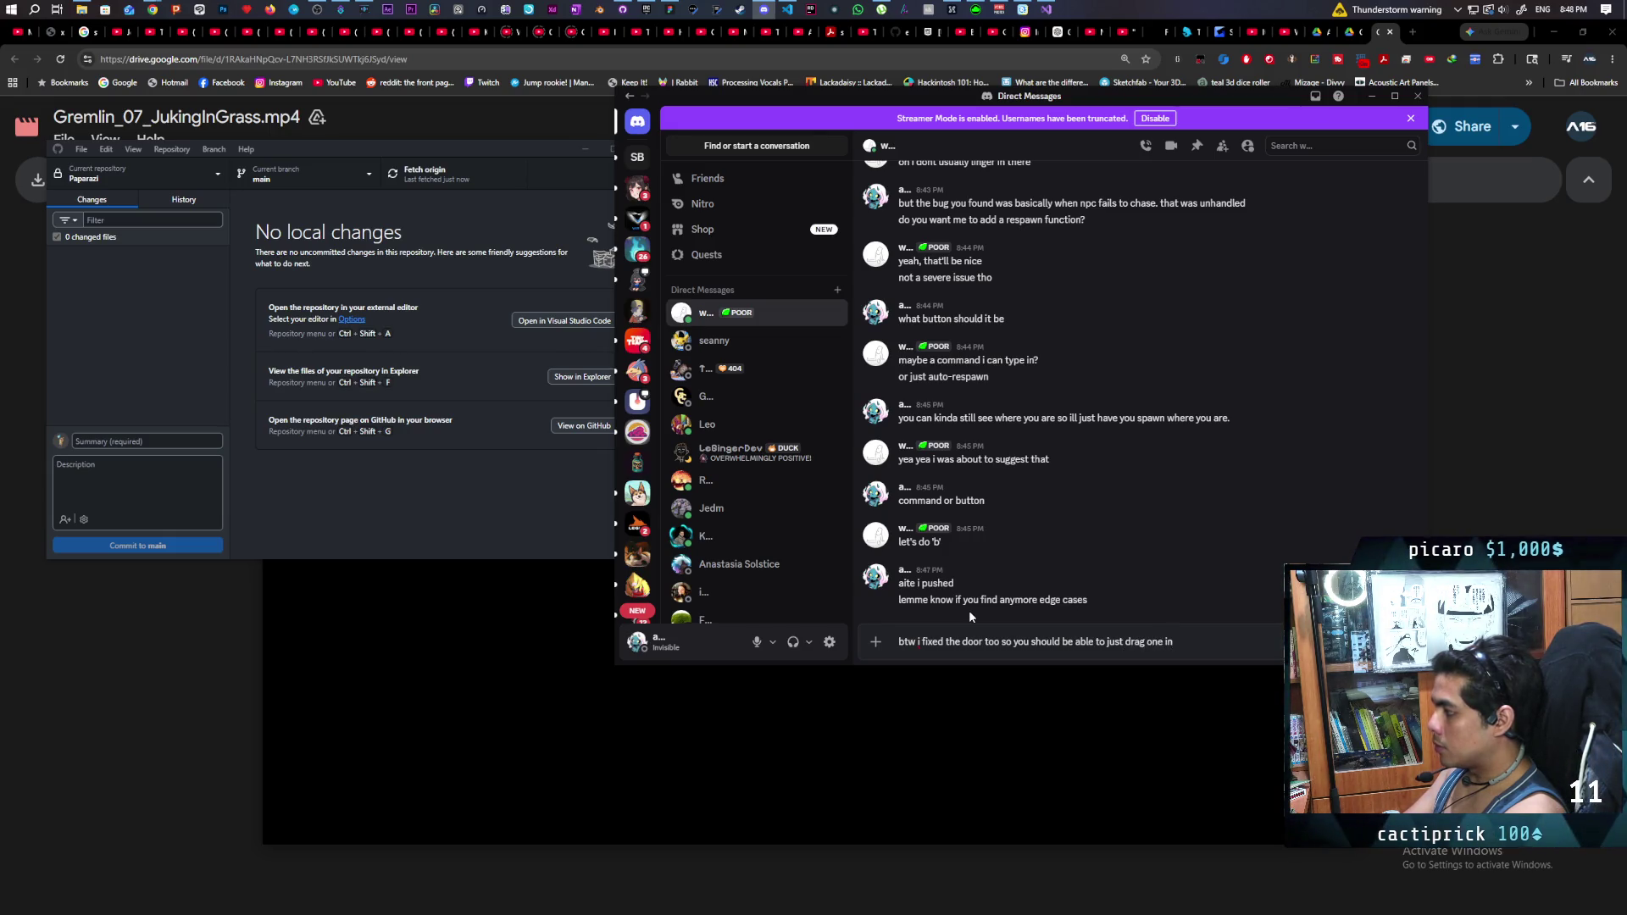
pyautogui.press('Return')
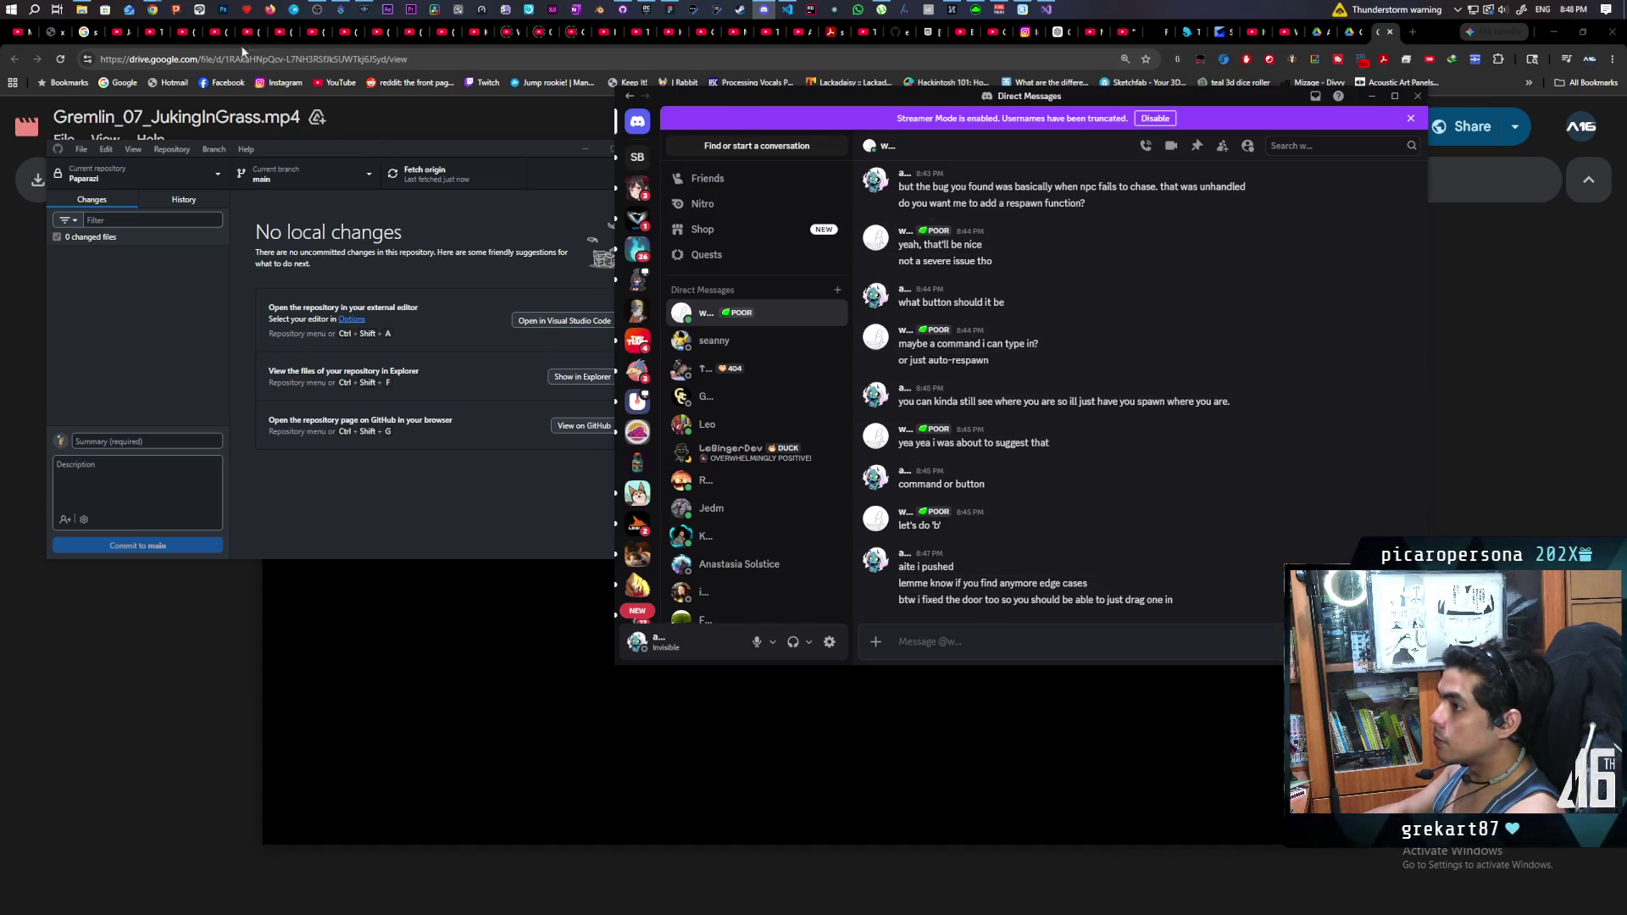
pyautogui.moveTo(158, 7)
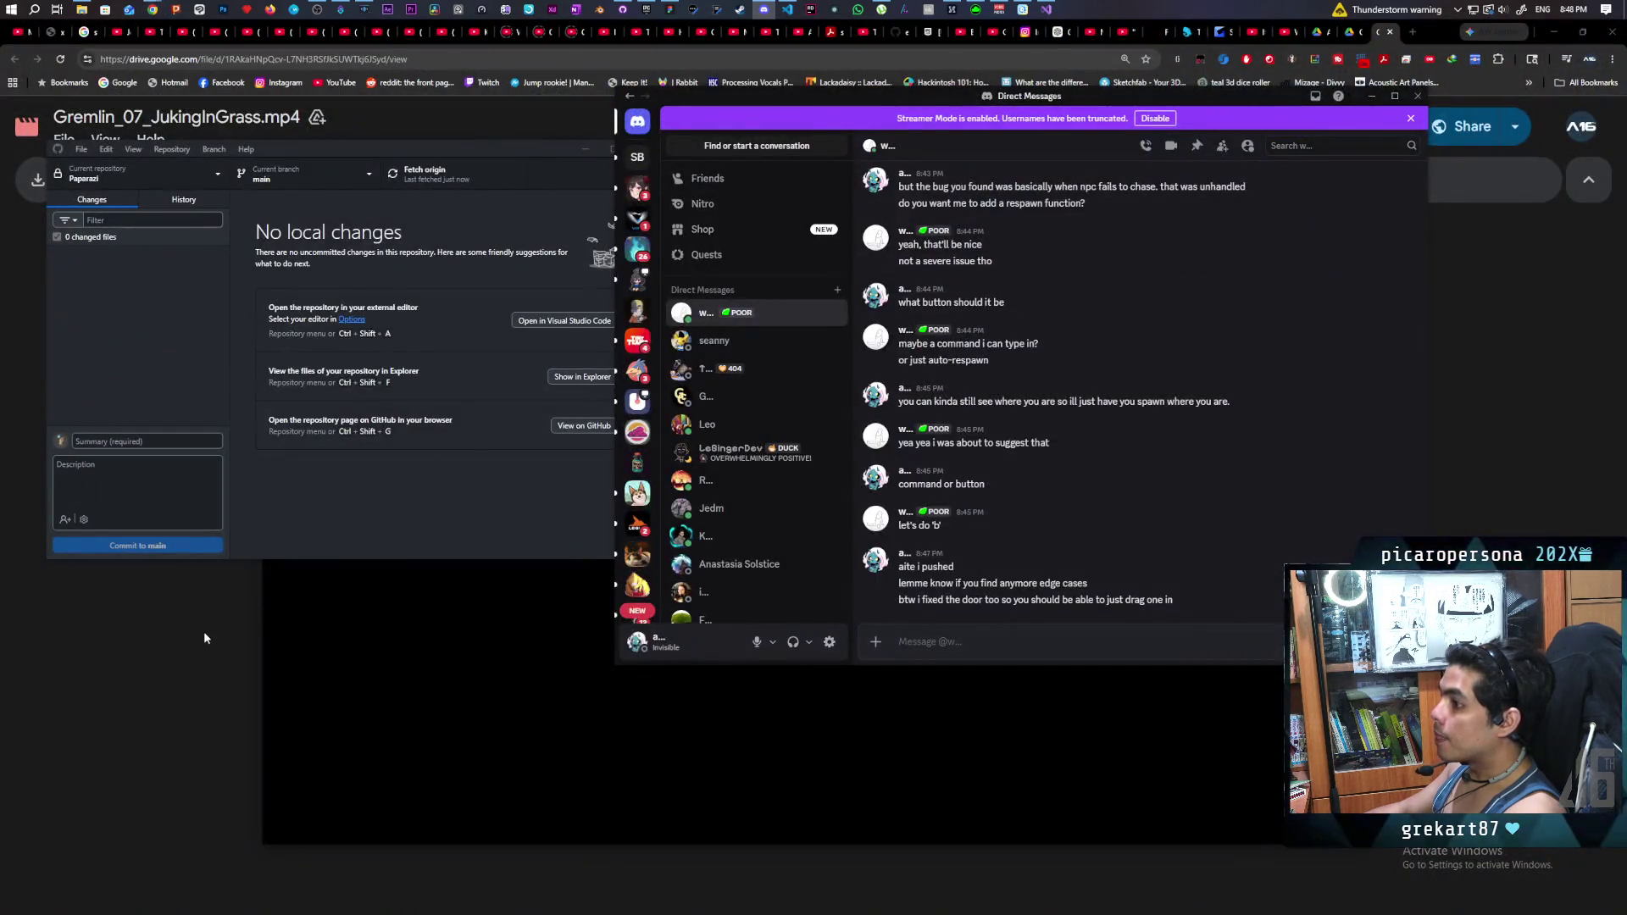
# - Bring Chrome forward and watch the 'I Made a Video Game in 6 Months' YouTube video
pyautogui.click(203, 639)
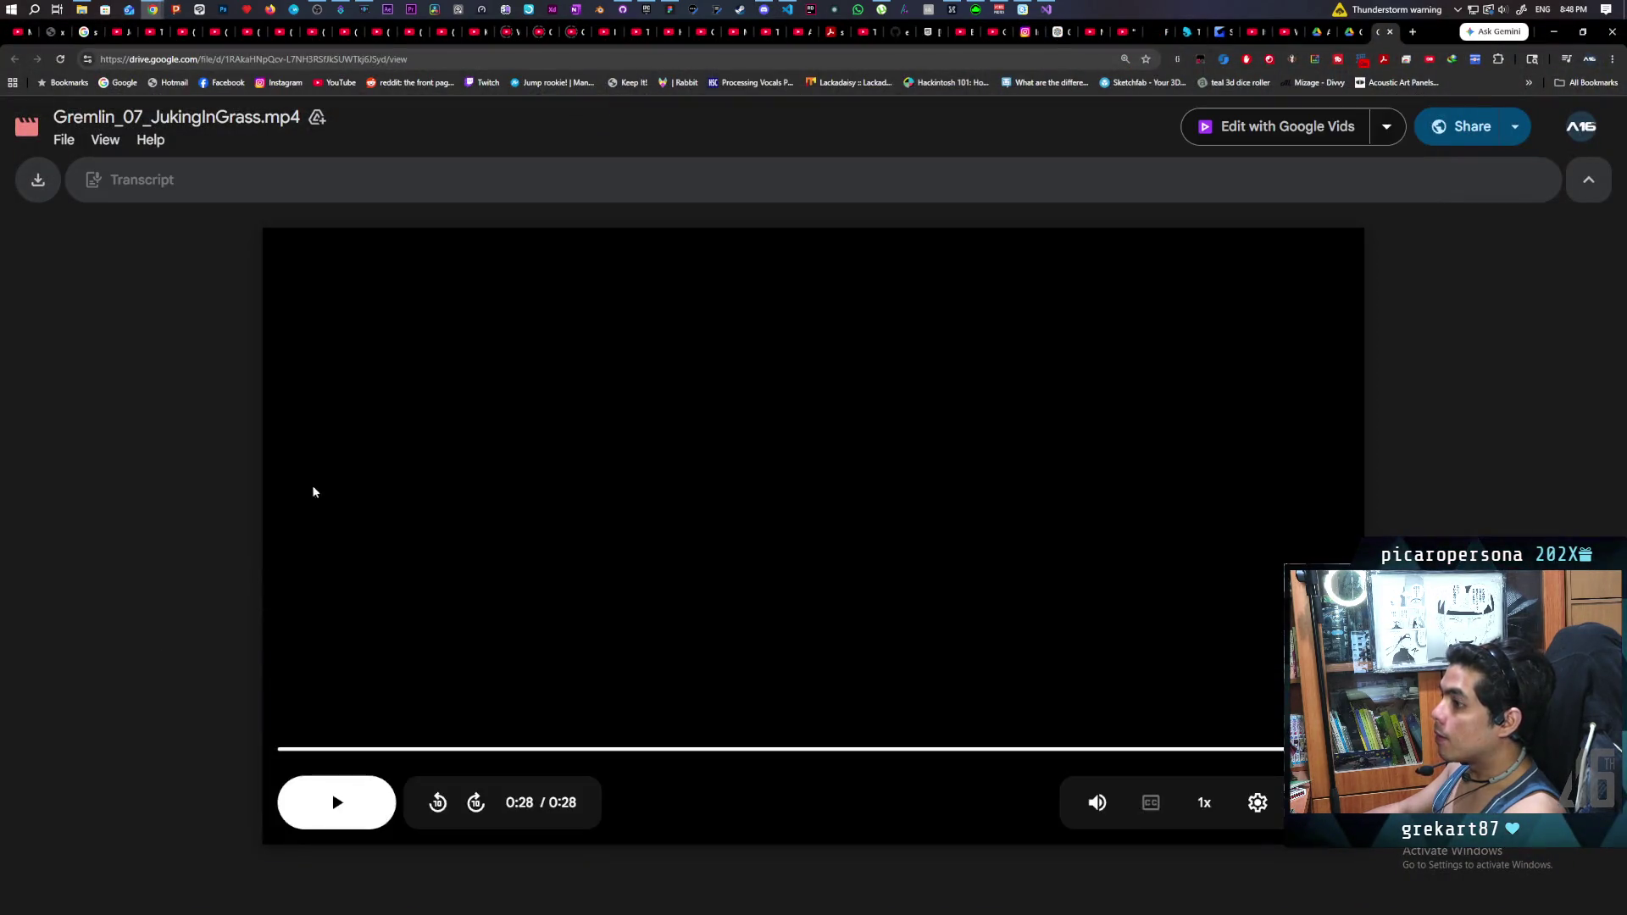
pyautogui.click(451, 34)
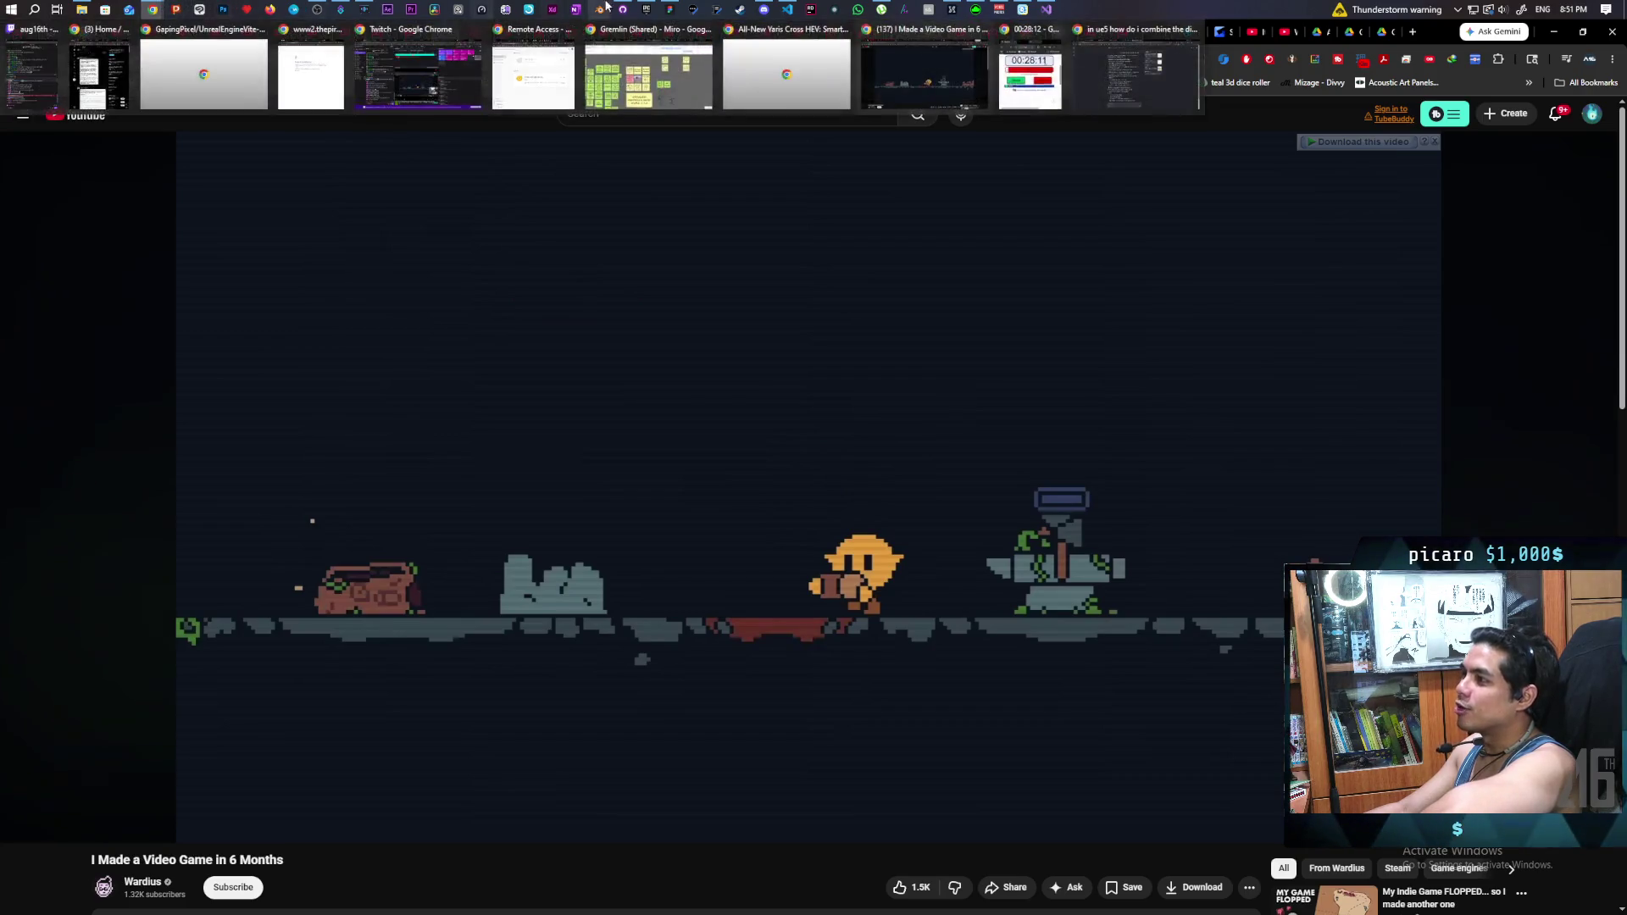
pyautogui.click(647, 10)
# - Scroll the launcher Library to My Projects and switch to the Paparazi editor
pyautogui.scroll(-2, 572, 570)
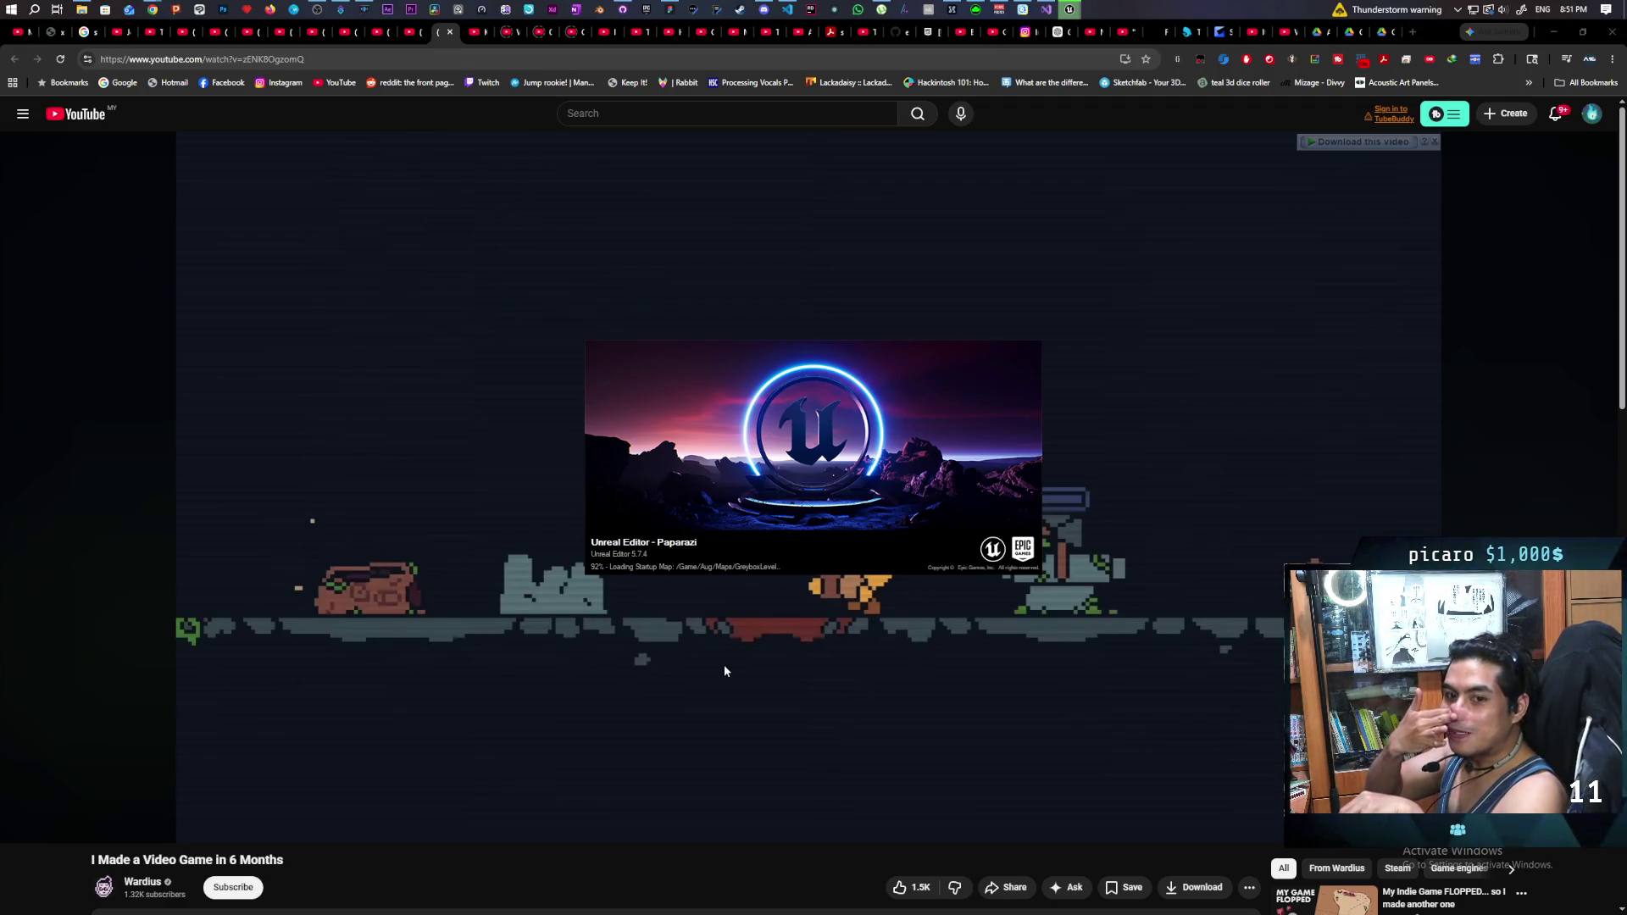
pyautogui.hotkey('alt', 'Tab')
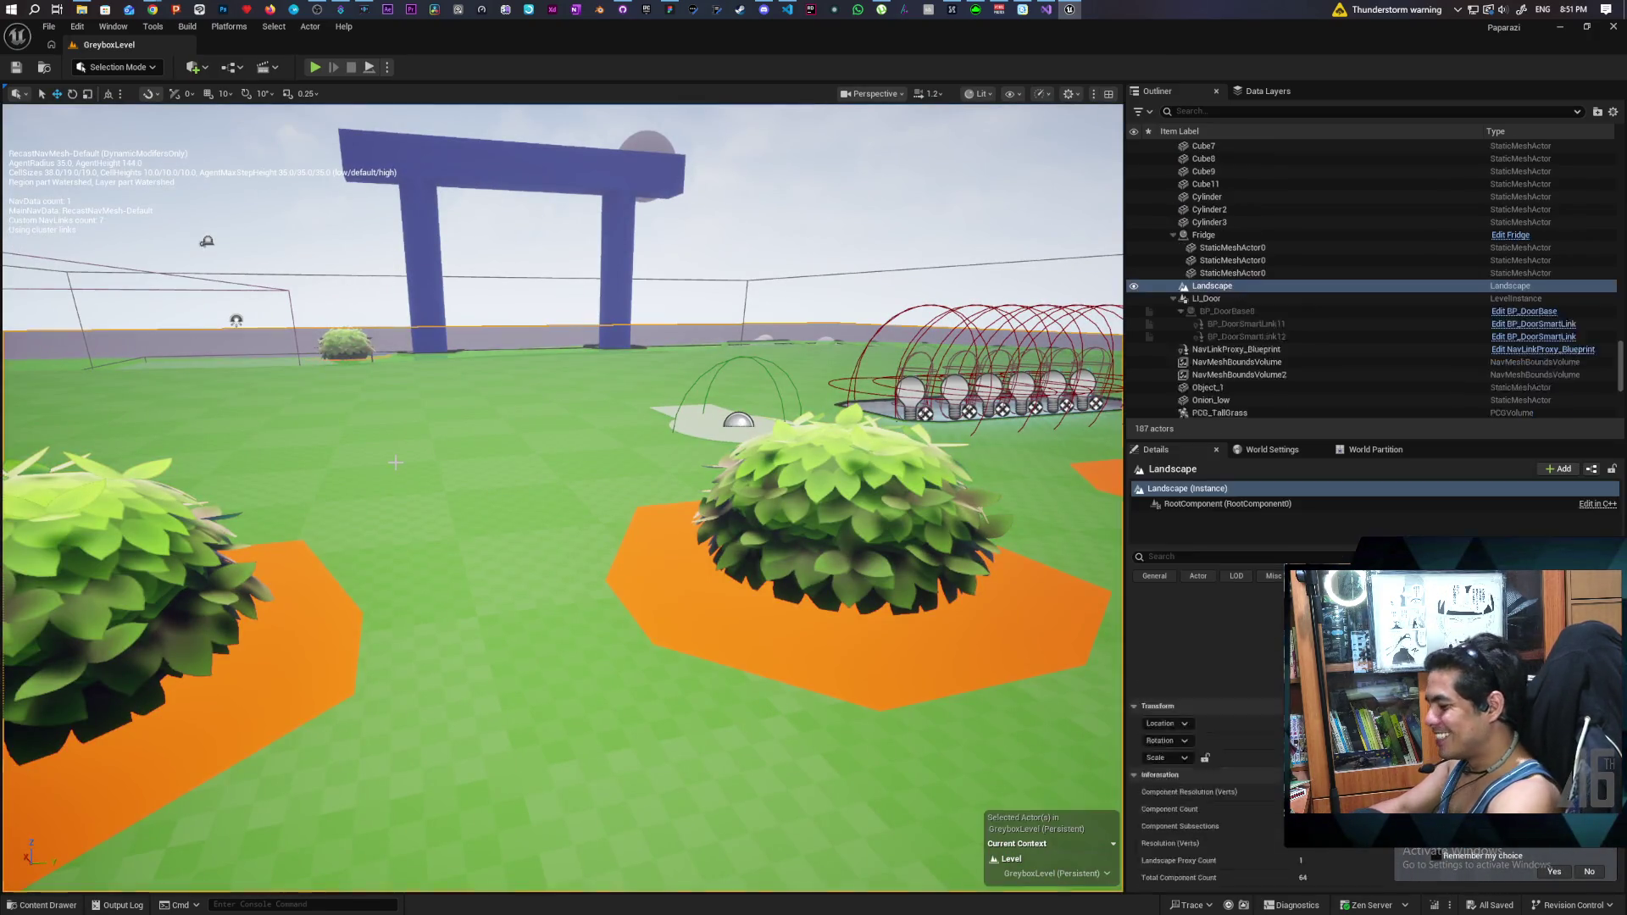
# - Load the GreyboxLevel_02_DN level from the Content/Aug/Maps folder
pyautogui.click(396, 462)
pyautogui.click(44, 67)
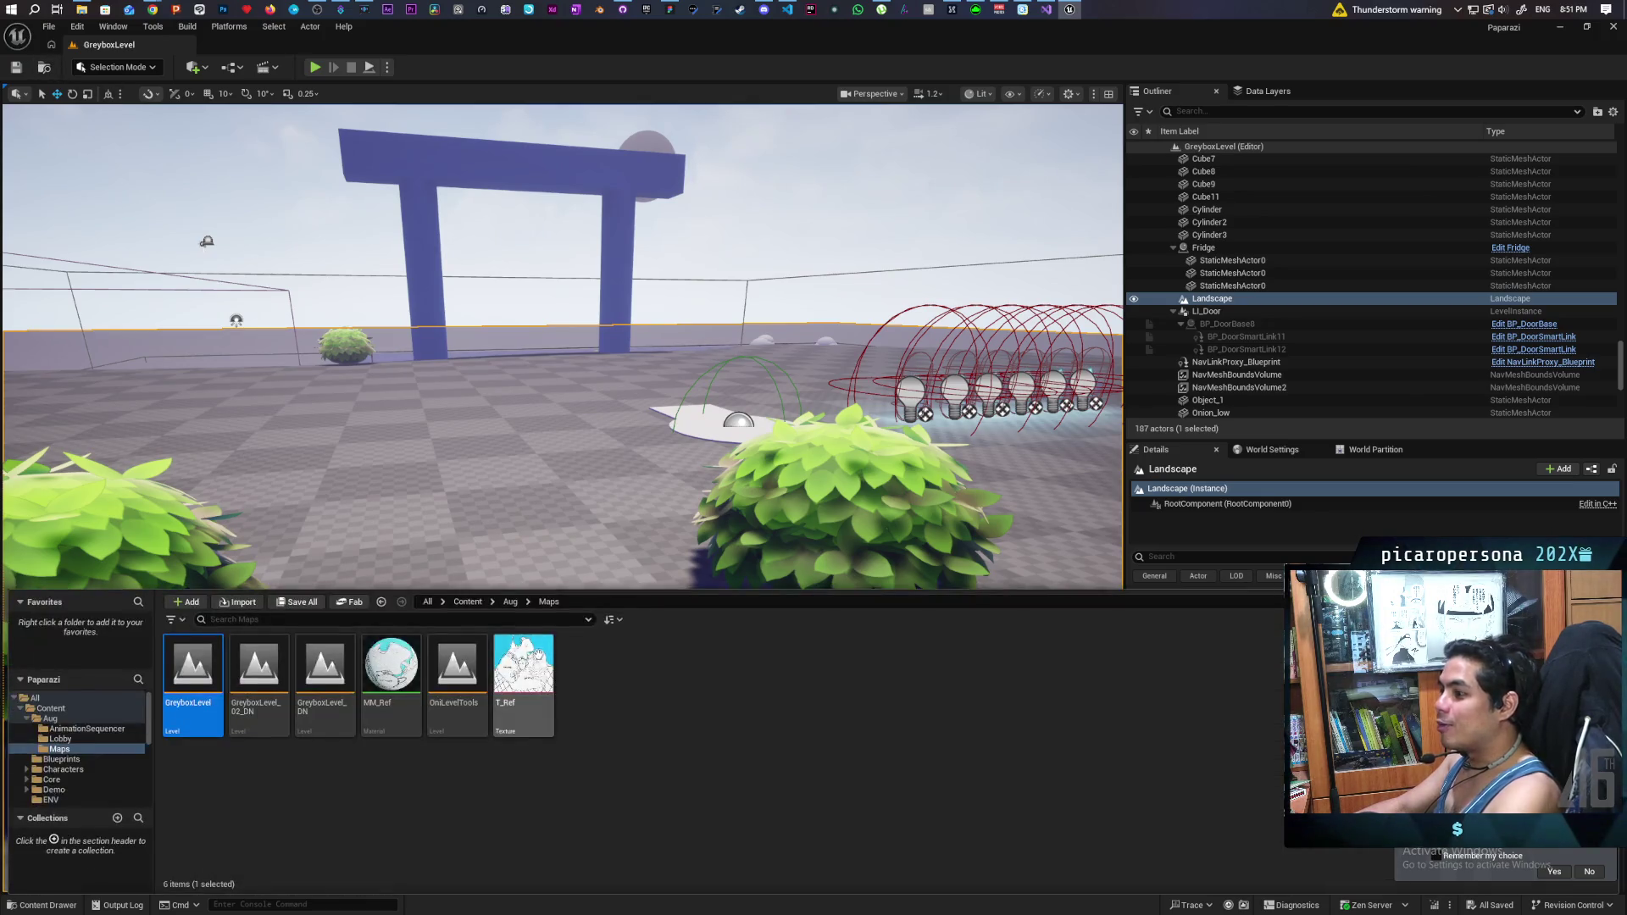
pyautogui.click(246, 660)
pyautogui.doubleClick(246, 662)
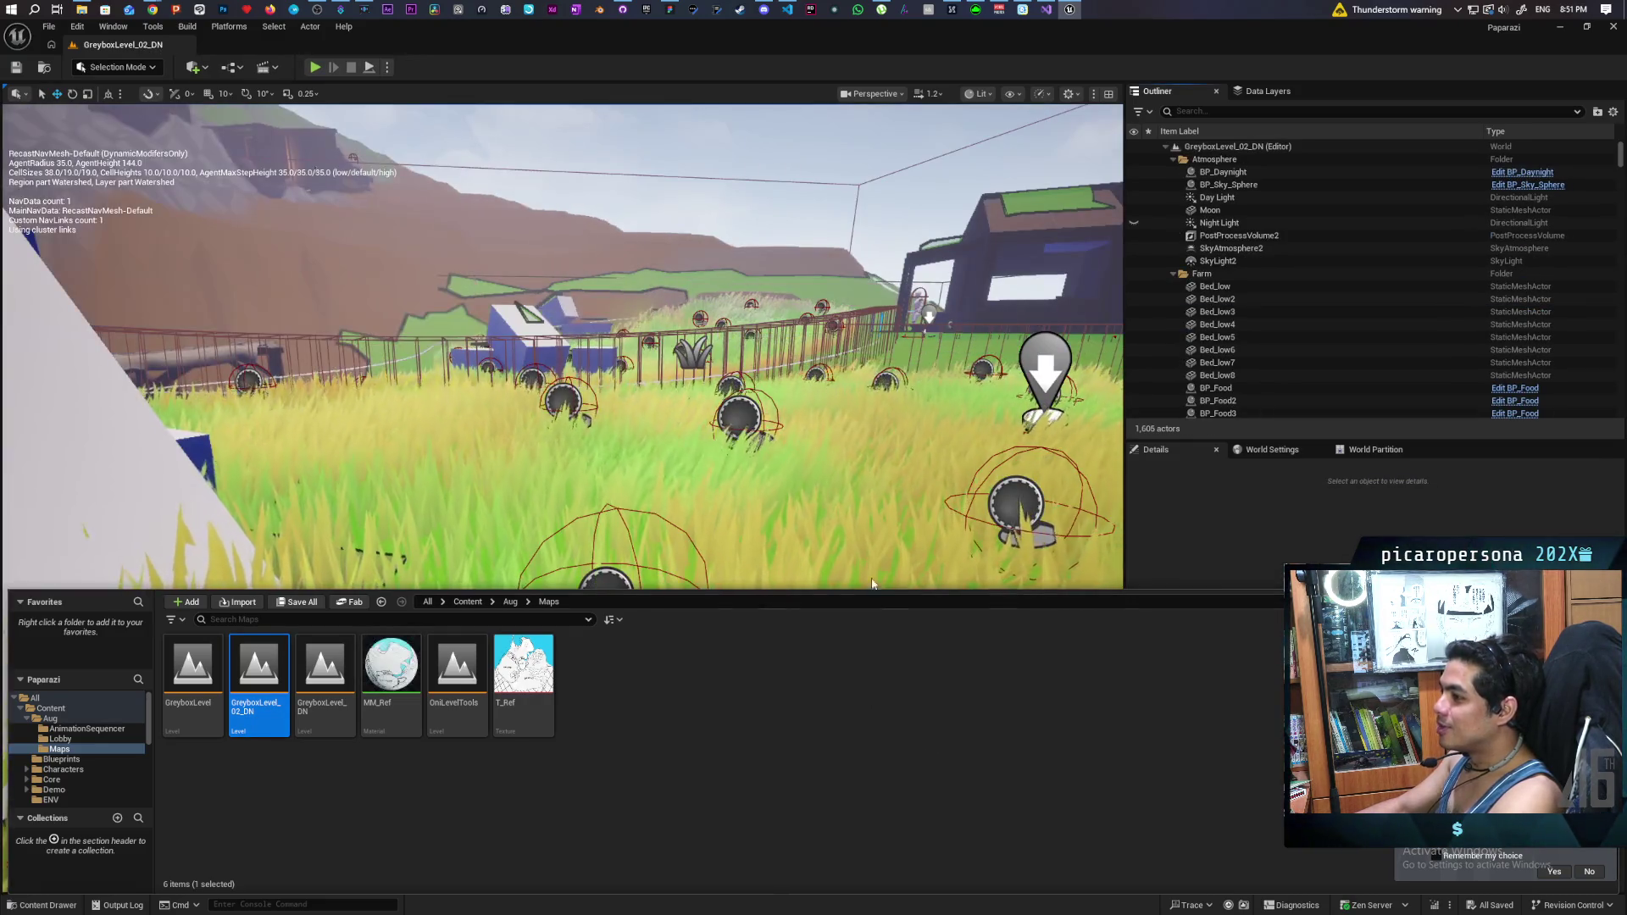
# - Pull the camera back over the farm's grass and start a play-in-editor session
pyautogui.moveTo(851, 509); pyautogui.dragTo(851, 441)
pyautogui.scroll(-10, 562, 499)
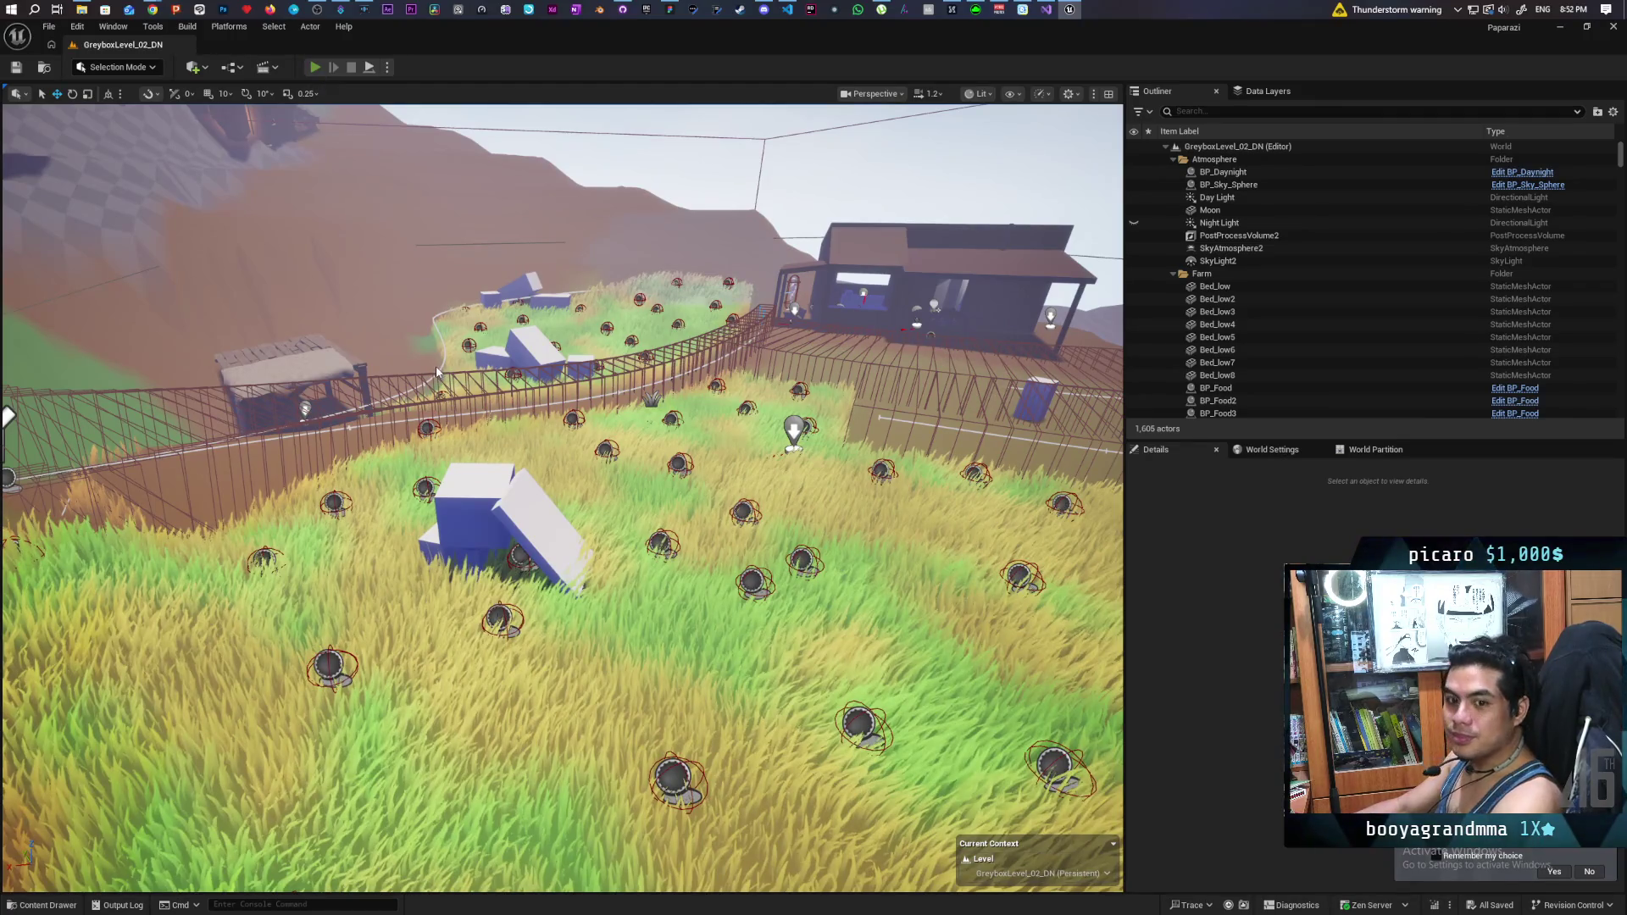
pyautogui.hotkey('alt', 'p')
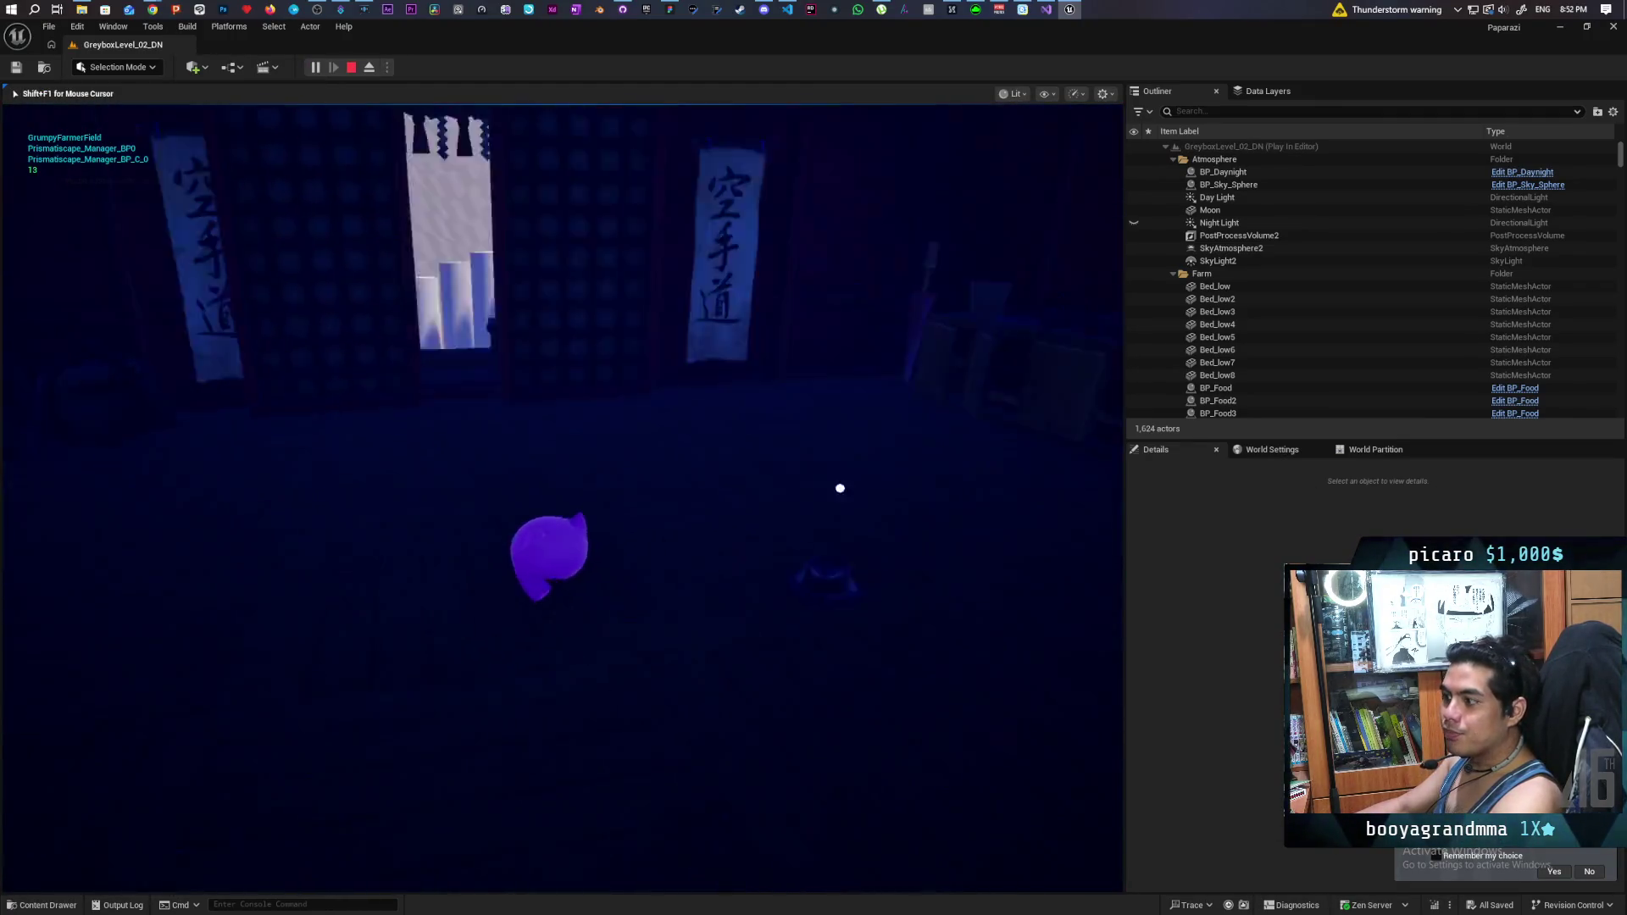
# - Walk the character out of the room, over the stone bridge and up the slope into the tall grass near the NPC
pyautogui.press('w')
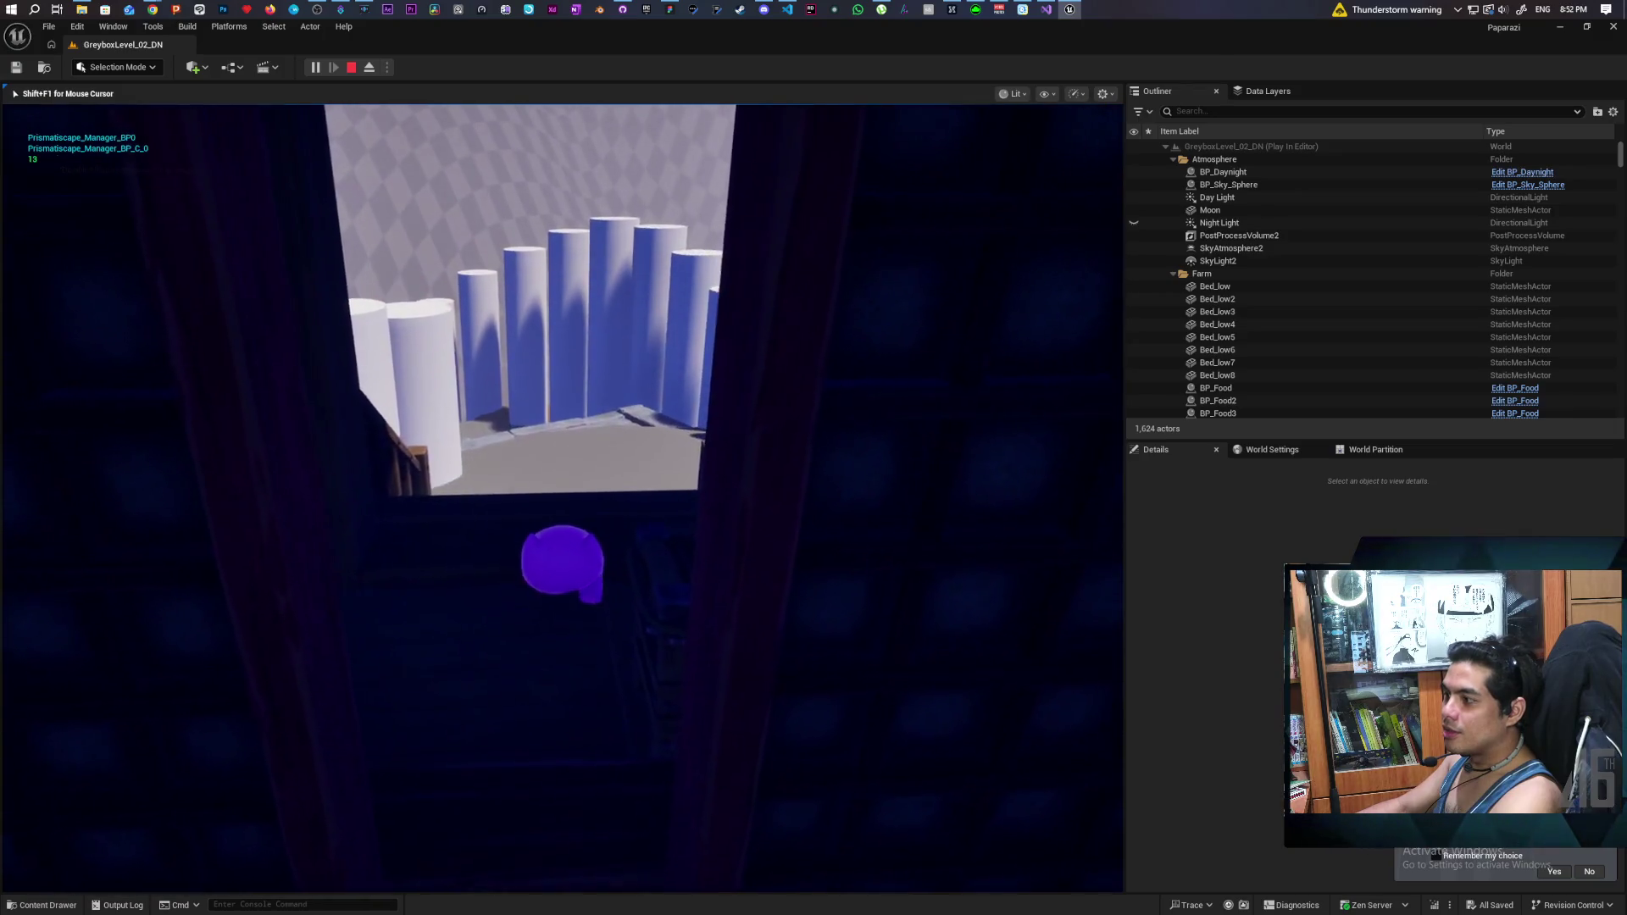
pyautogui.press('w')
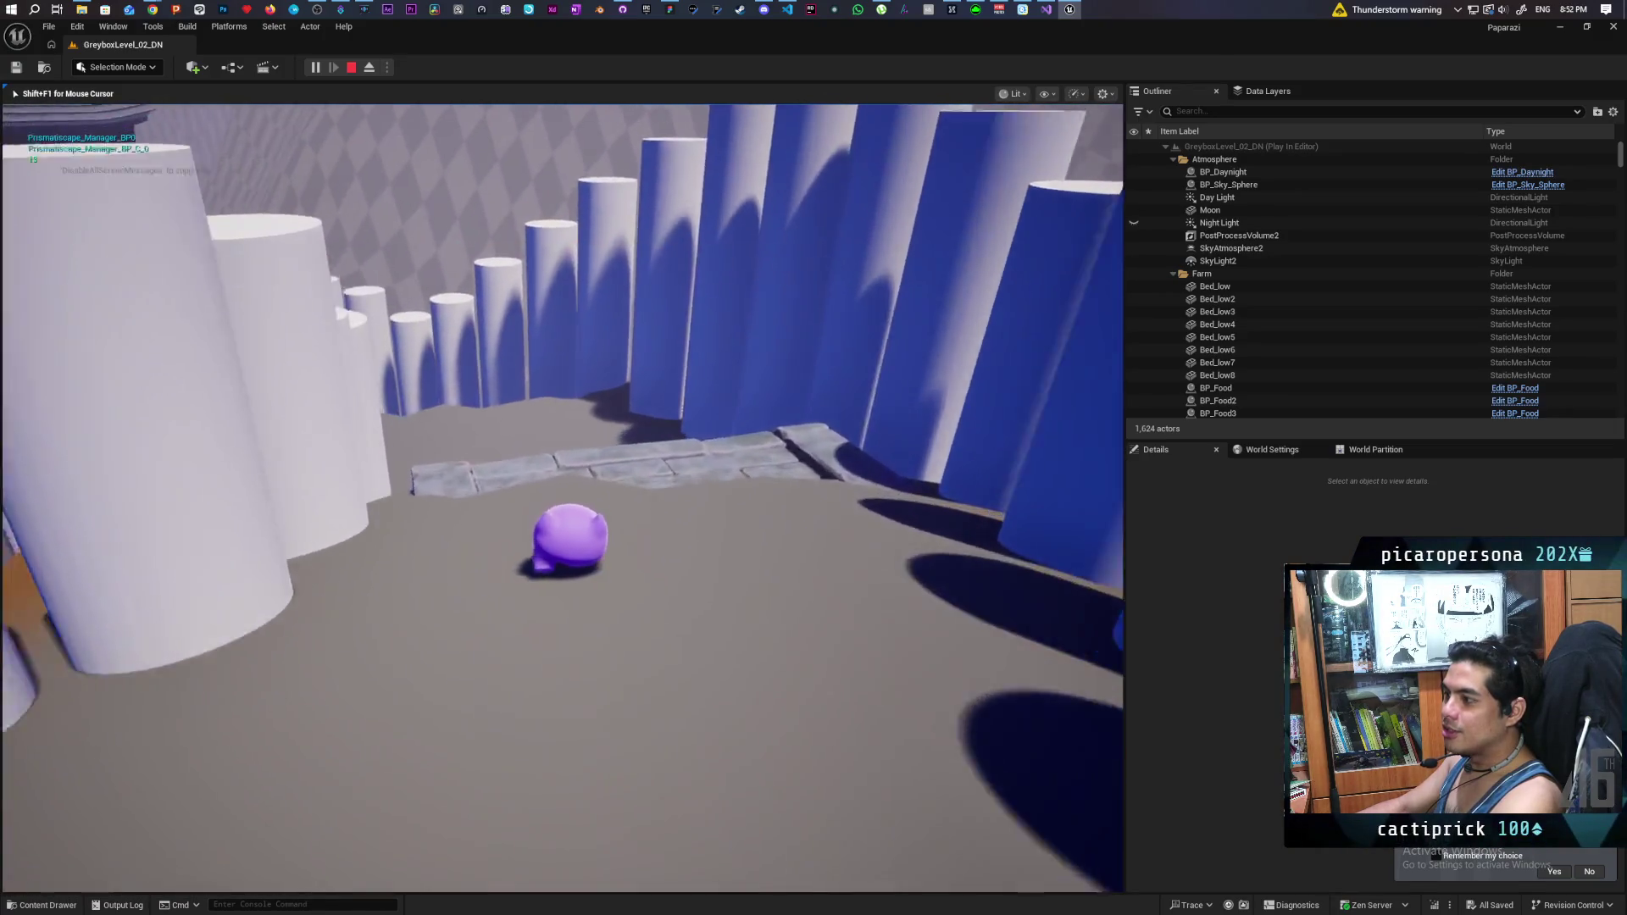
pyautogui.press('w')
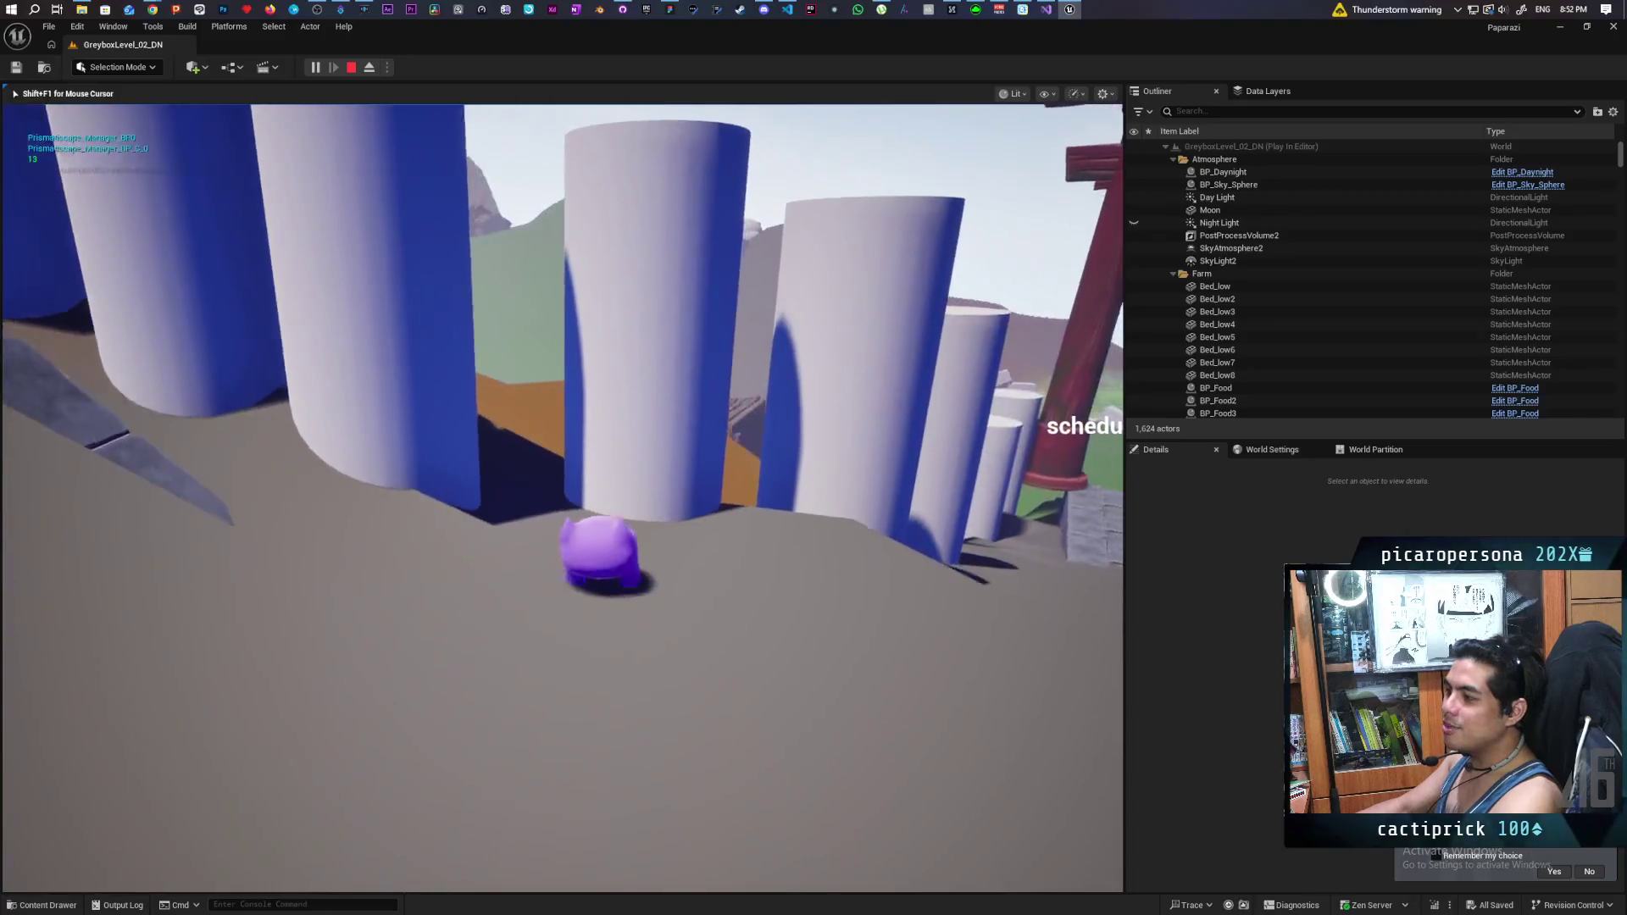
pyautogui.press('w')
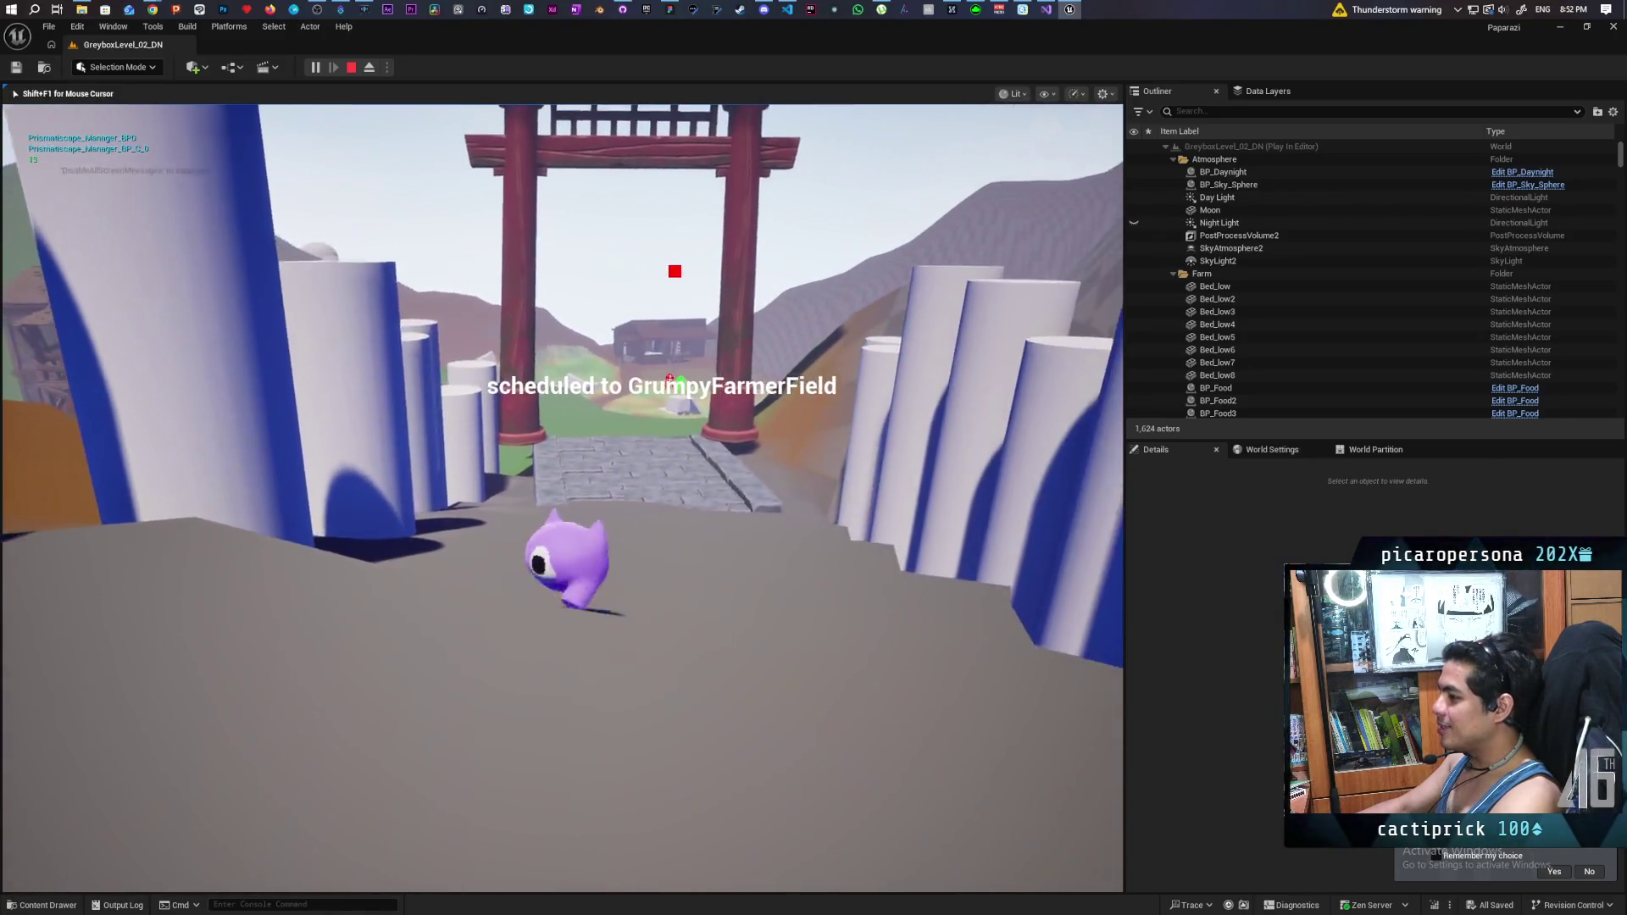
pyautogui.press('w')
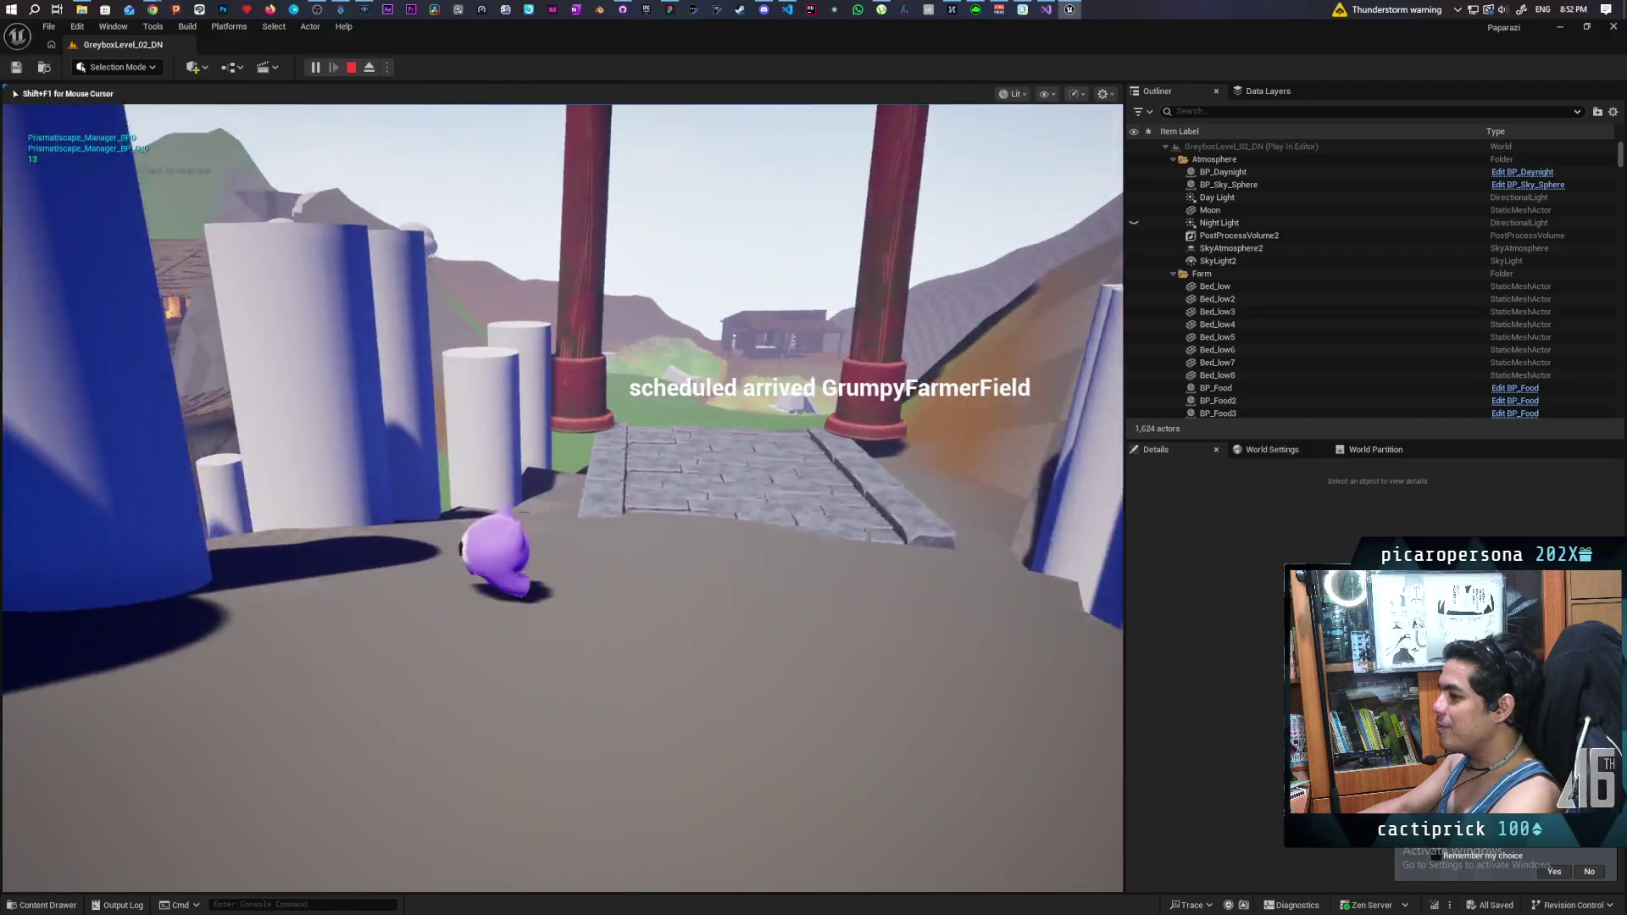
pyautogui.press('w')
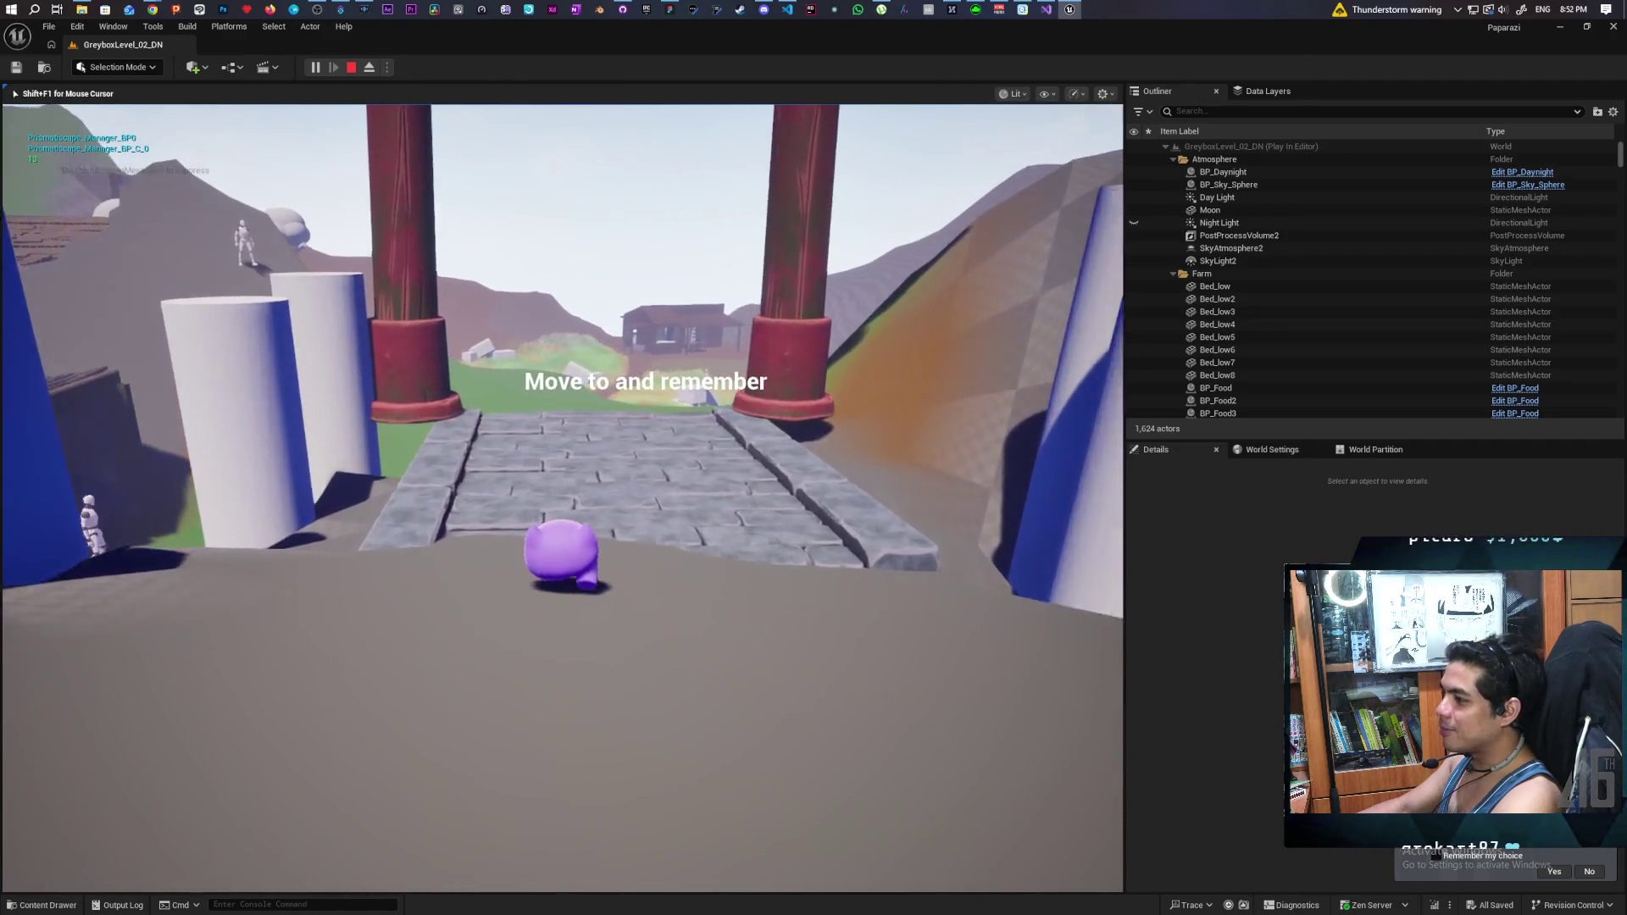
pyautogui.press('w')
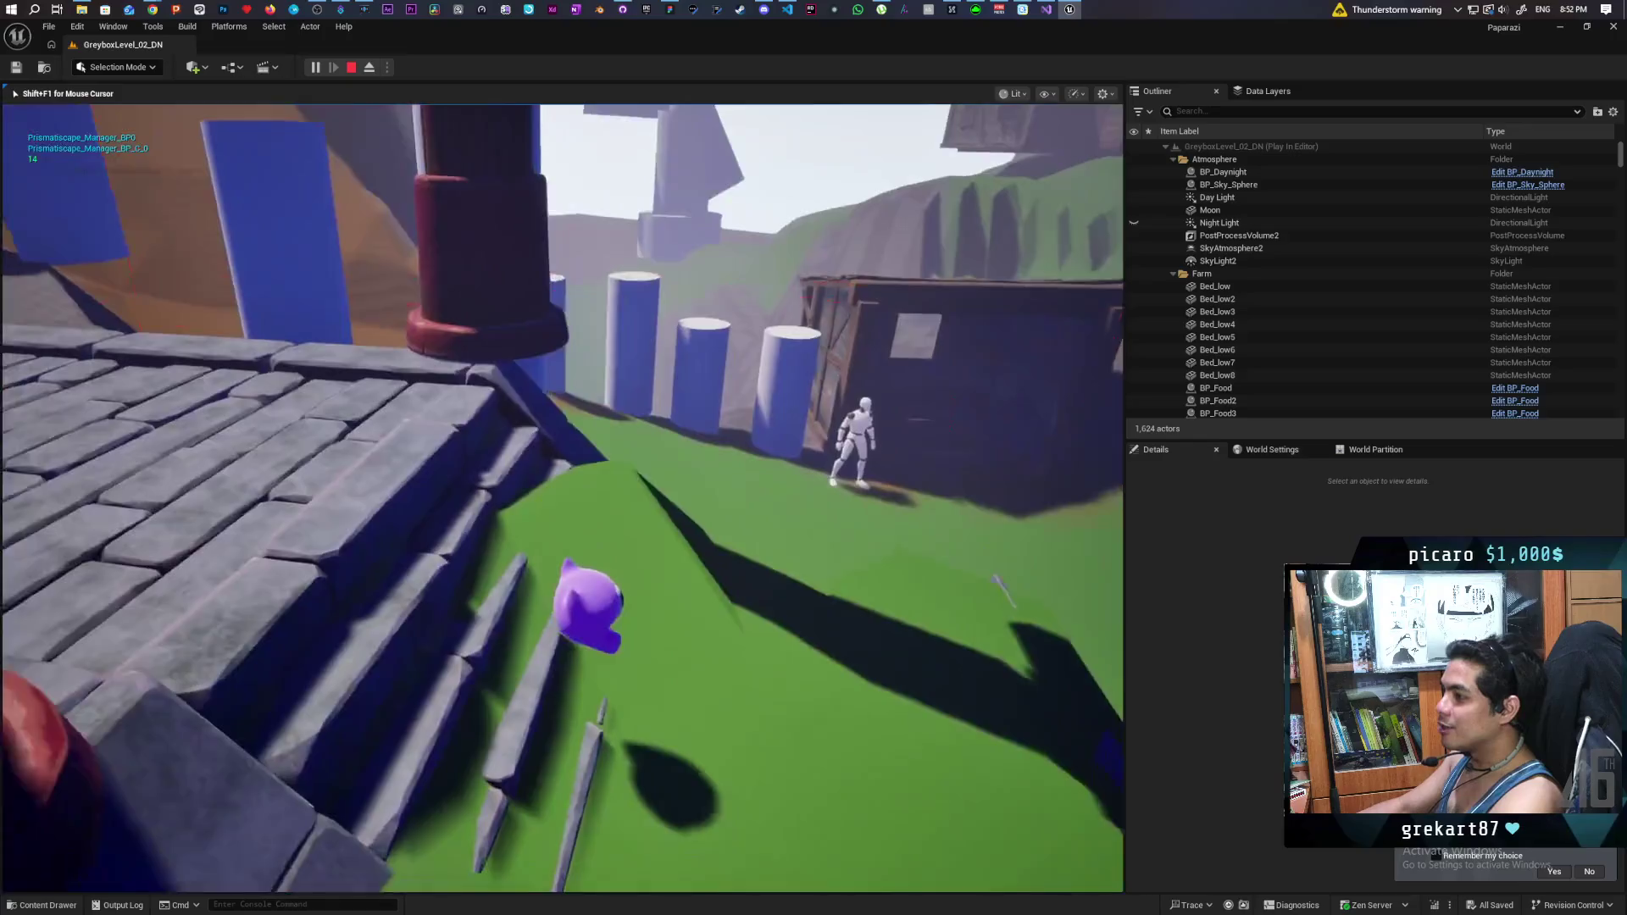
pyautogui.press('w')
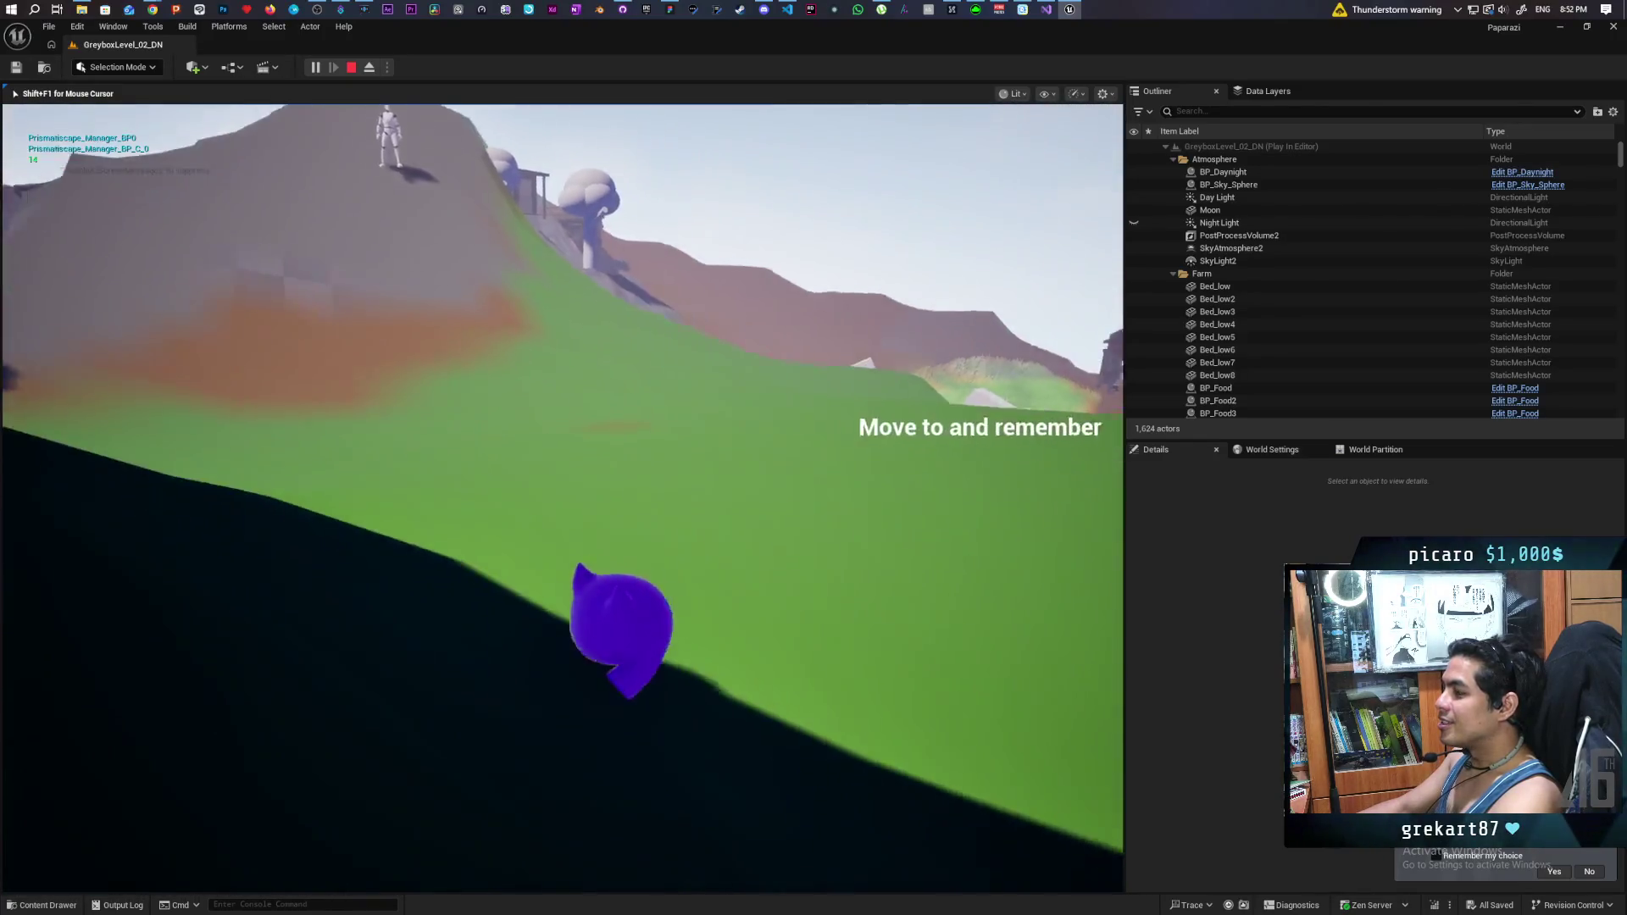
pyautogui.press('w')
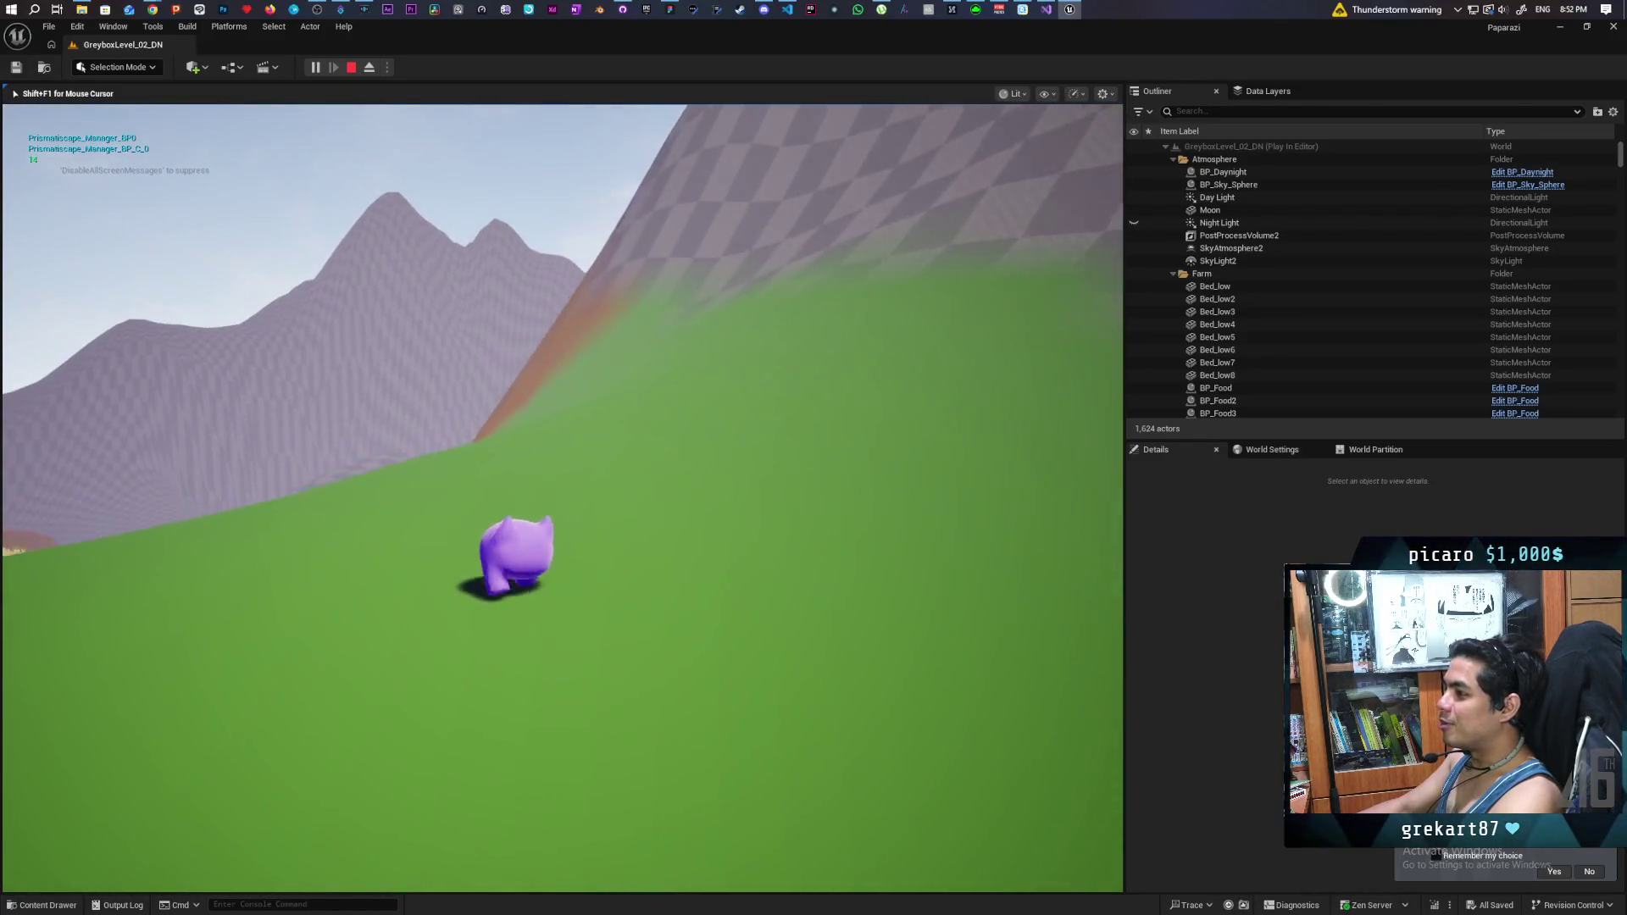
pyautogui.press('w')
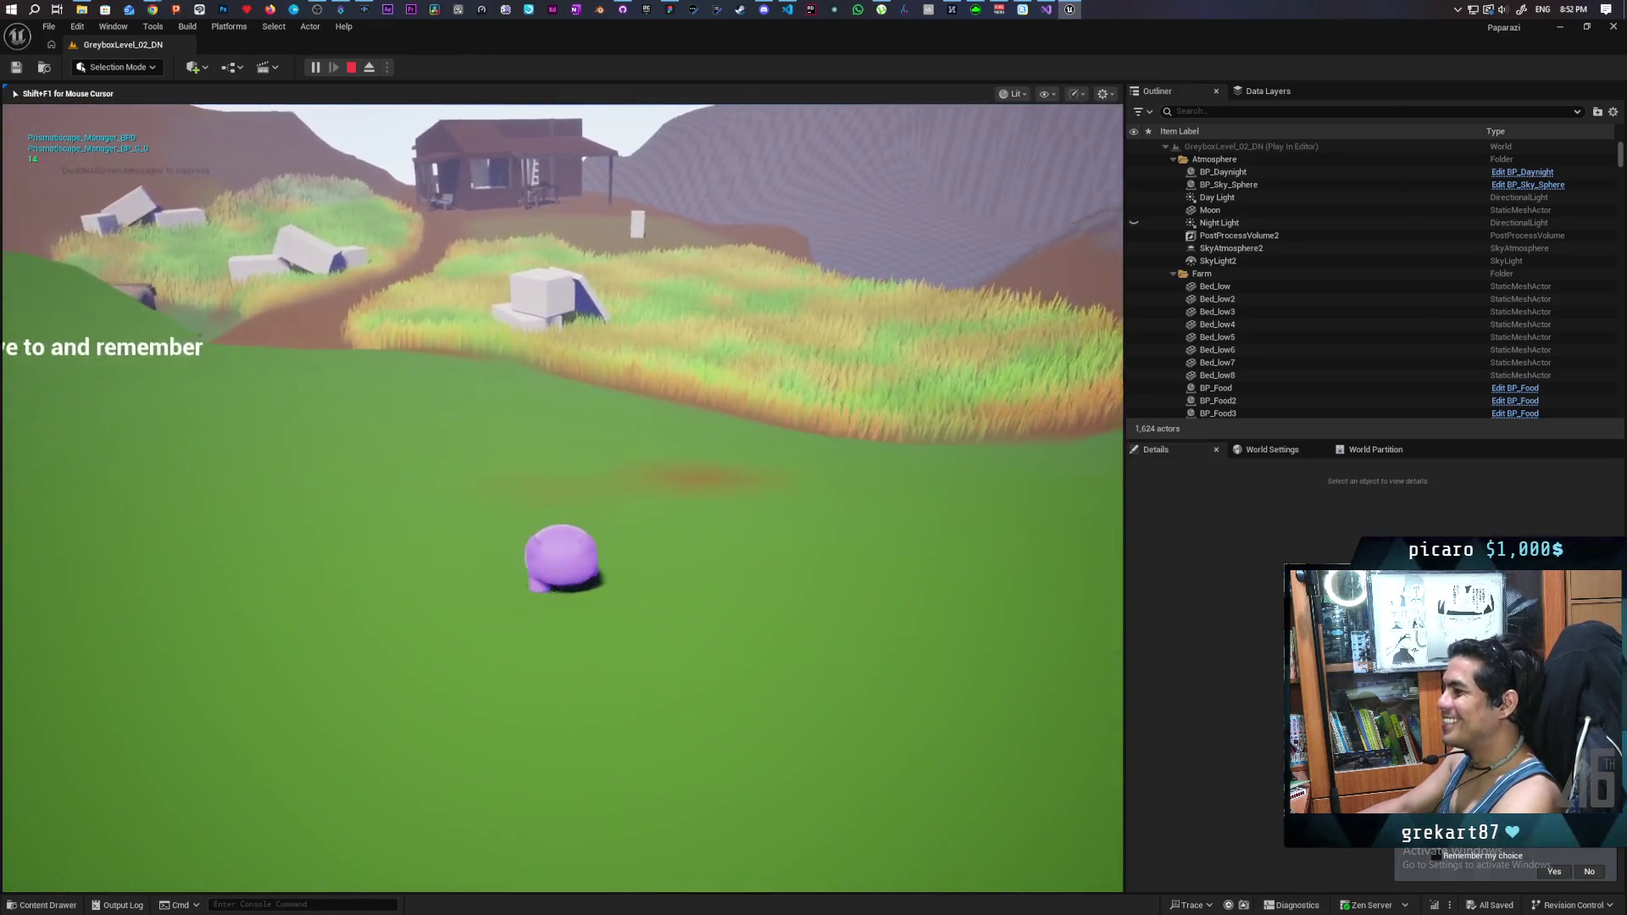
pyautogui.press('w')
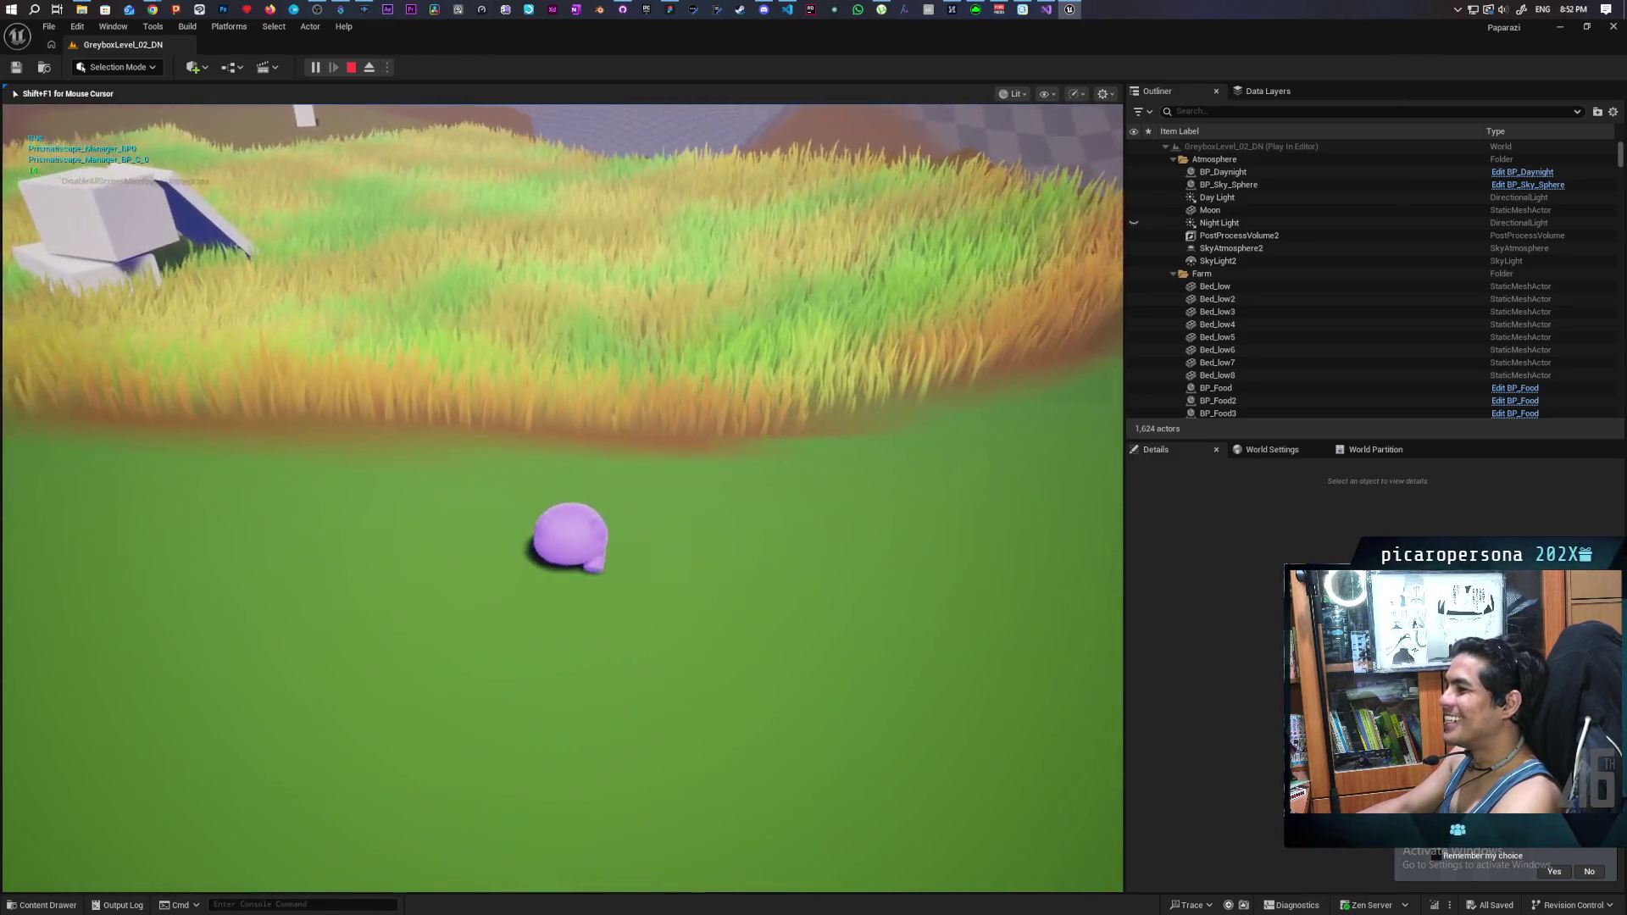
pyautogui.press('w')
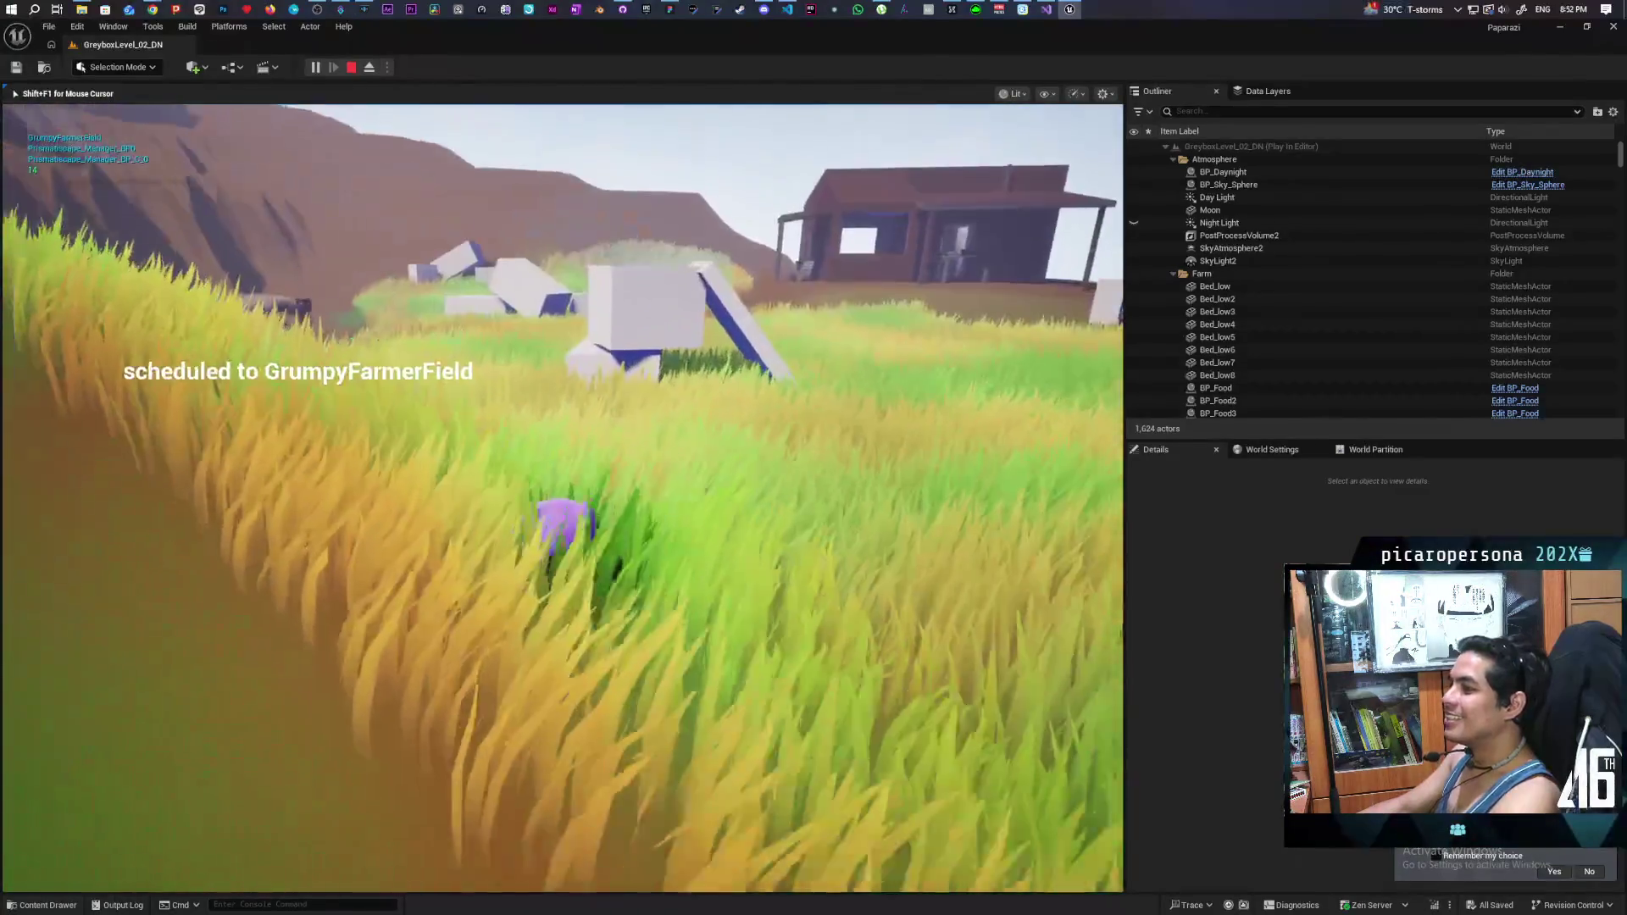
pyautogui.press('w')
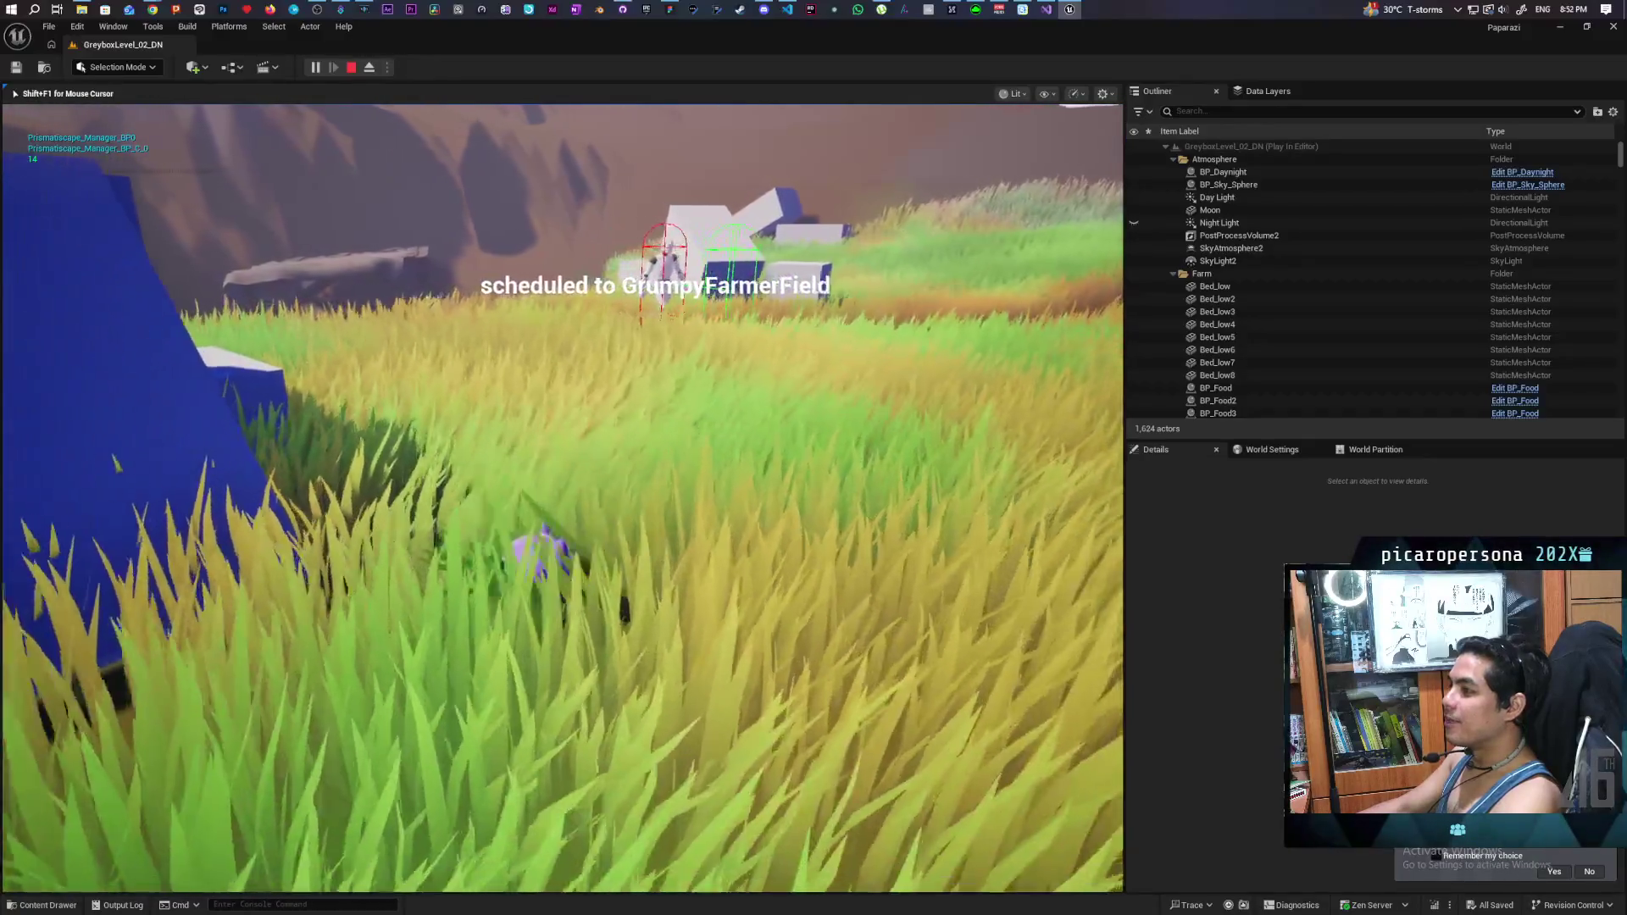
pyautogui.press('w')
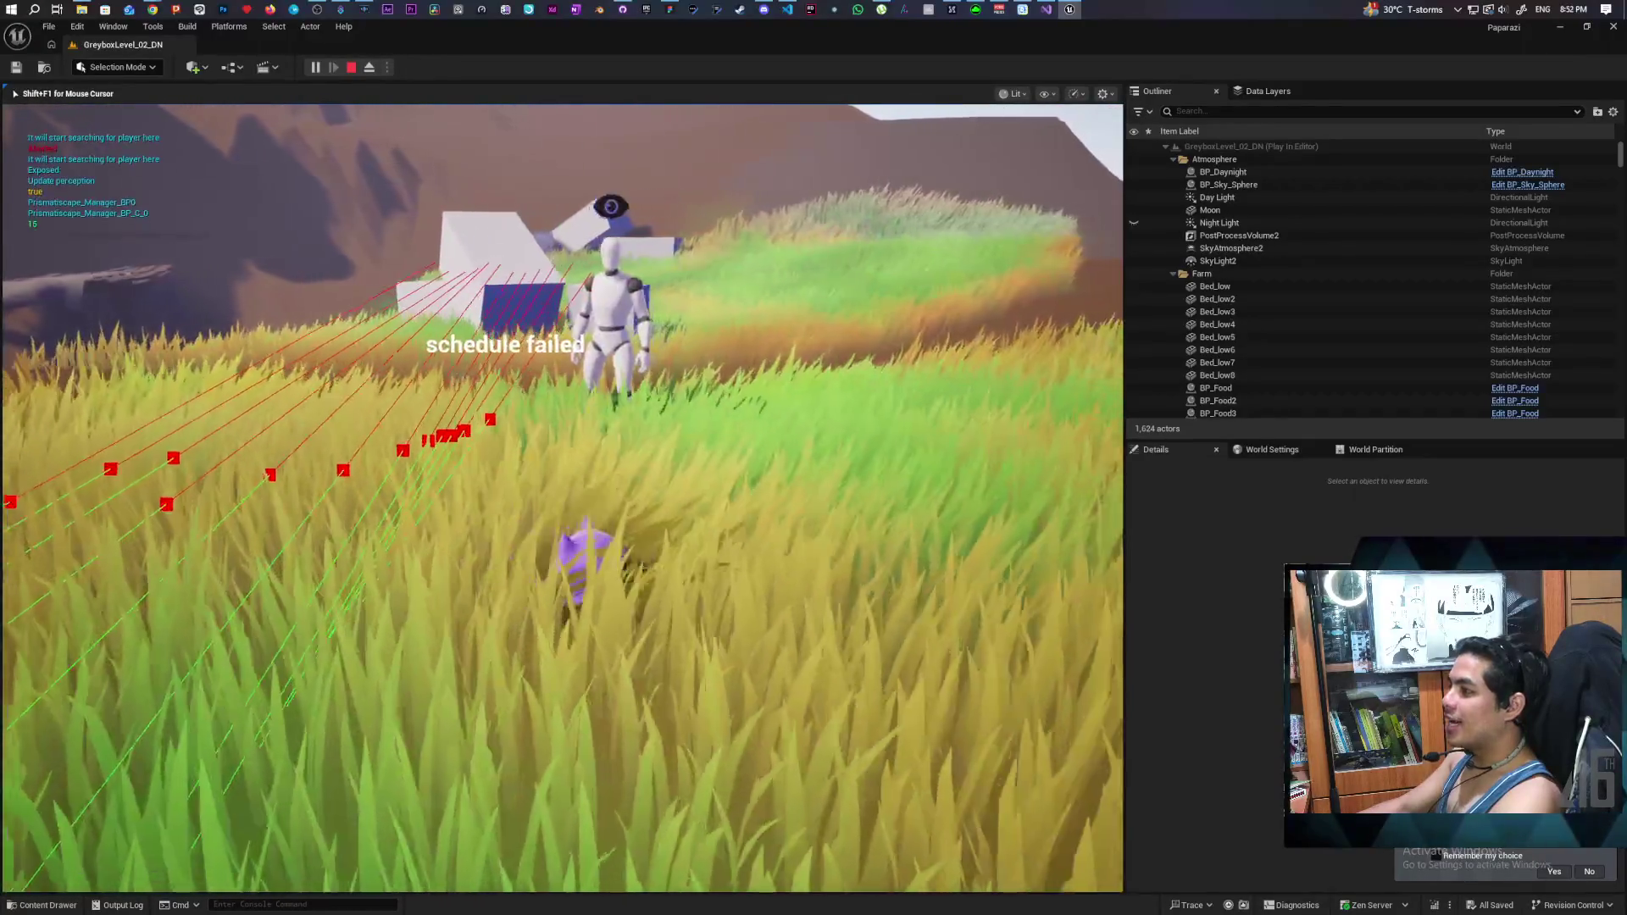
pyautogui.press('w')
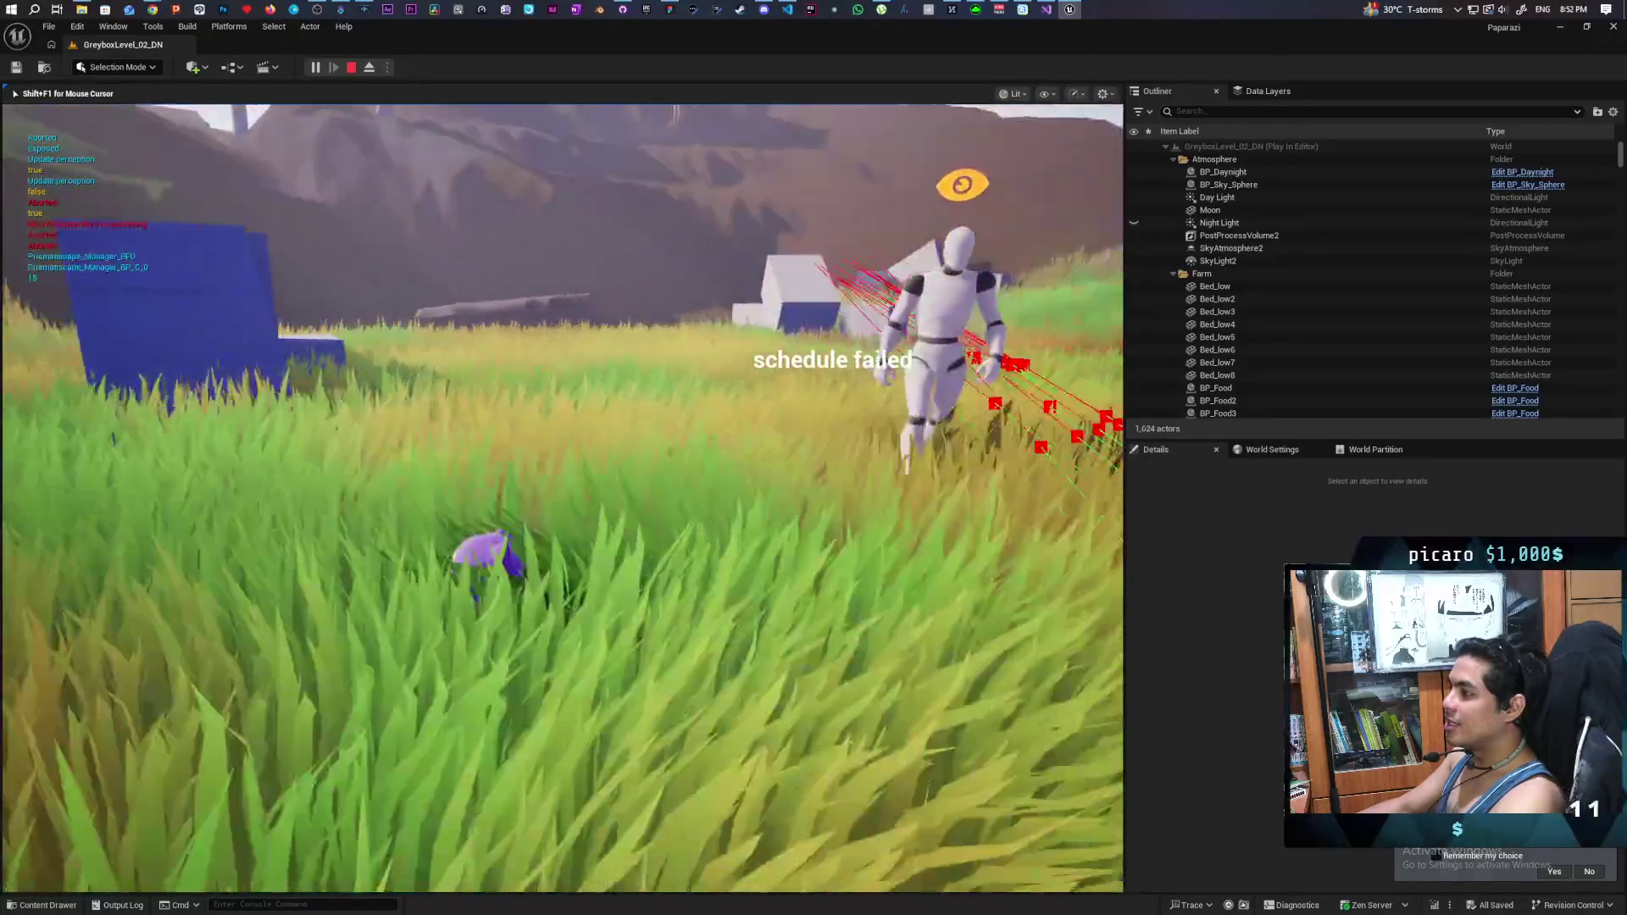
pyautogui.press('w')
pyautogui.press('w')
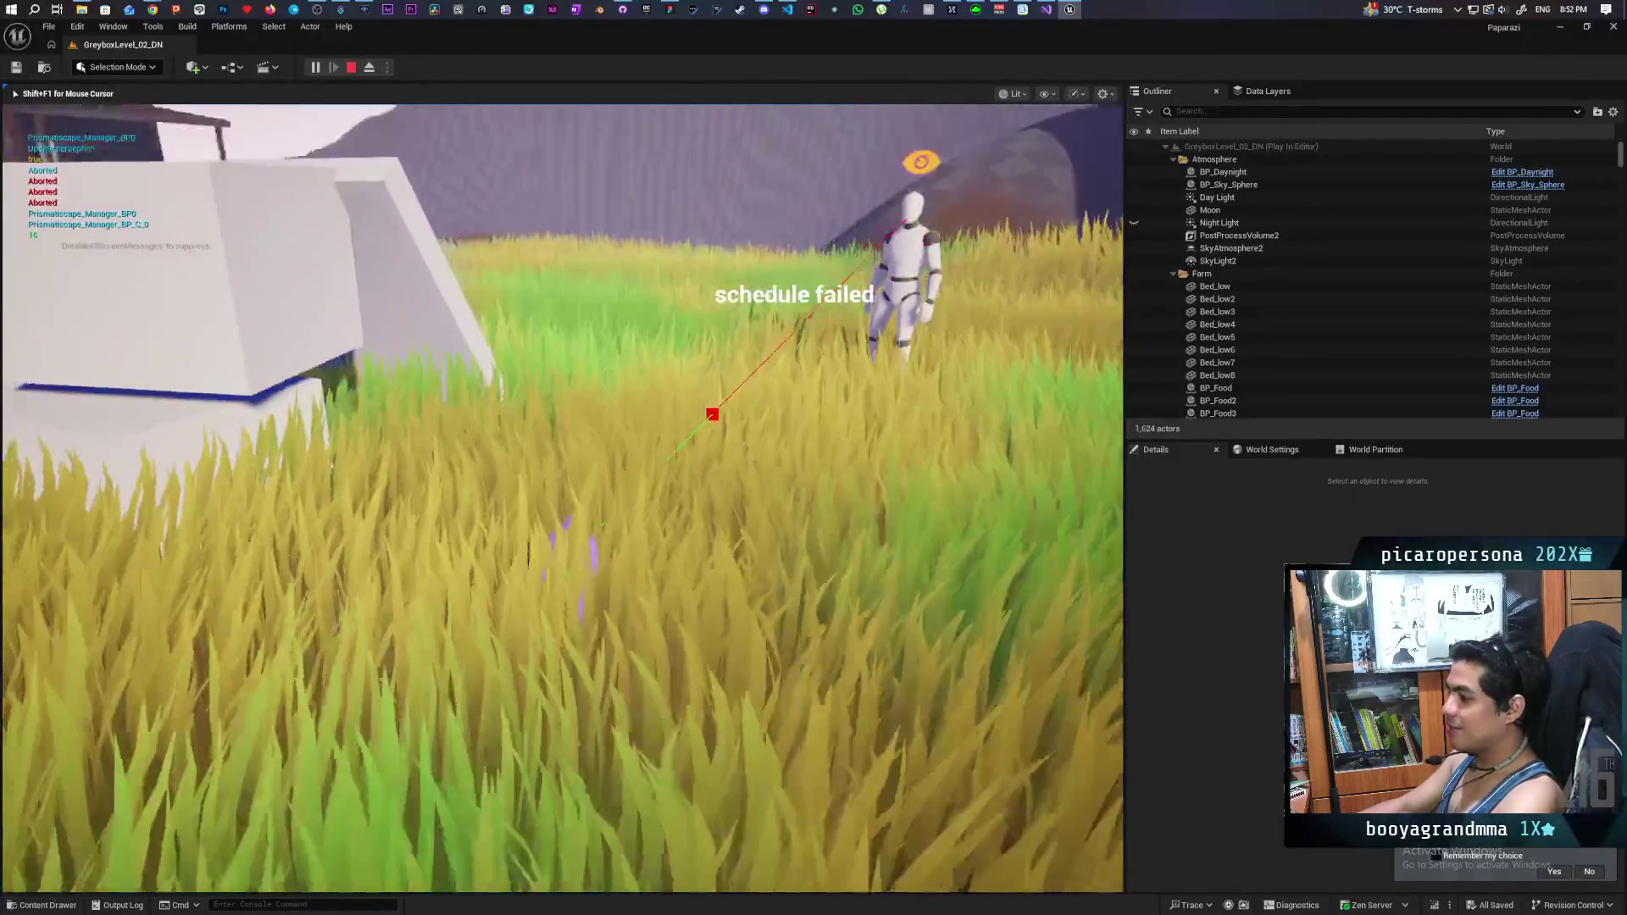
pyautogui.press('w')
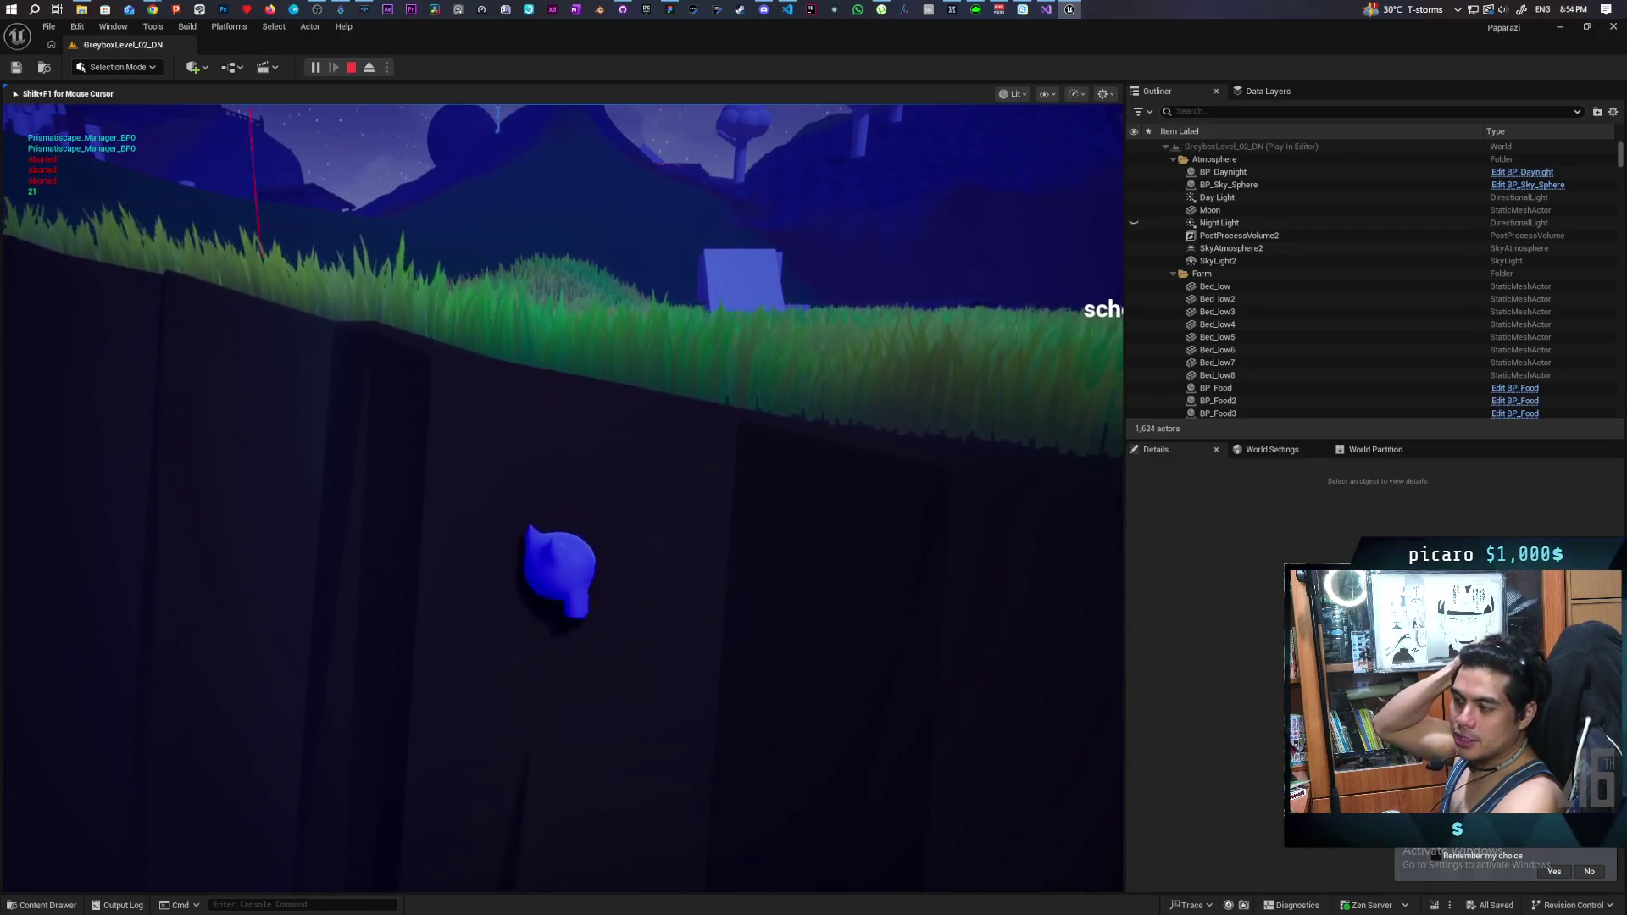
# - Stop the play-in-editor session with Esc to return to the level editor
pyautogui.press('Escape')
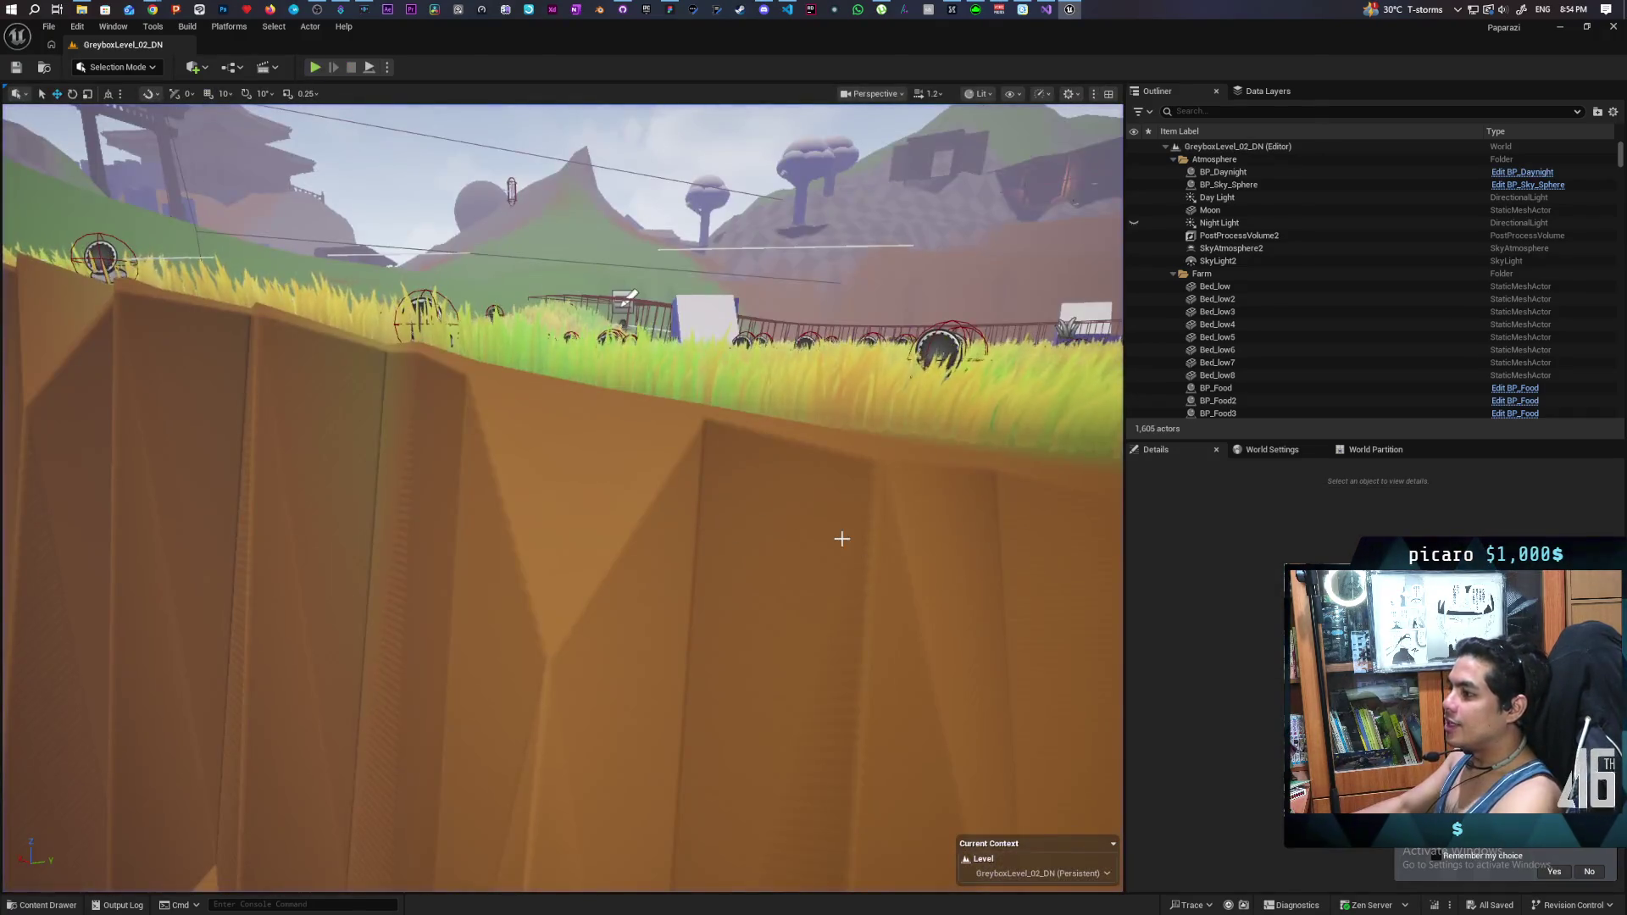
# - Search all Content for 'grass' and open the Grass_Clump static mesh in the mesh editor
pyautogui.hotkey('ctrl', 'space')
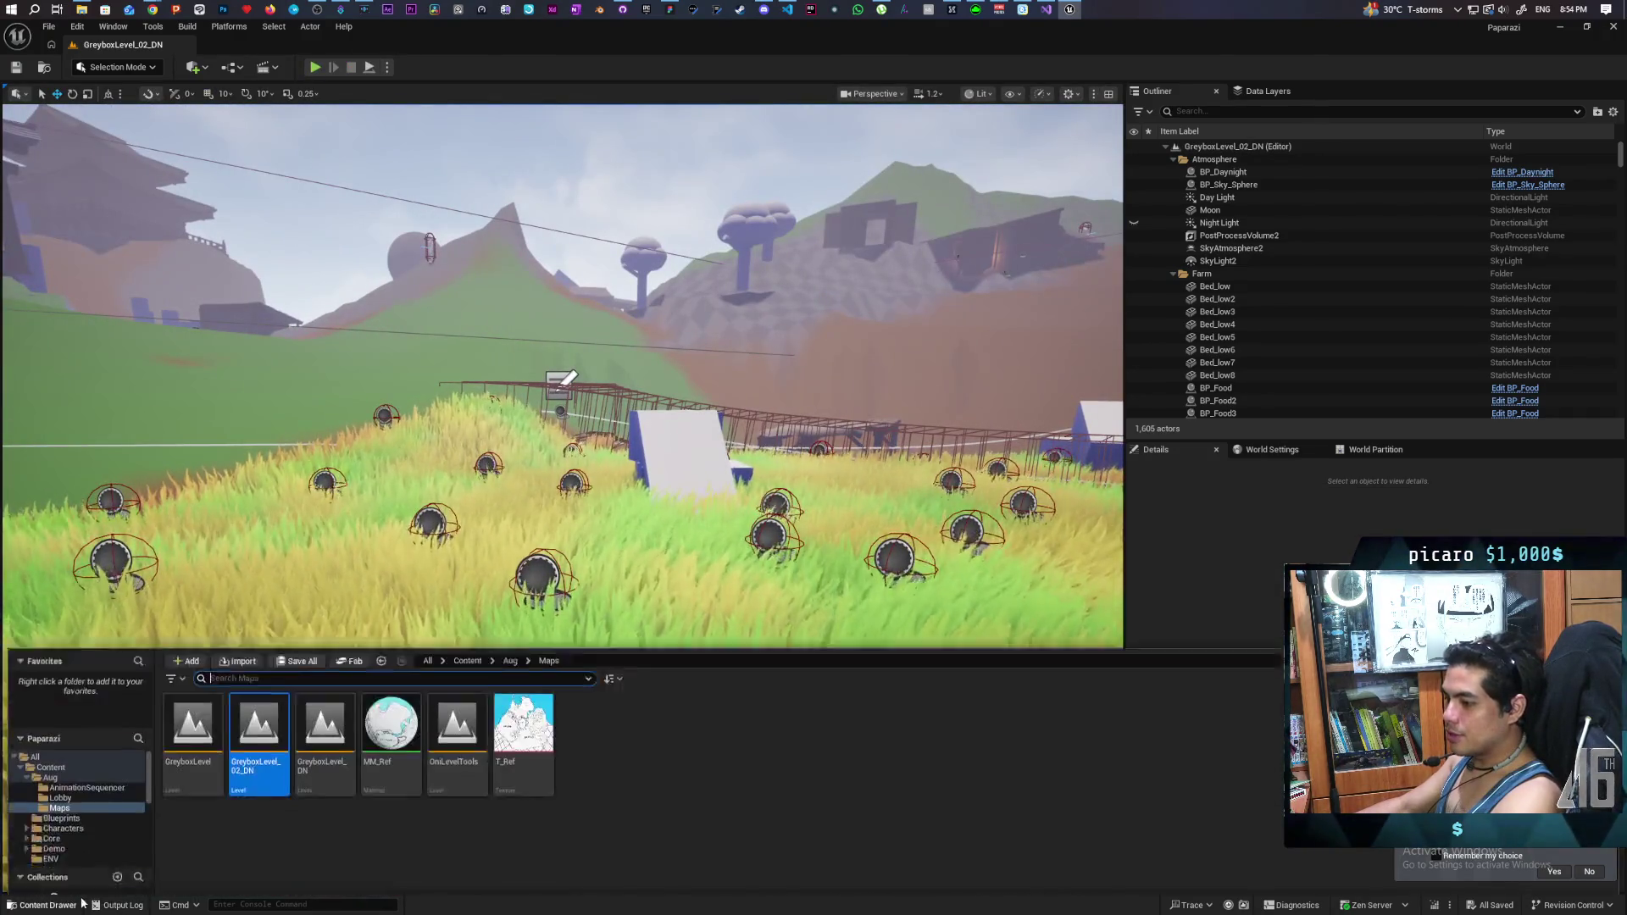
pyautogui.moveTo(509, 424)
pyautogui.mouseDown()
pyautogui.moveTo(508, 322)
pyautogui.moveTo(483, 390)
pyautogui.moveTo(466, 373)
pyautogui.moveTo(568, 730)
pyautogui.mouseUp()
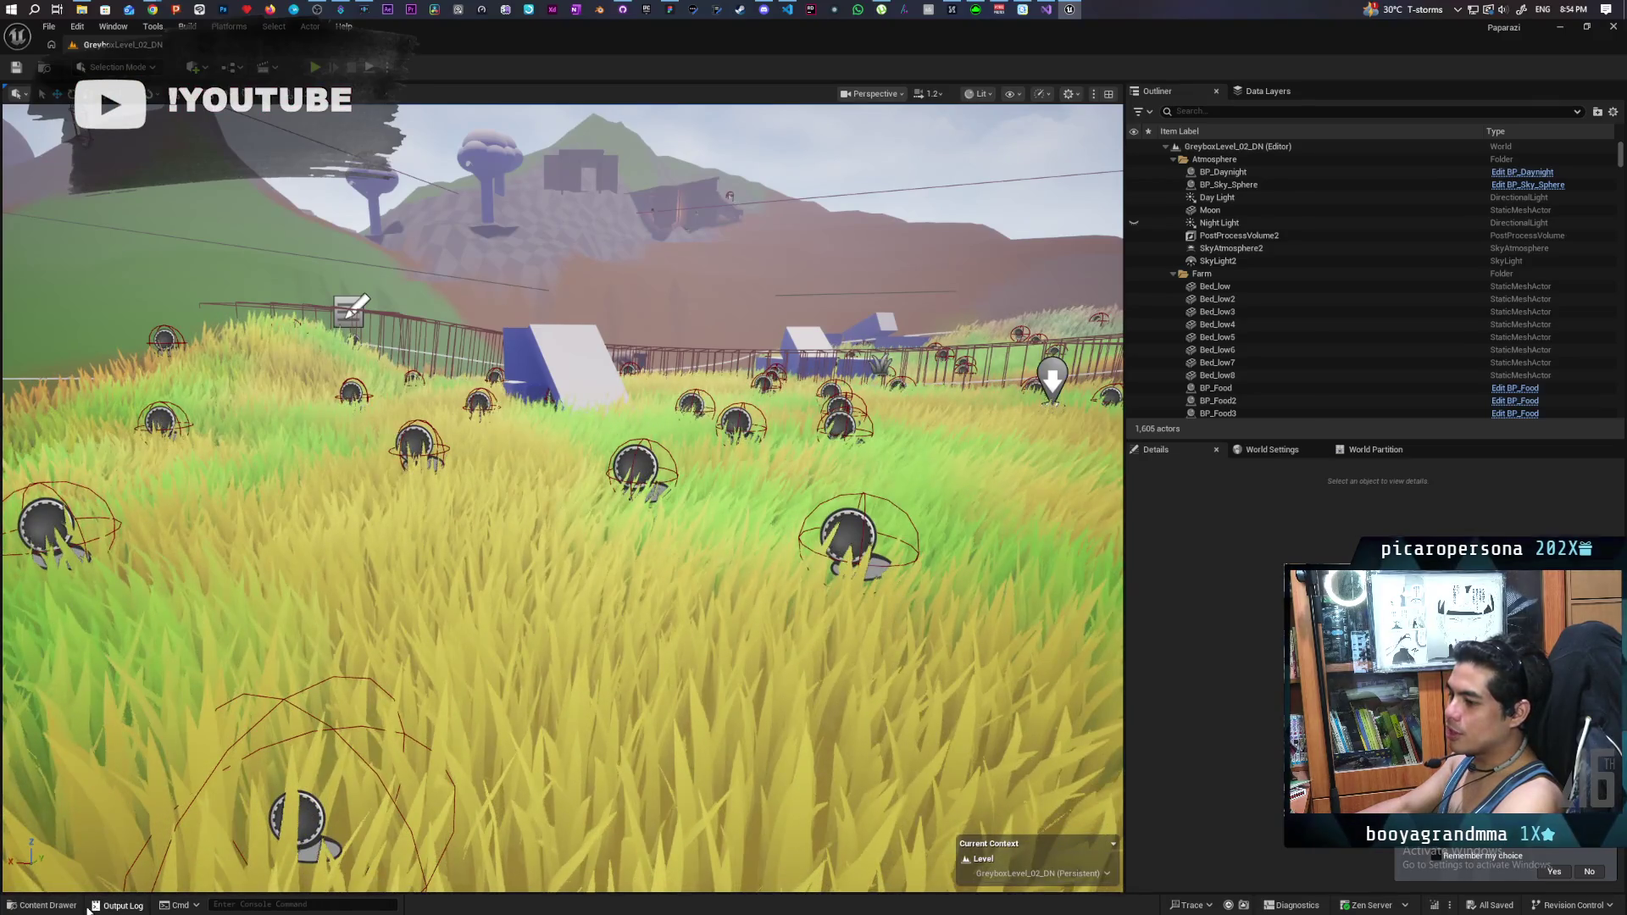
pyautogui.click(118, 905)
pyautogui.click(70, 907)
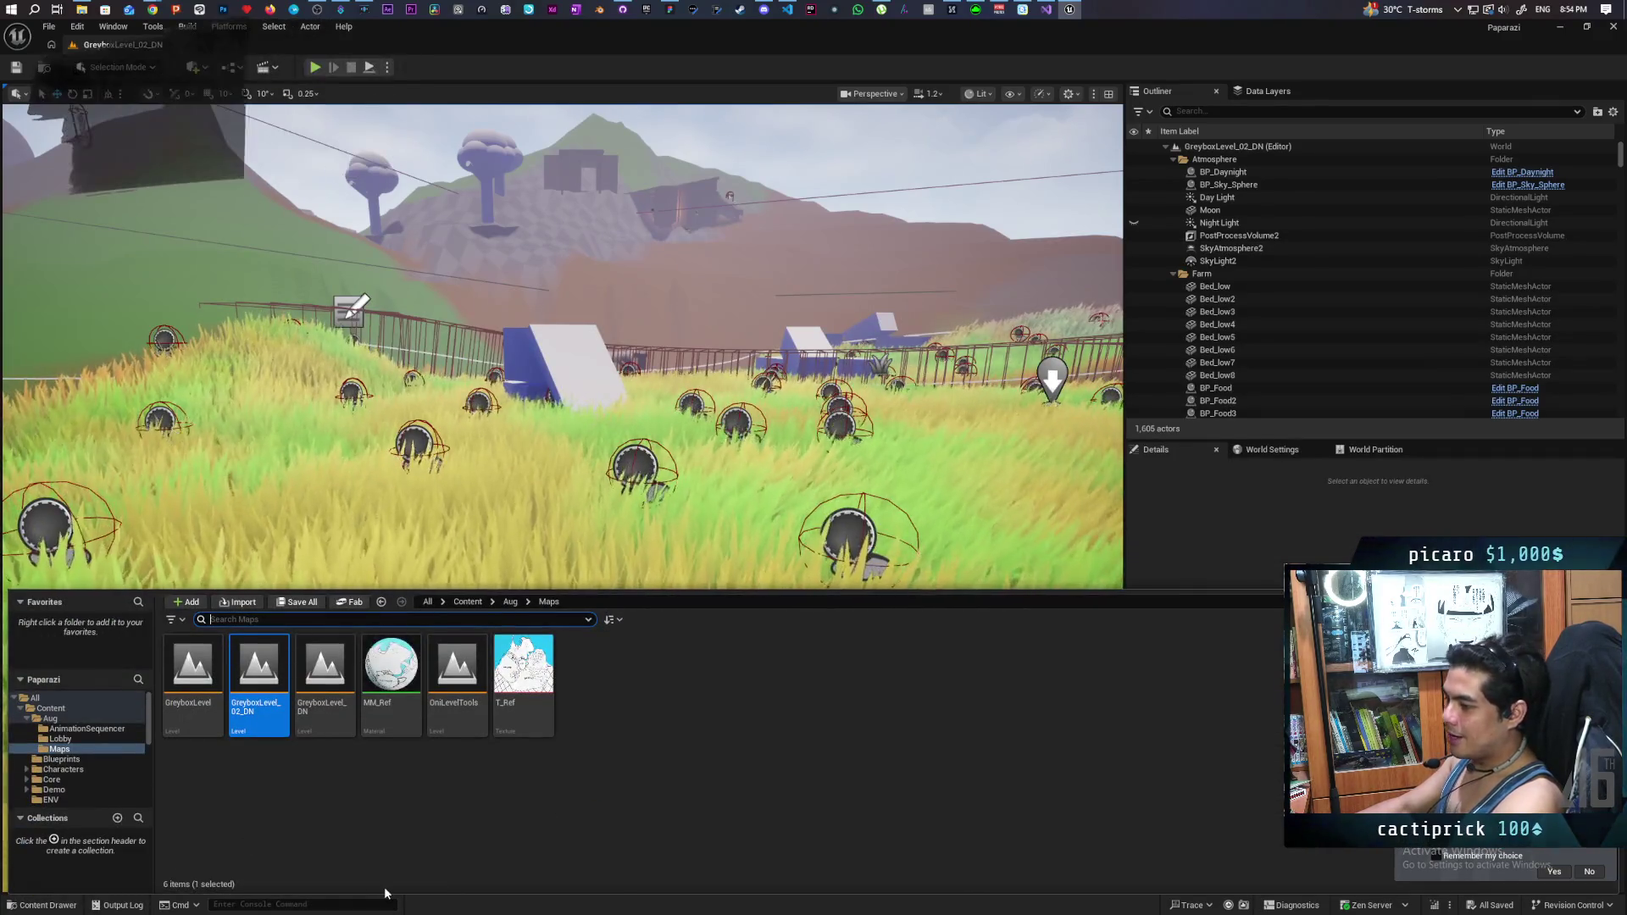
pyautogui.write('grass')
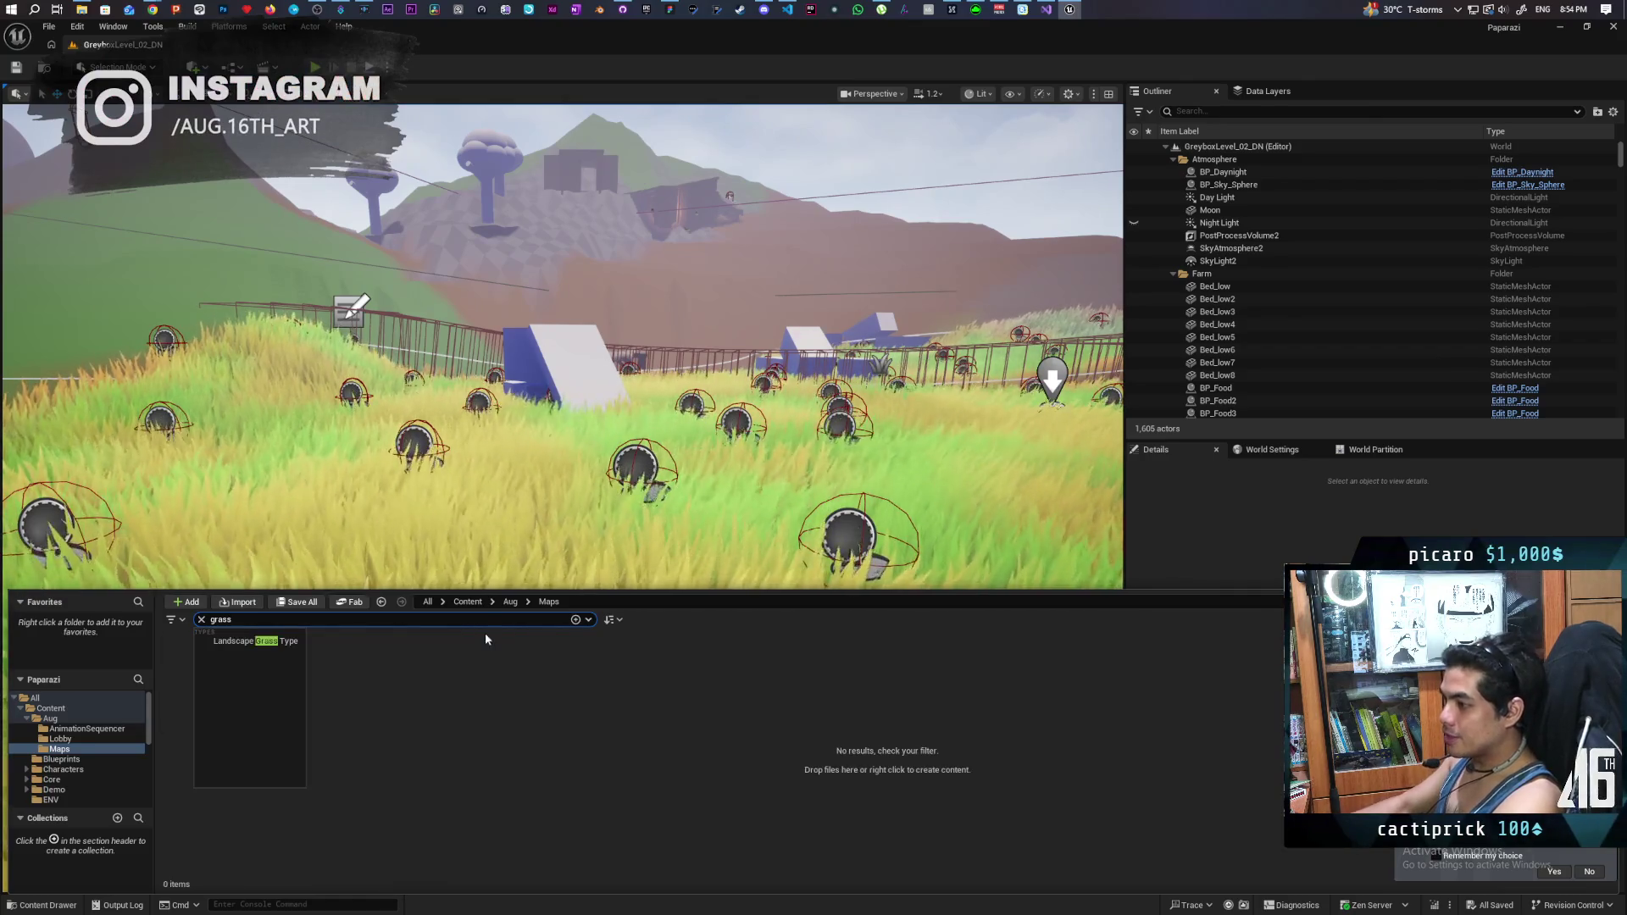
pyautogui.click(468, 601)
pyautogui.click(458, 678)
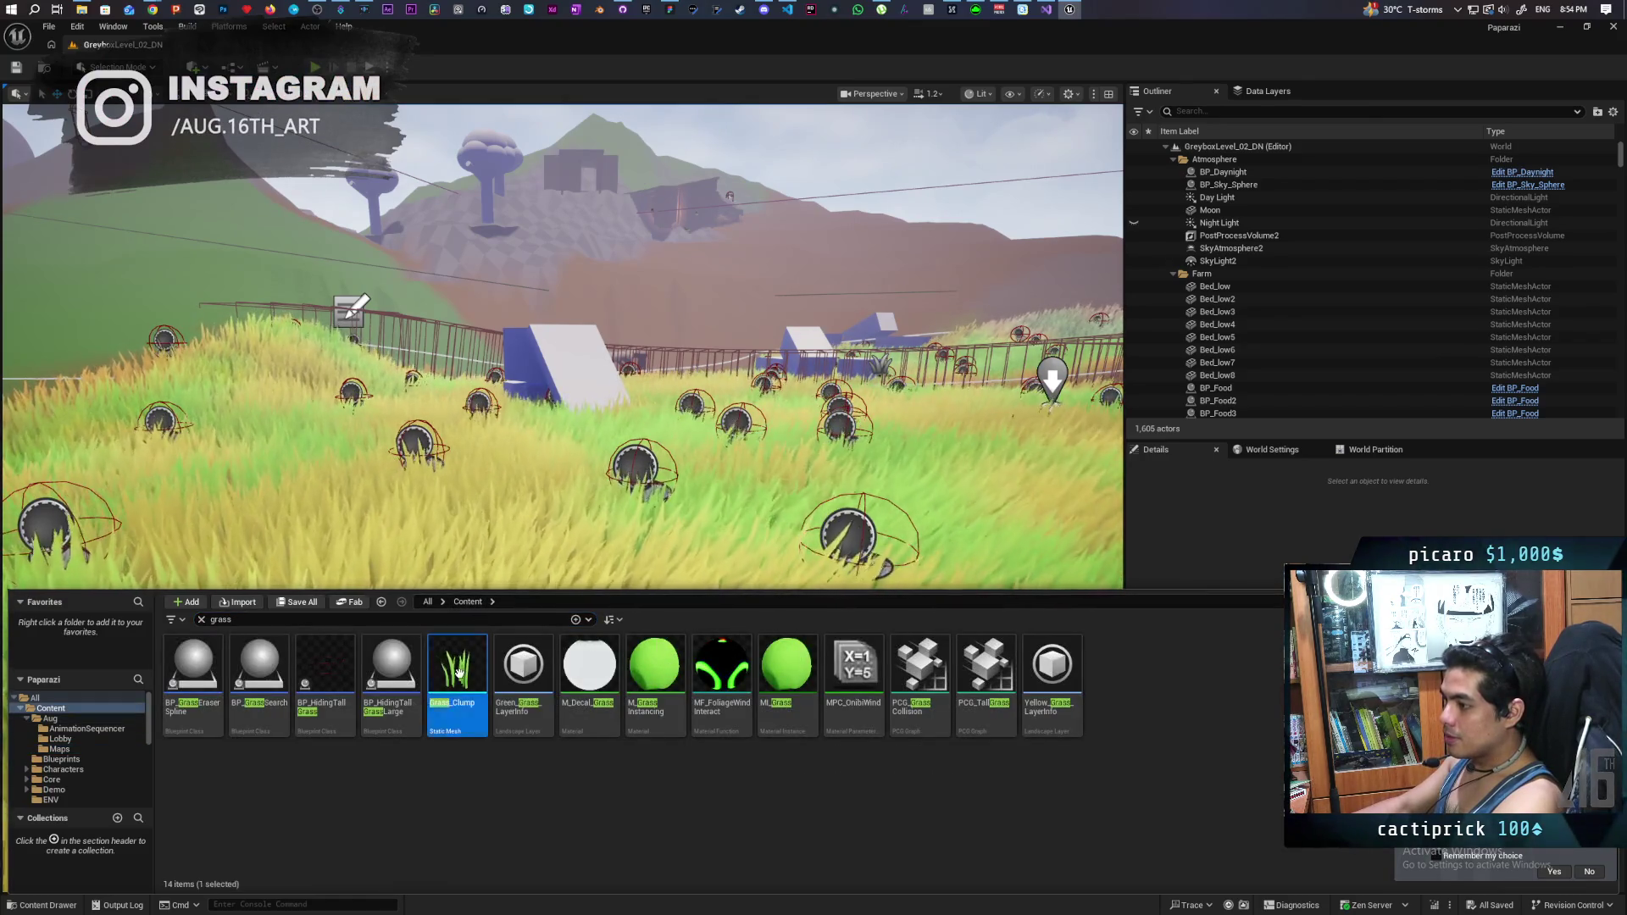
pyautogui.doubleClick(458, 669)
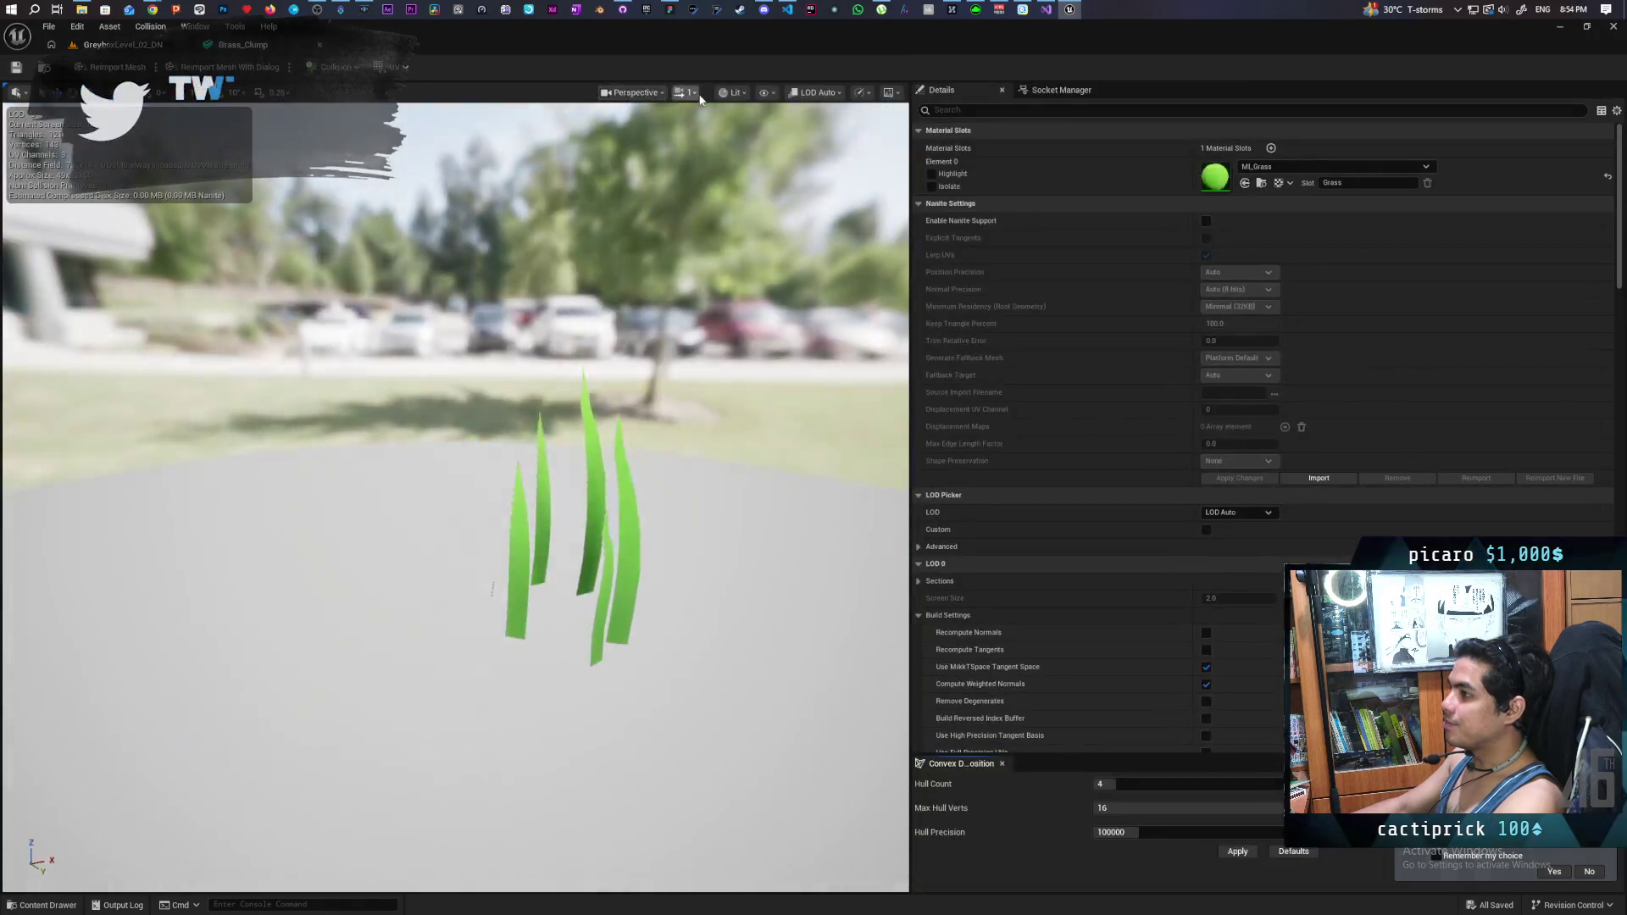
# - Display Grass_Clump's simple collision box, orbit to view it, then go back to GreyboxLevel_02_DN
pyautogui.click(763, 94)
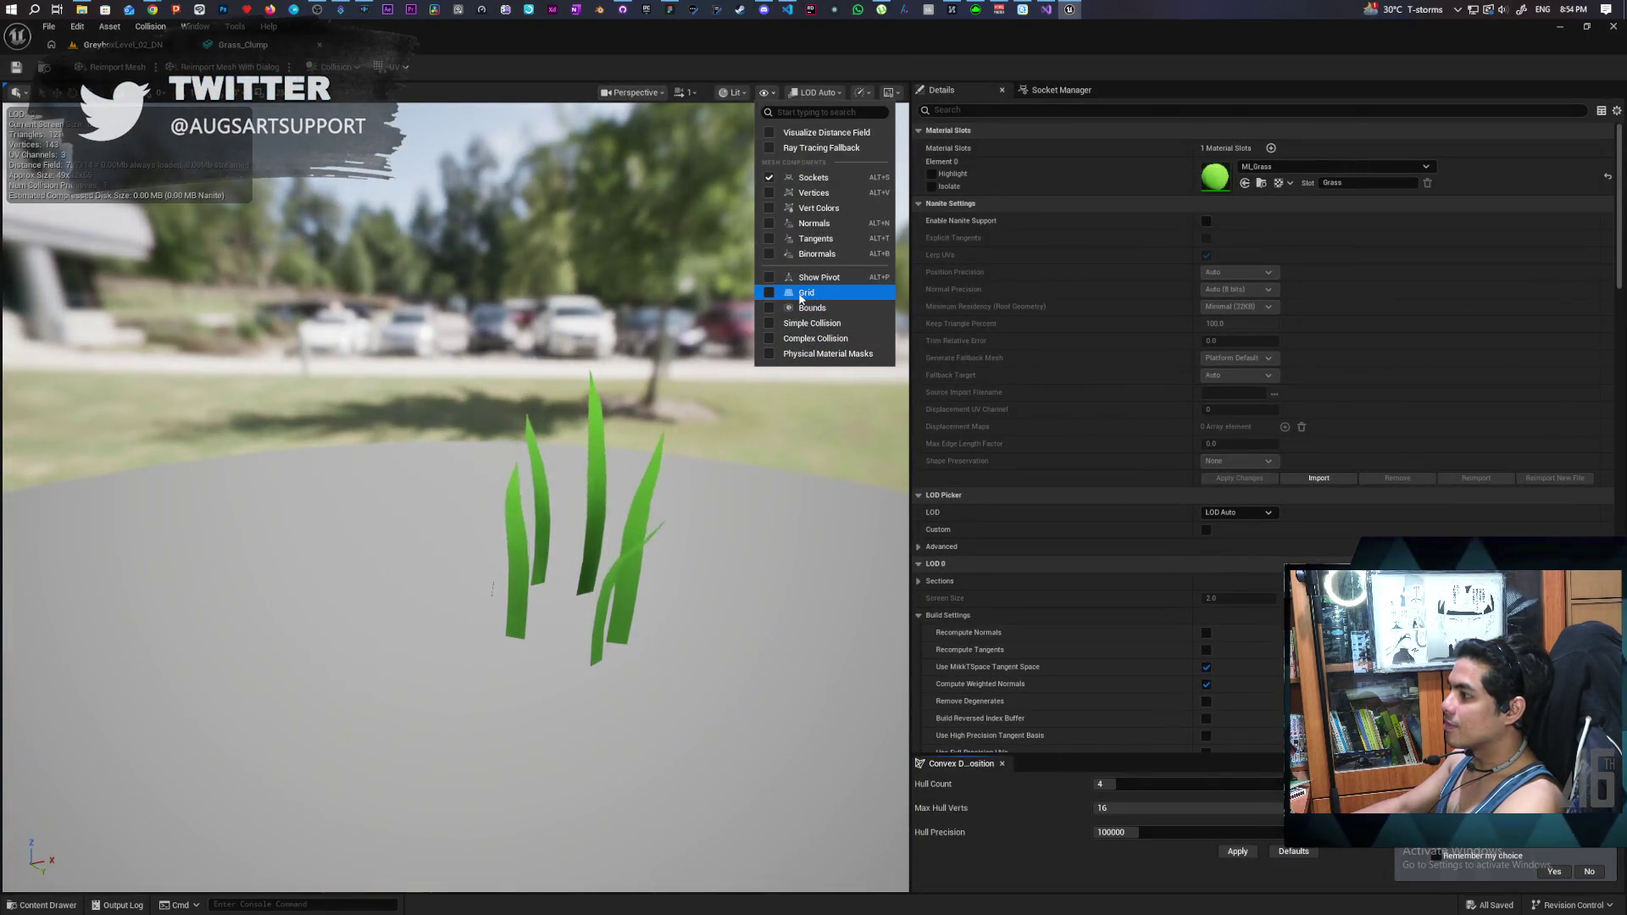
pyautogui.click(806, 323)
pyautogui.moveTo(805, 322)
pyautogui.mouseDown()
pyautogui.moveTo(856, 330)
pyautogui.moveTo(698, 378)
pyautogui.mouseUp()
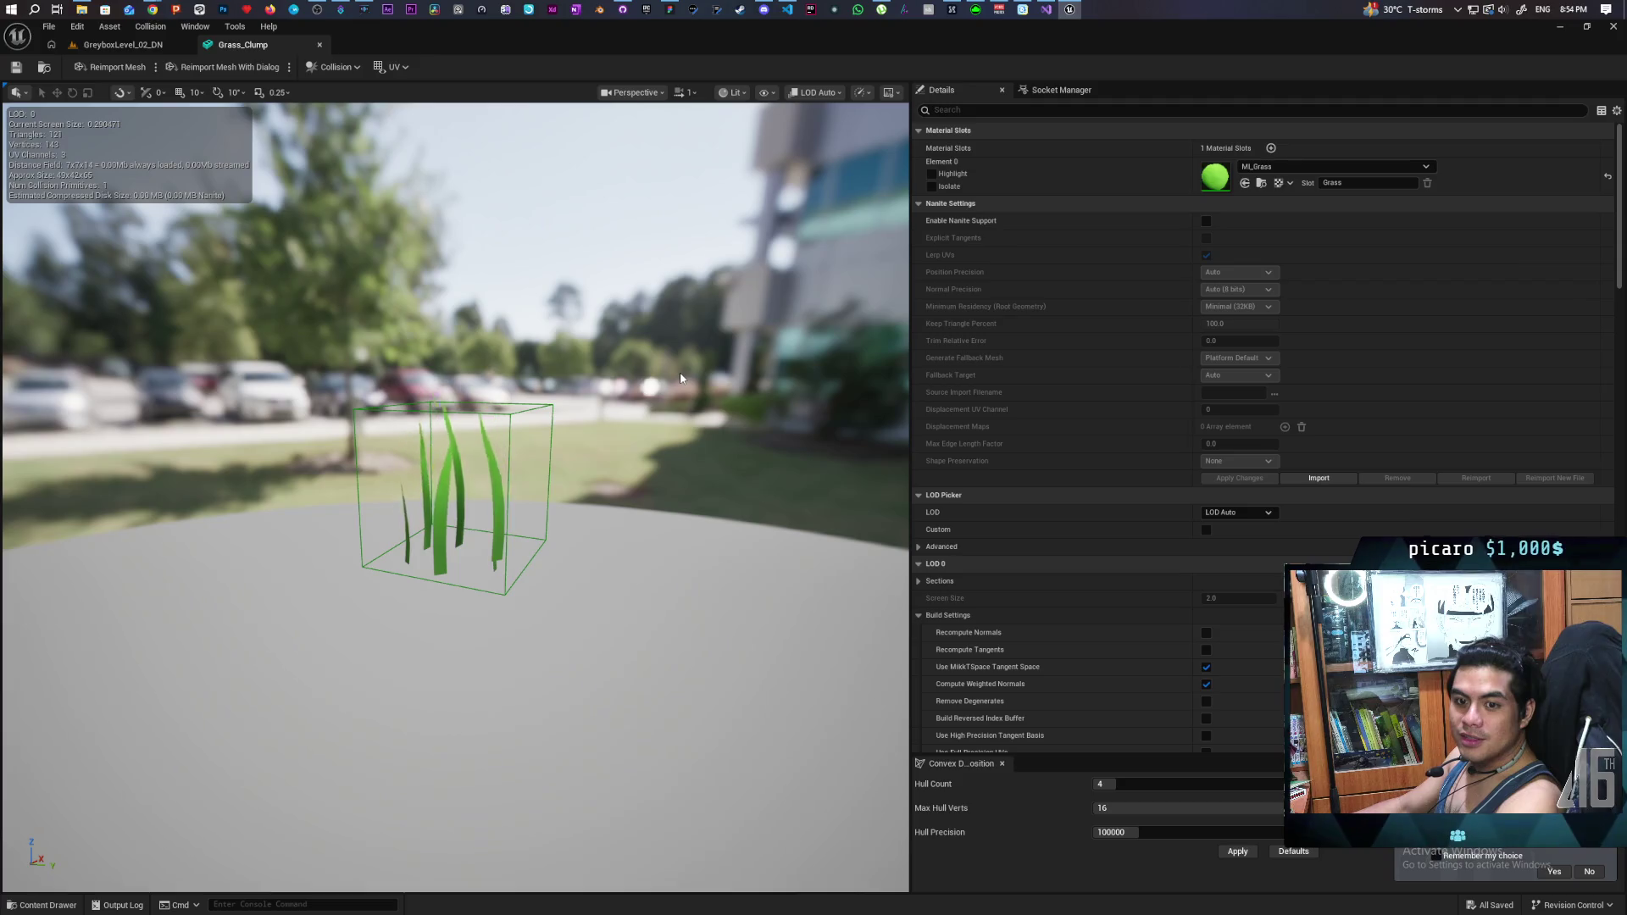
pyautogui.click(127, 44)
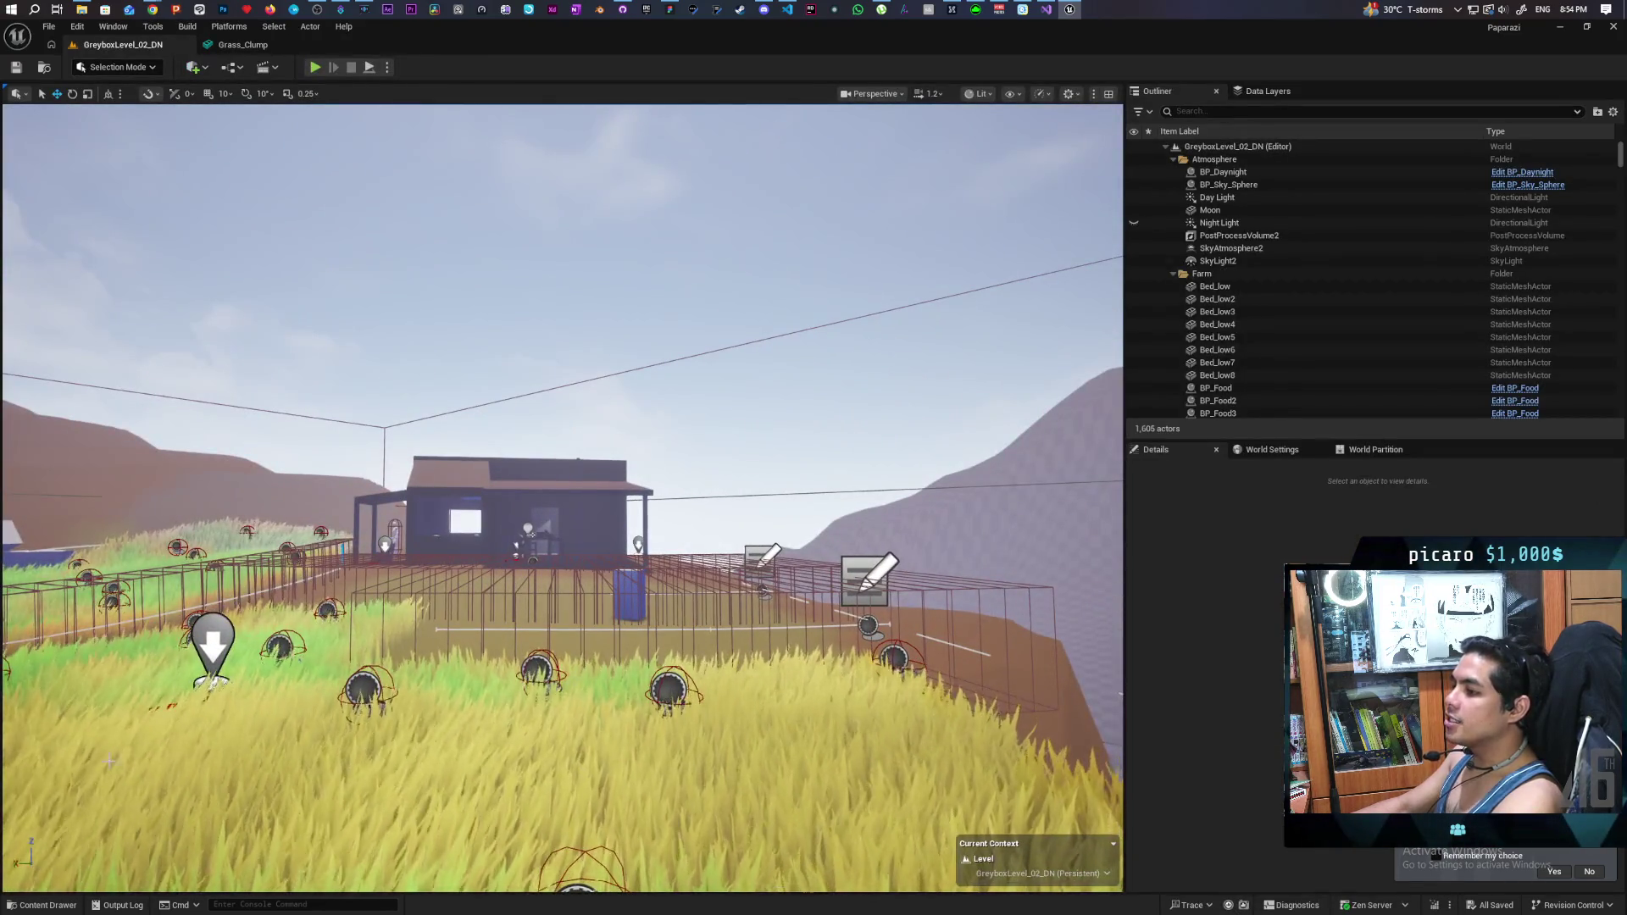
pyautogui.moveTo(824, 462)
pyautogui.mouseDown()
pyautogui.moveTo(835, 551)
pyautogui.moveTo(831, 530)
pyautogui.mouseUp()
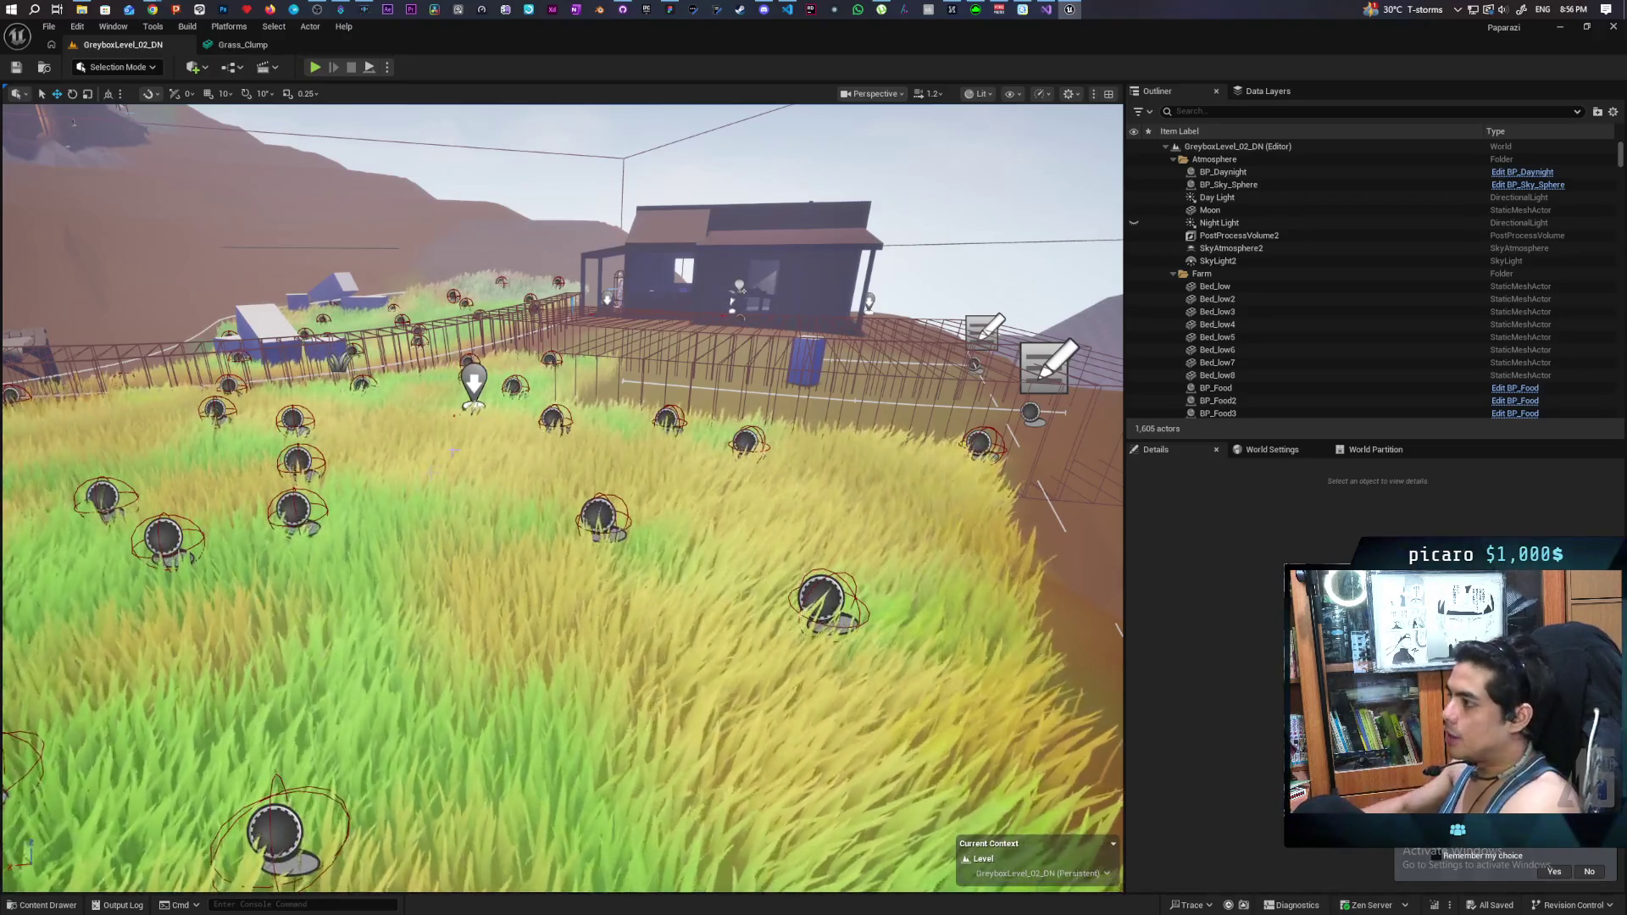
pyautogui.moveTo(707, 615); pyautogui.dragTo(708, 616)
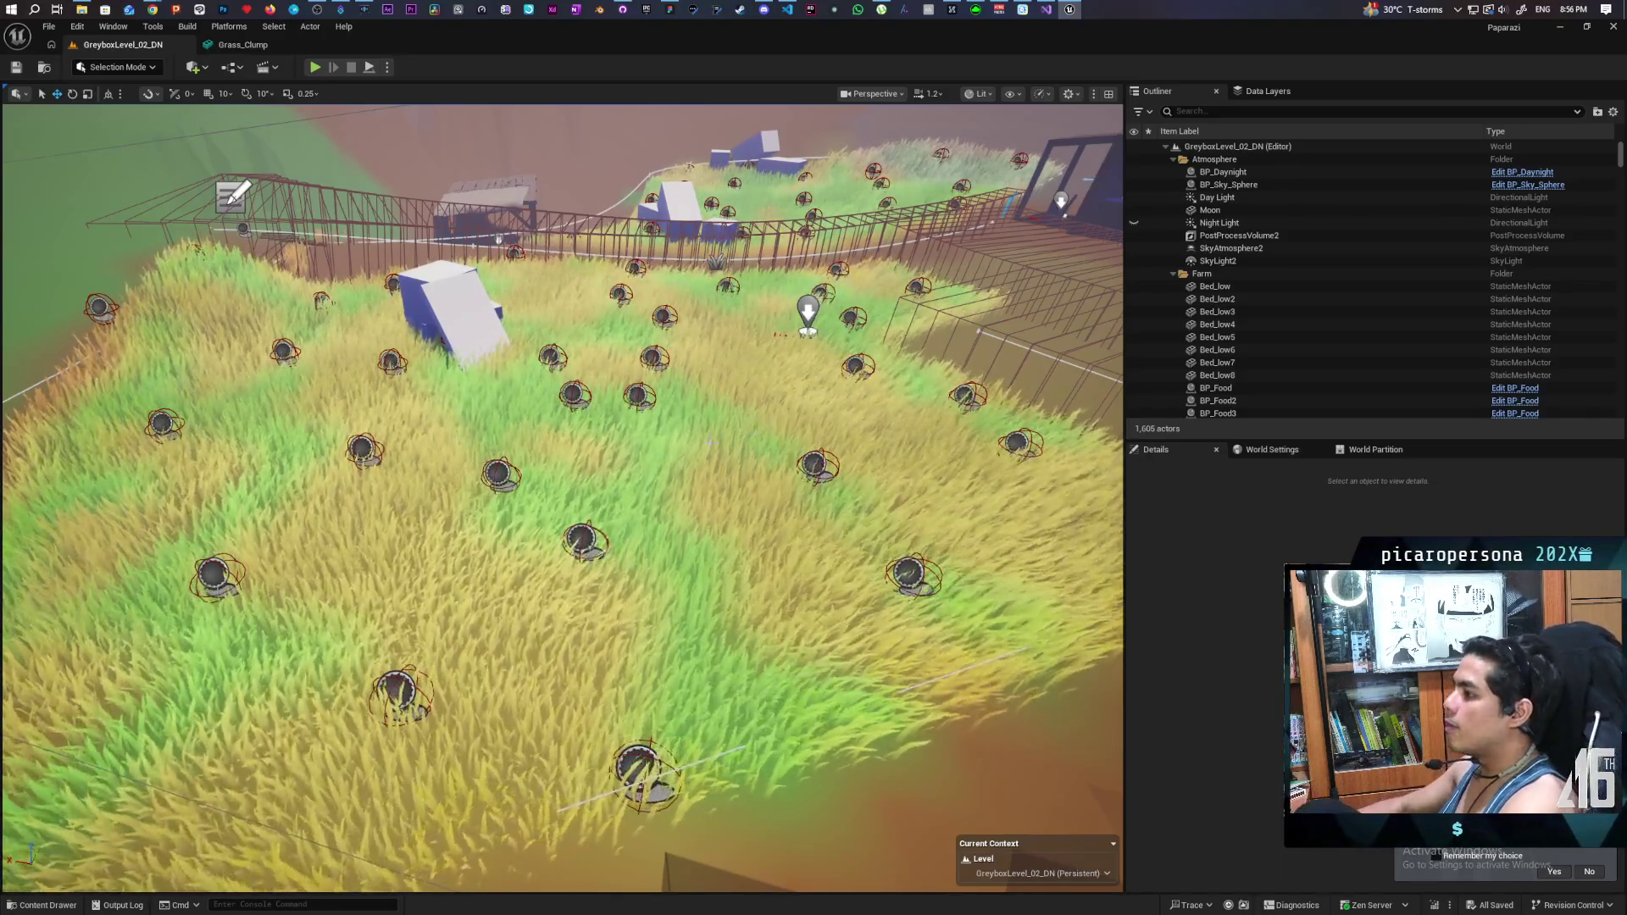
pyautogui.scroll(3, 708, 616)
pyautogui.scroll(-5, 562, 498)
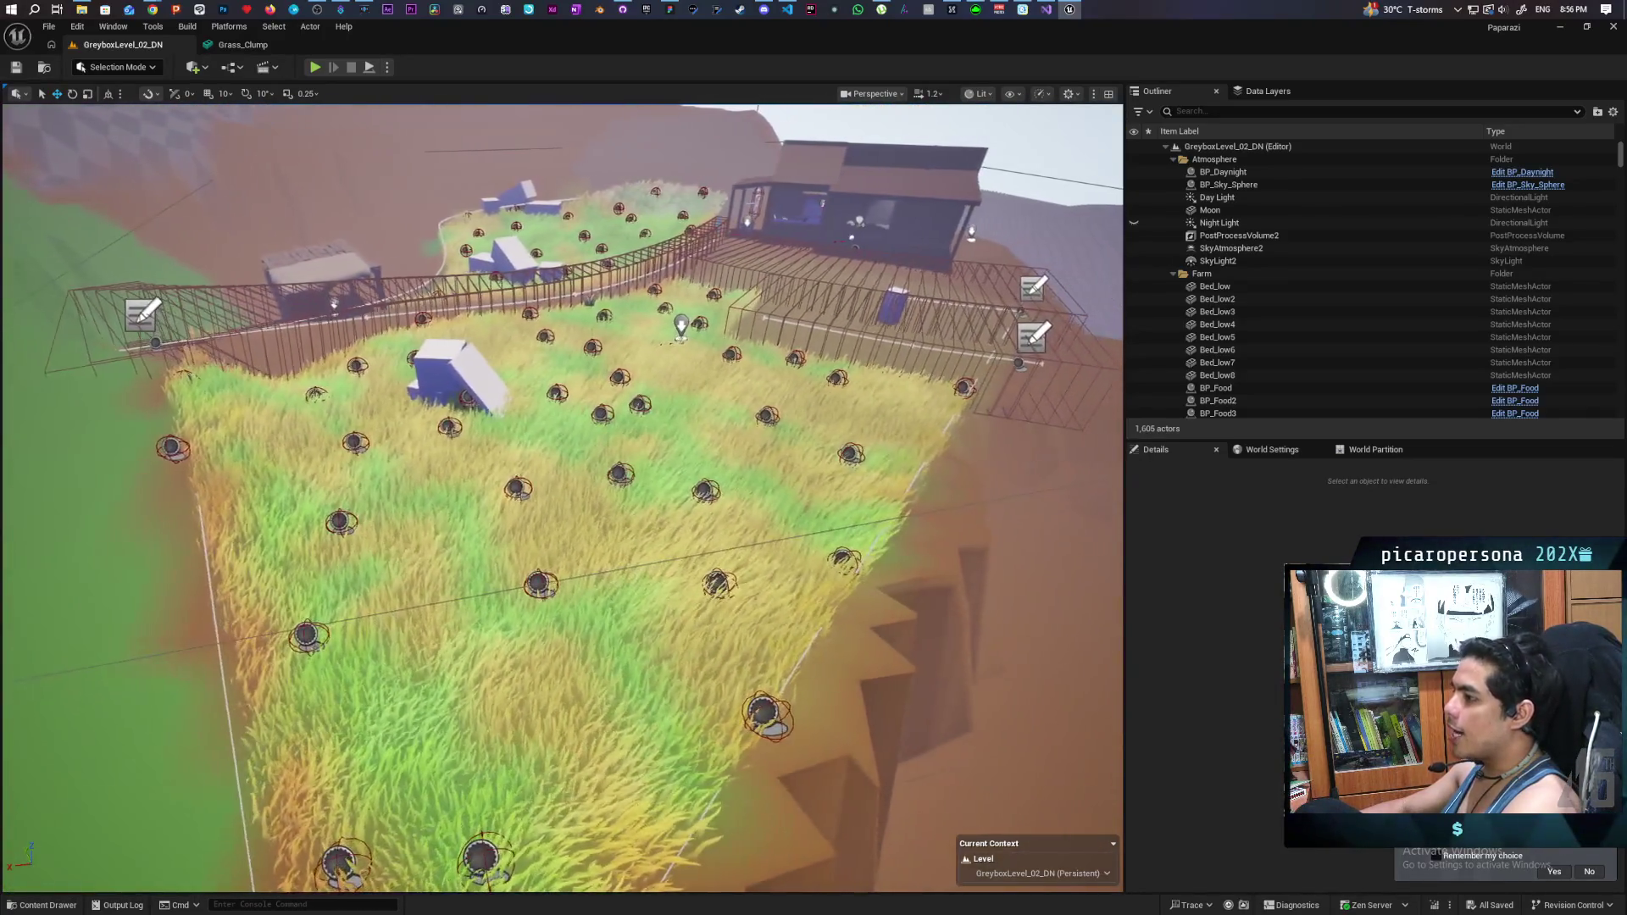
pyautogui.scroll(5, 563, 499)
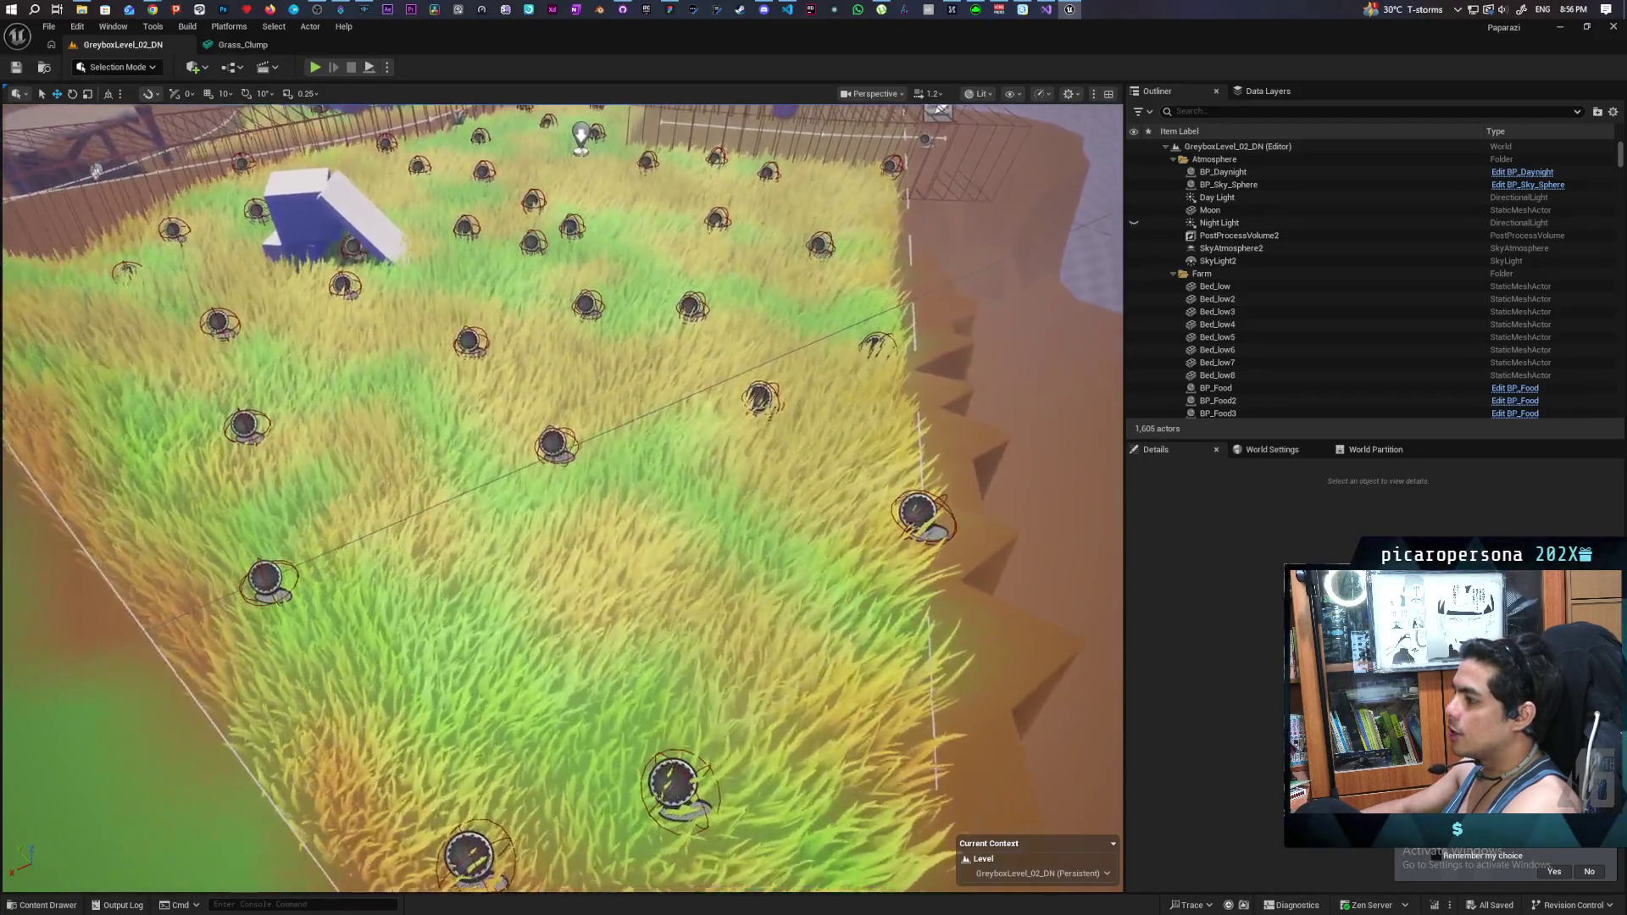
pyautogui.scroll(-5, 569, 625)
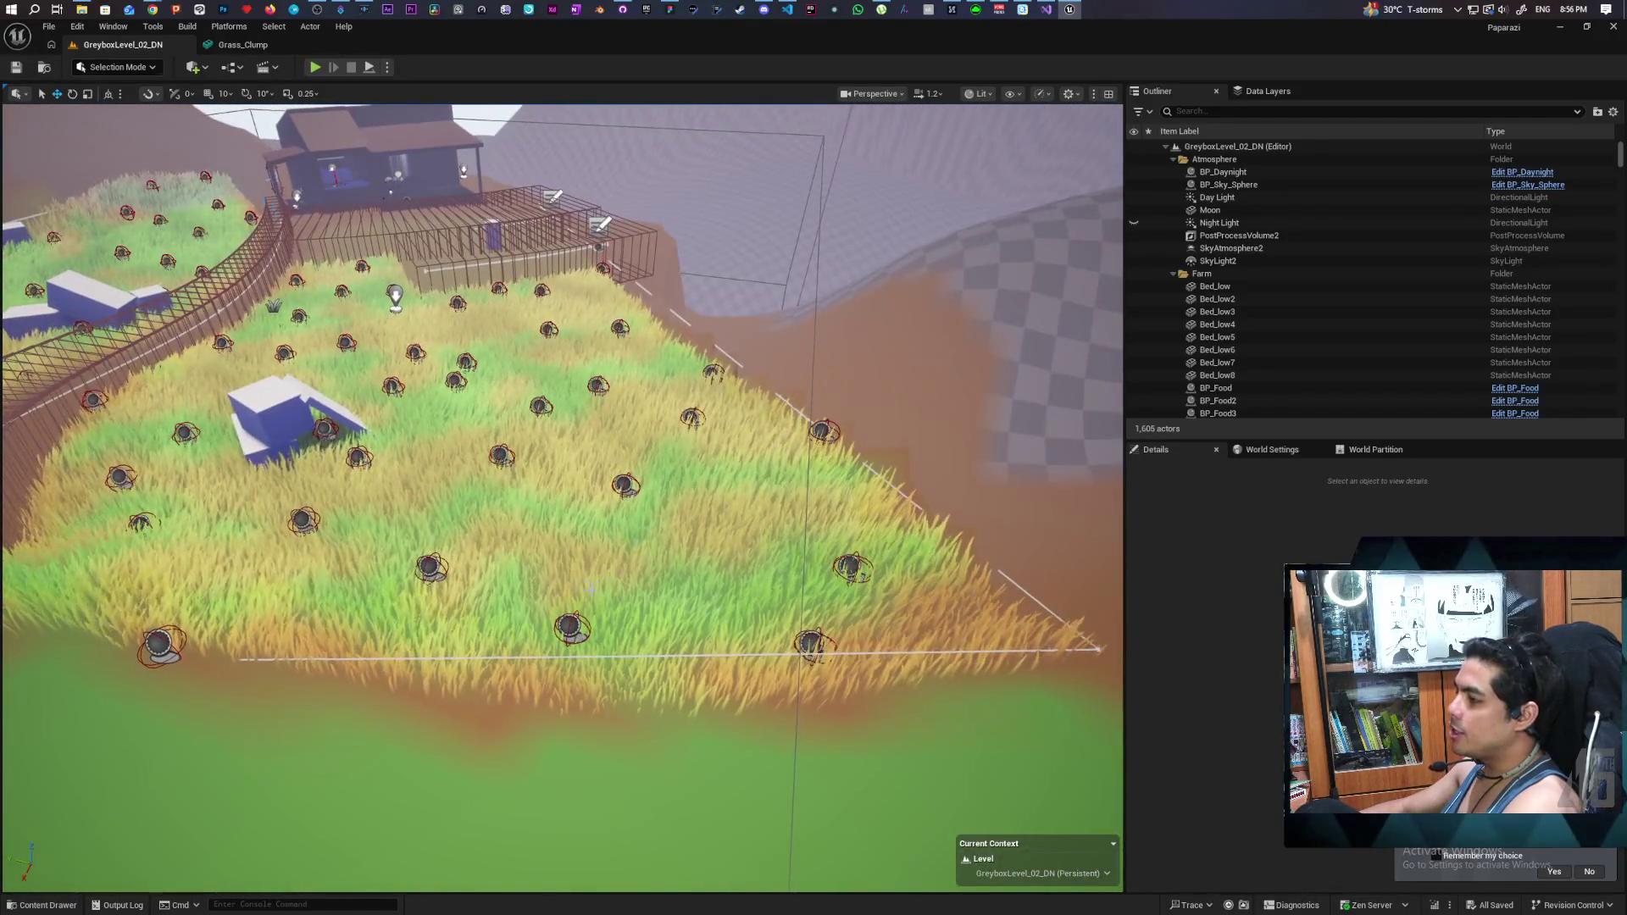
pyautogui.click(569, 625)
# - Fly over the grass field to an overhead view and select the BP_HidingTallGrassLarge spline actor
pyautogui.scroll(5, 569, 625)
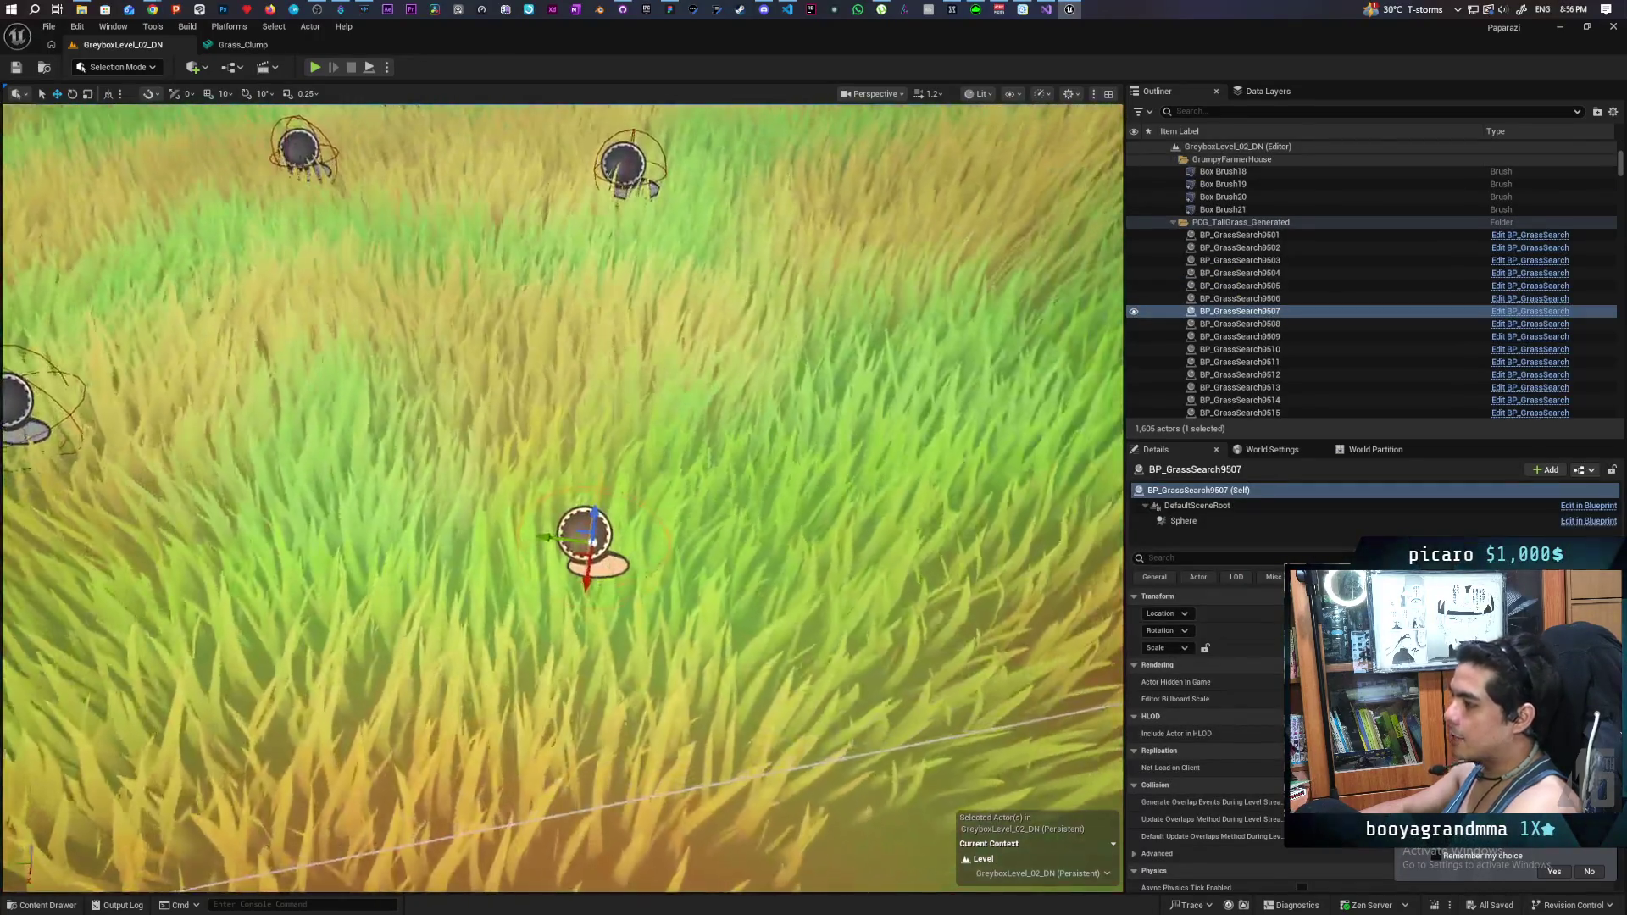
pyautogui.scroll(-5, 569, 624)
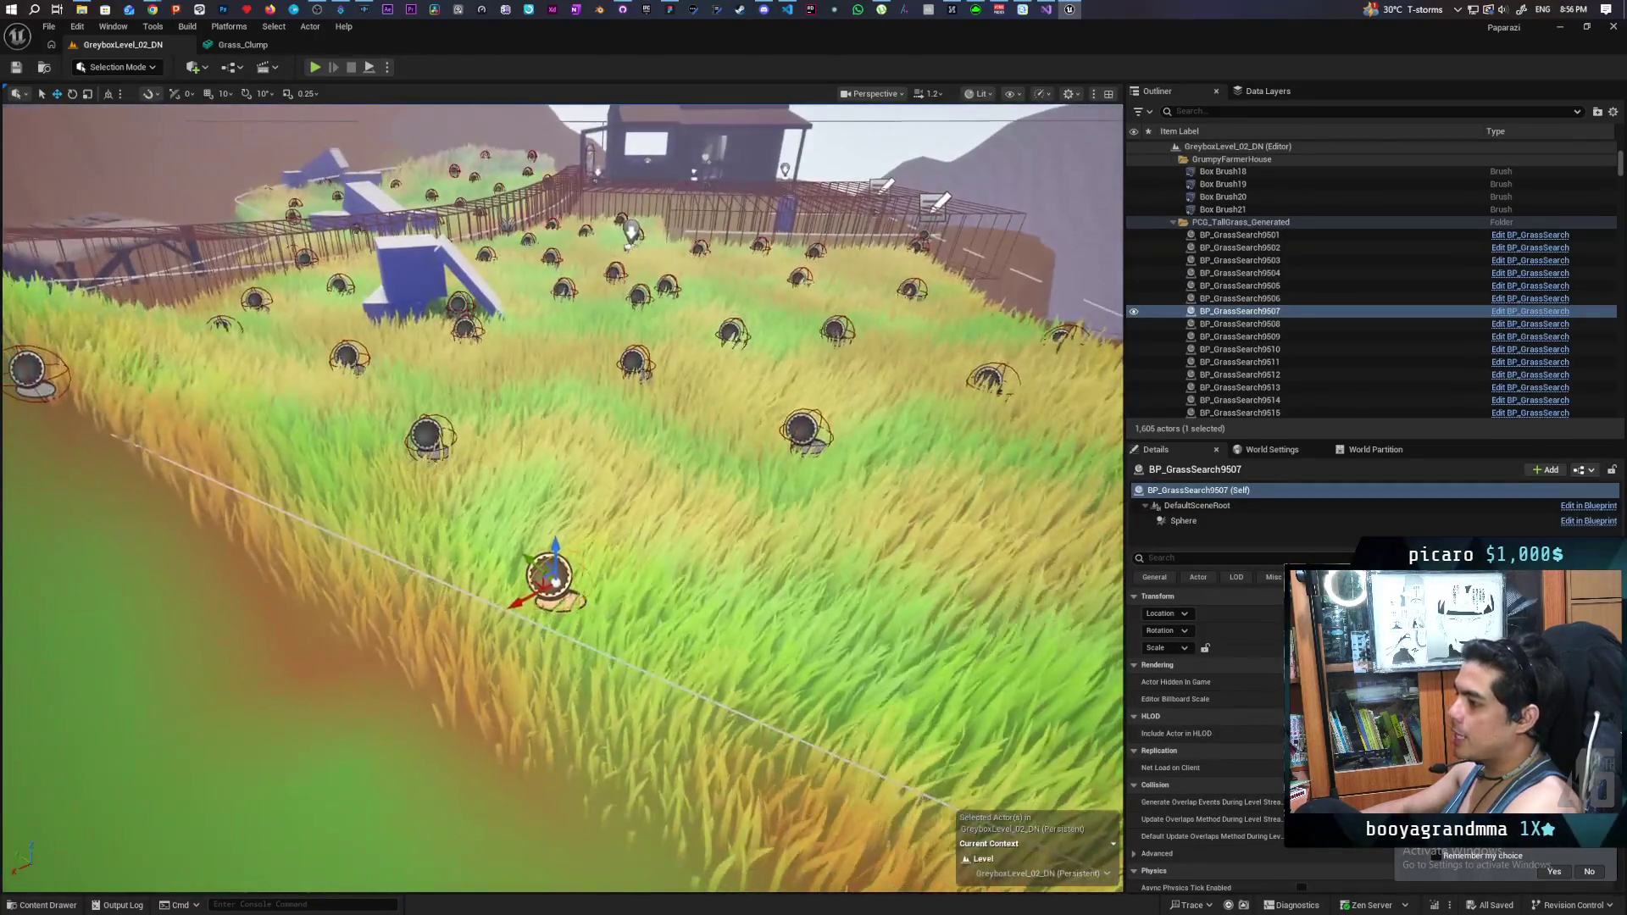
pyautogui.scroll(-5, 569, 625)
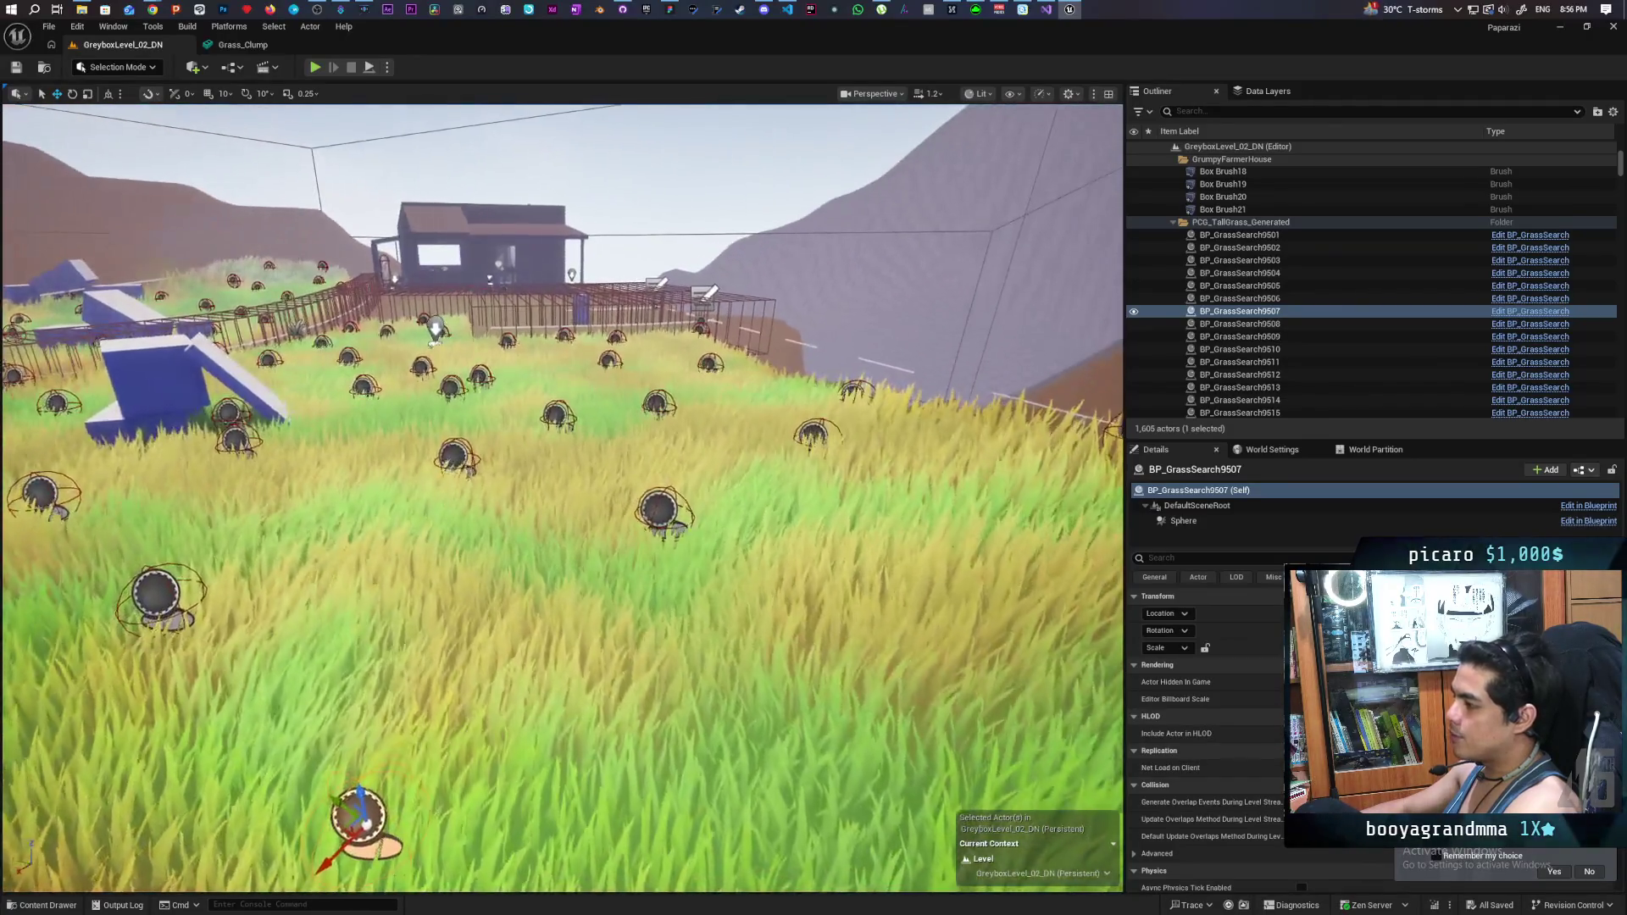
pyautogui.moveTo(569, 625); pyautogui.dragTo(636, 712)
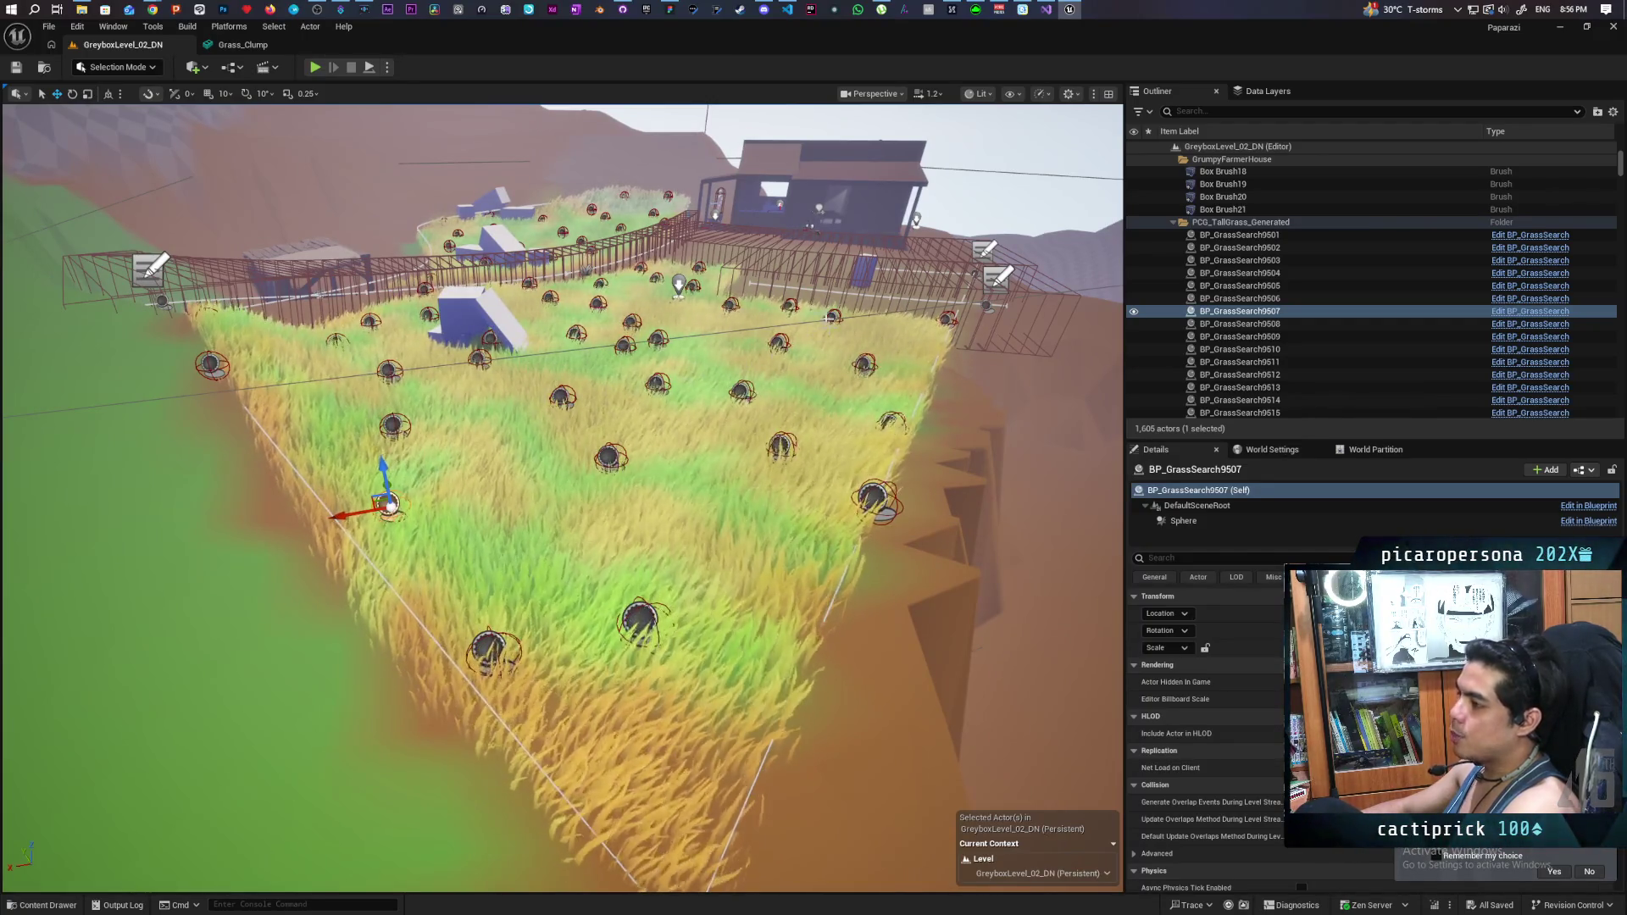
pyautogui.moveTo(559, 500)
pyautogui.mouseDown()
pyautogui.moveTo(661, 492)
pyautogui.moveTo(551, 505)
pyautogui.mouseUp()
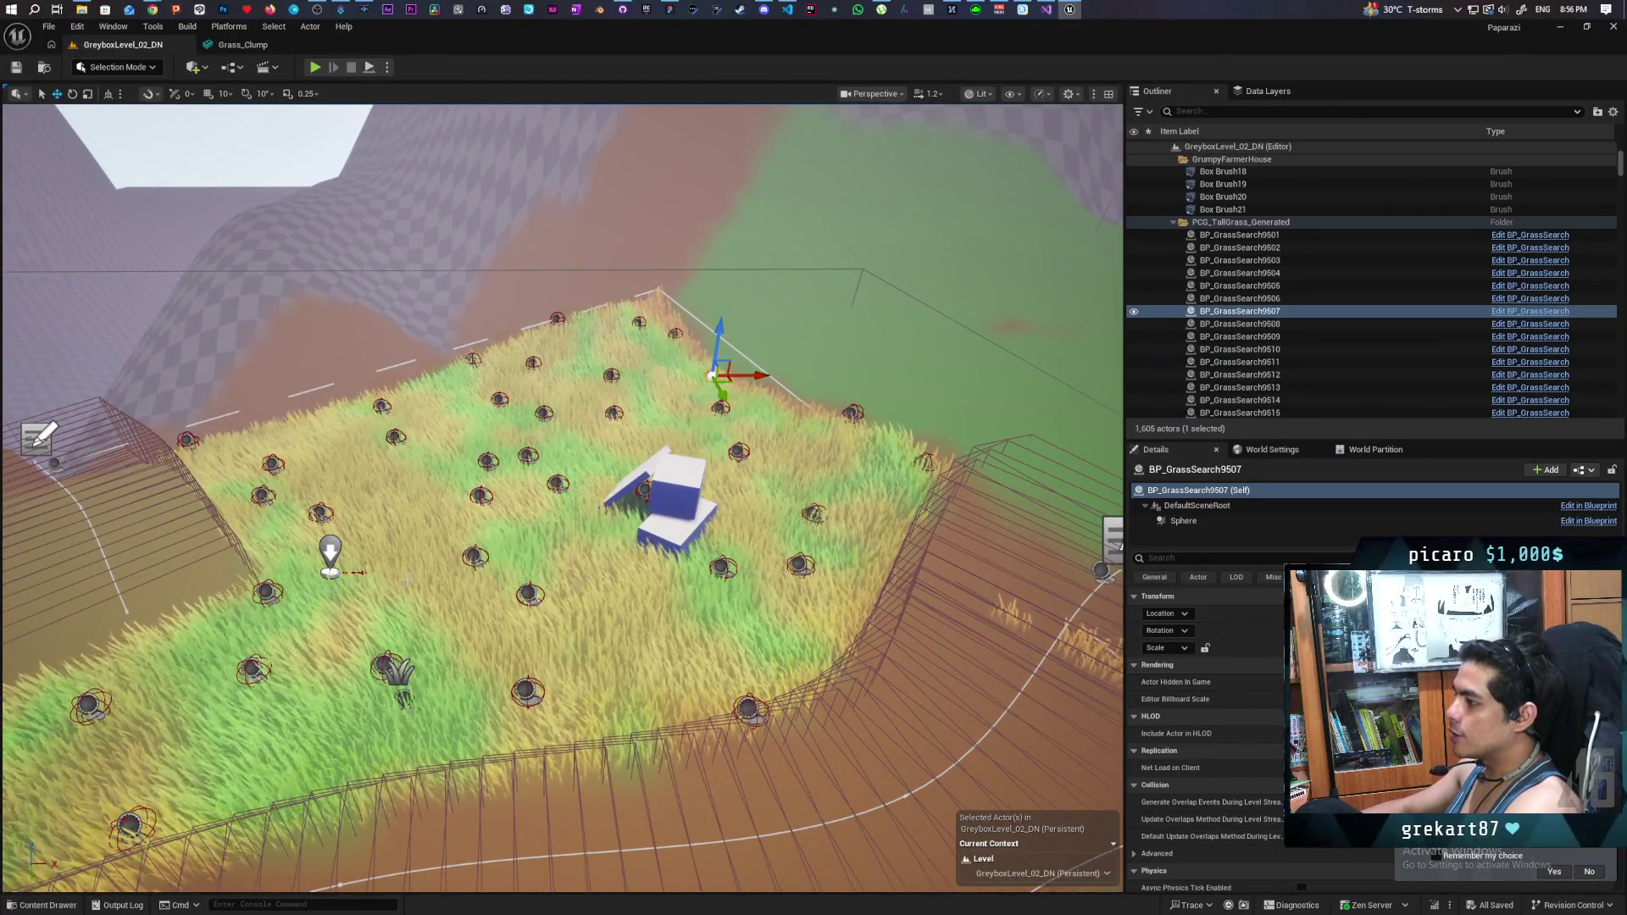
pyautogui.moveTo(559, 500)
pyautogui.mouseDown()
pyautogui.moveTo(508, 500)
pyautogui.moveTo(534, 501)
pyautogui.moveTo(521, 483)
pyautogui.mouseUp()
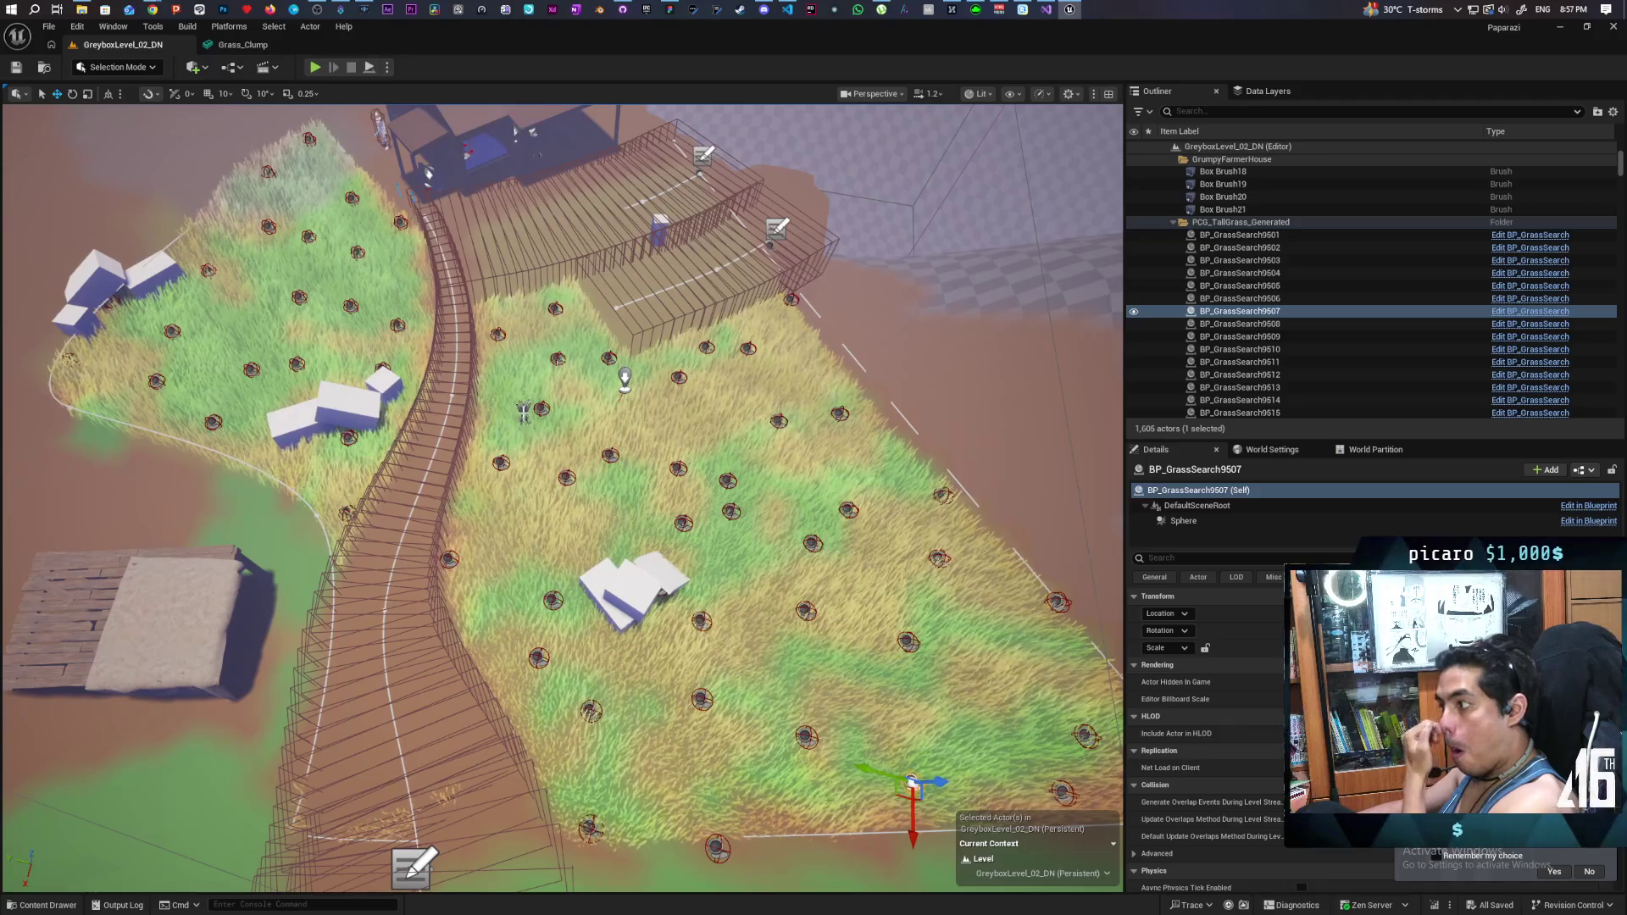
pyautogui.click(557, 360)
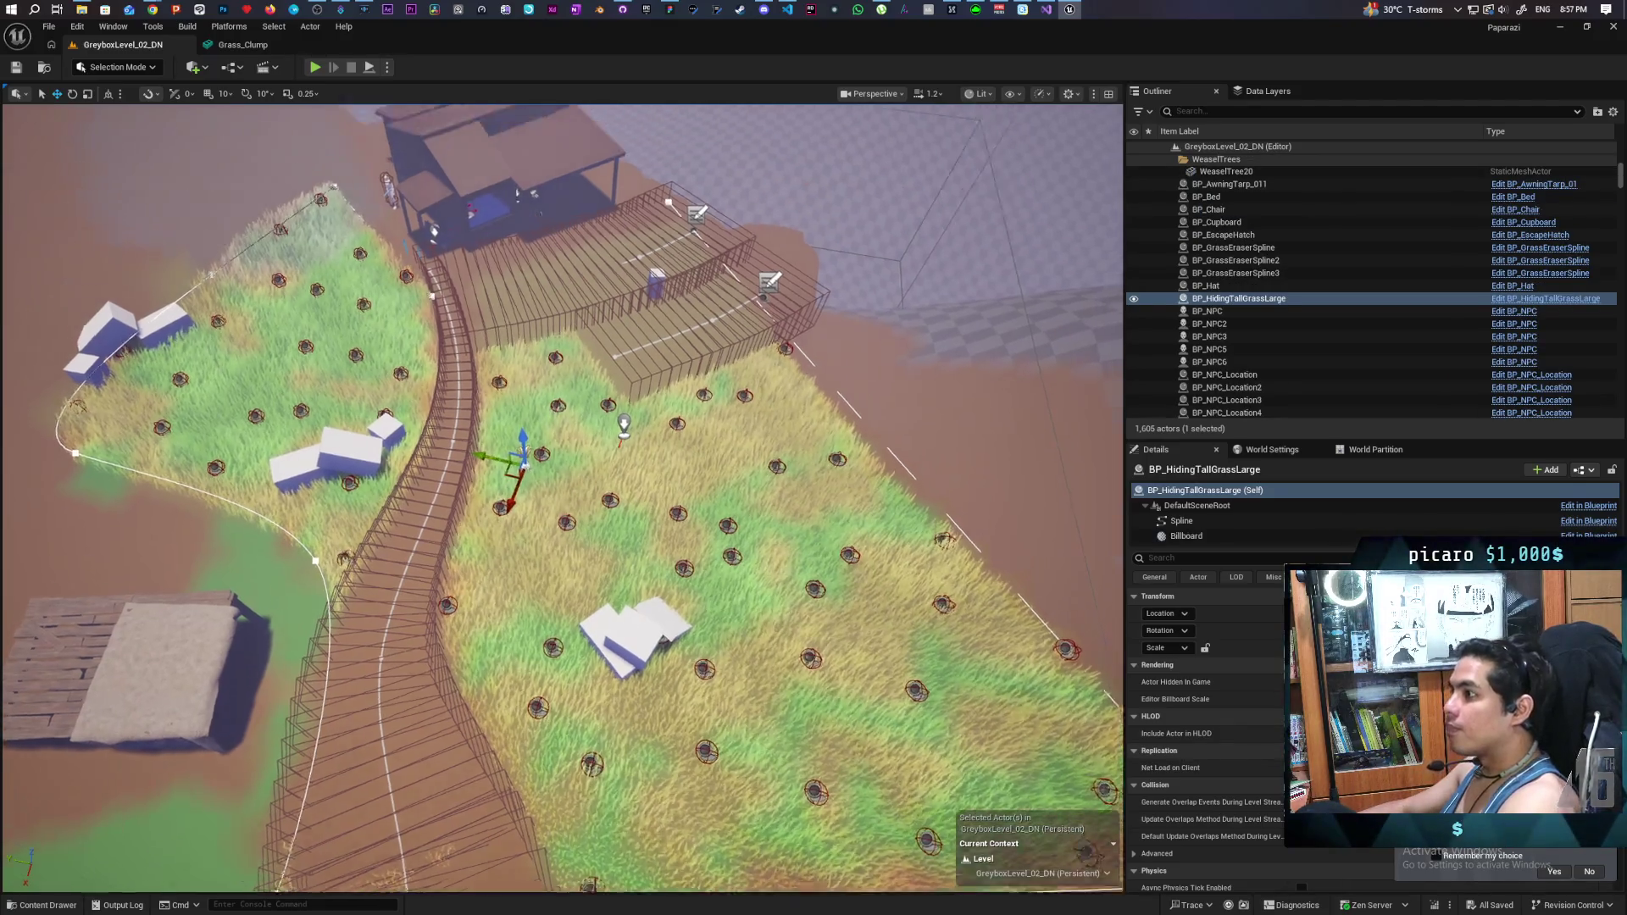
# - Focus the selected grass spline's hill beside the farmhouse and deck ramp, then switch to Chrome
pyautogui.press('f')
pyautogui.moveTo(559, 500); pyautogui.dragTo(492, 466)
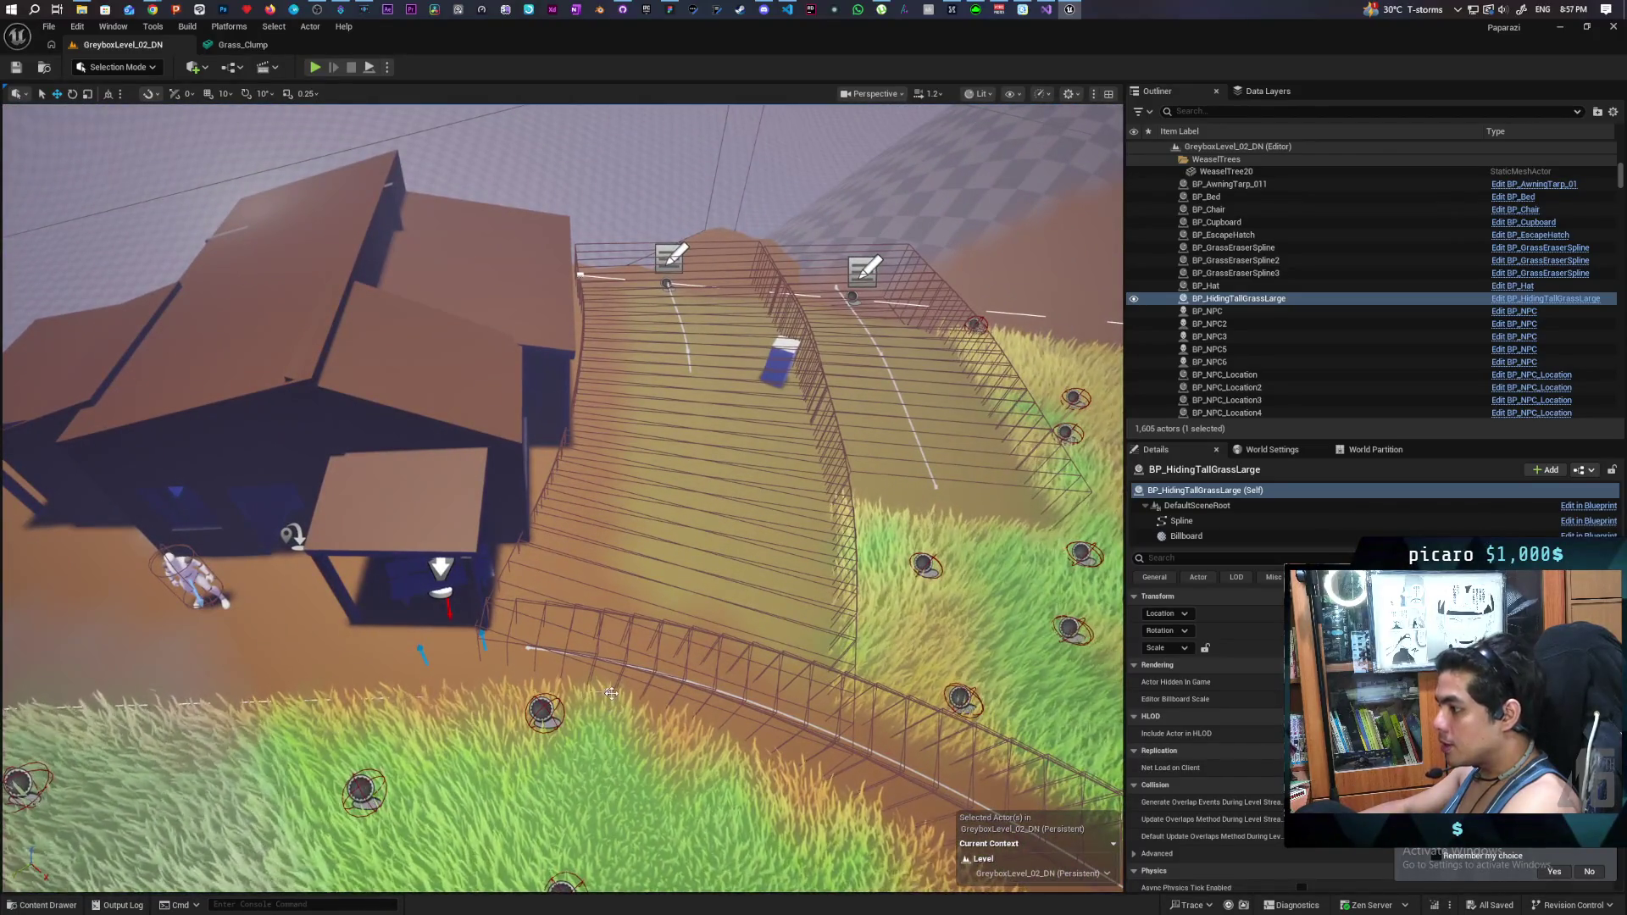
pyautogui.moveTo(664, 691)
pyautogui.mouseDown()
pyautogui.moveTo(479, 699)
pyautogui.moveTo(163, 629)
pyautogui.moveTo(373, 410)
pyautogui.moveTo(444, 409)
pyautogui.moveTo(430, 408)
pyautogui.moveTo(588, 327)
pyautogui.moveTo(661, 473)
pyautogui.moveTo(644, 398)
pyautogui.moveTo(593, 407)
pyautogui.moveTo(585, 462)
pyautogui.mouseUp()
pyautogui.press('f')
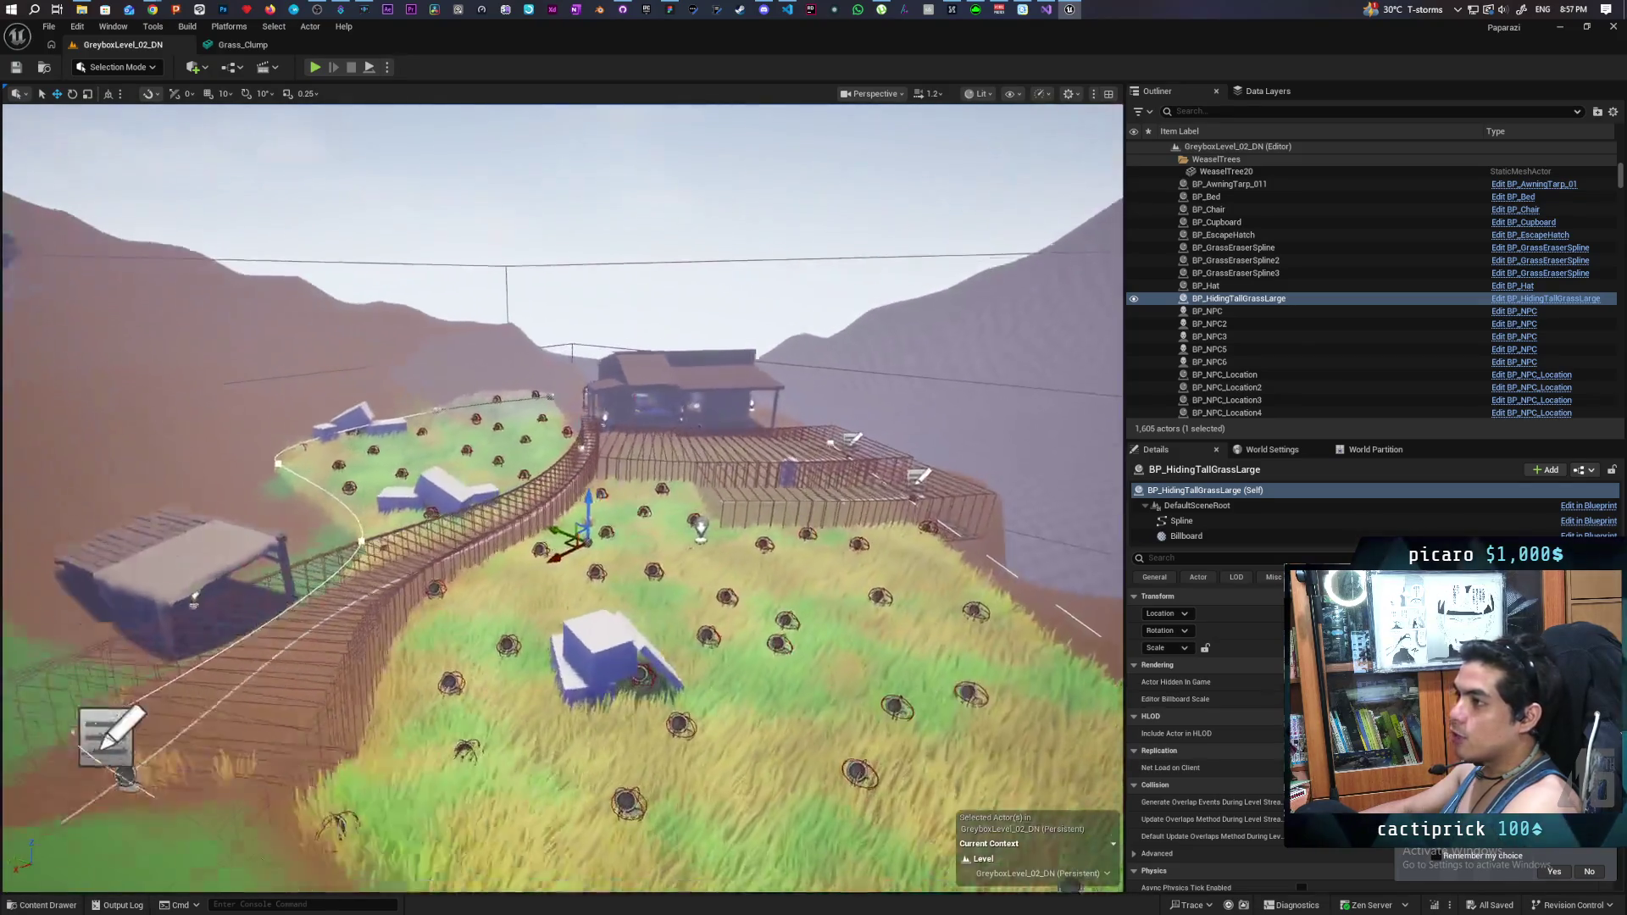
pyautogui.scroll(3, 563, 500)
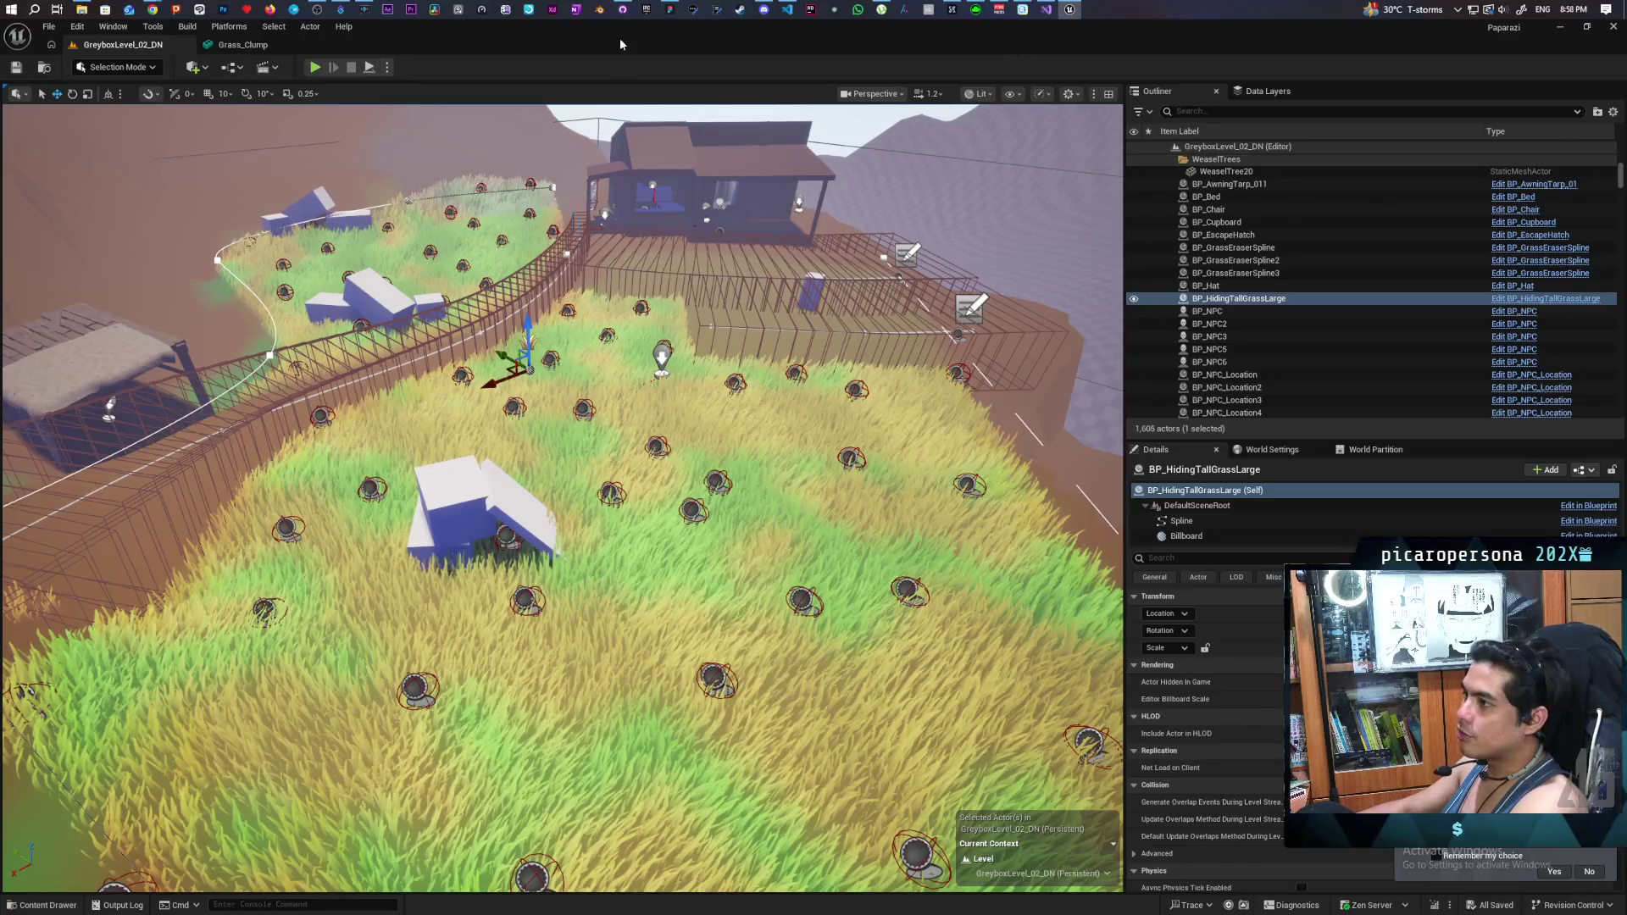
pyautogui.hotkey('alt', 'Tab')
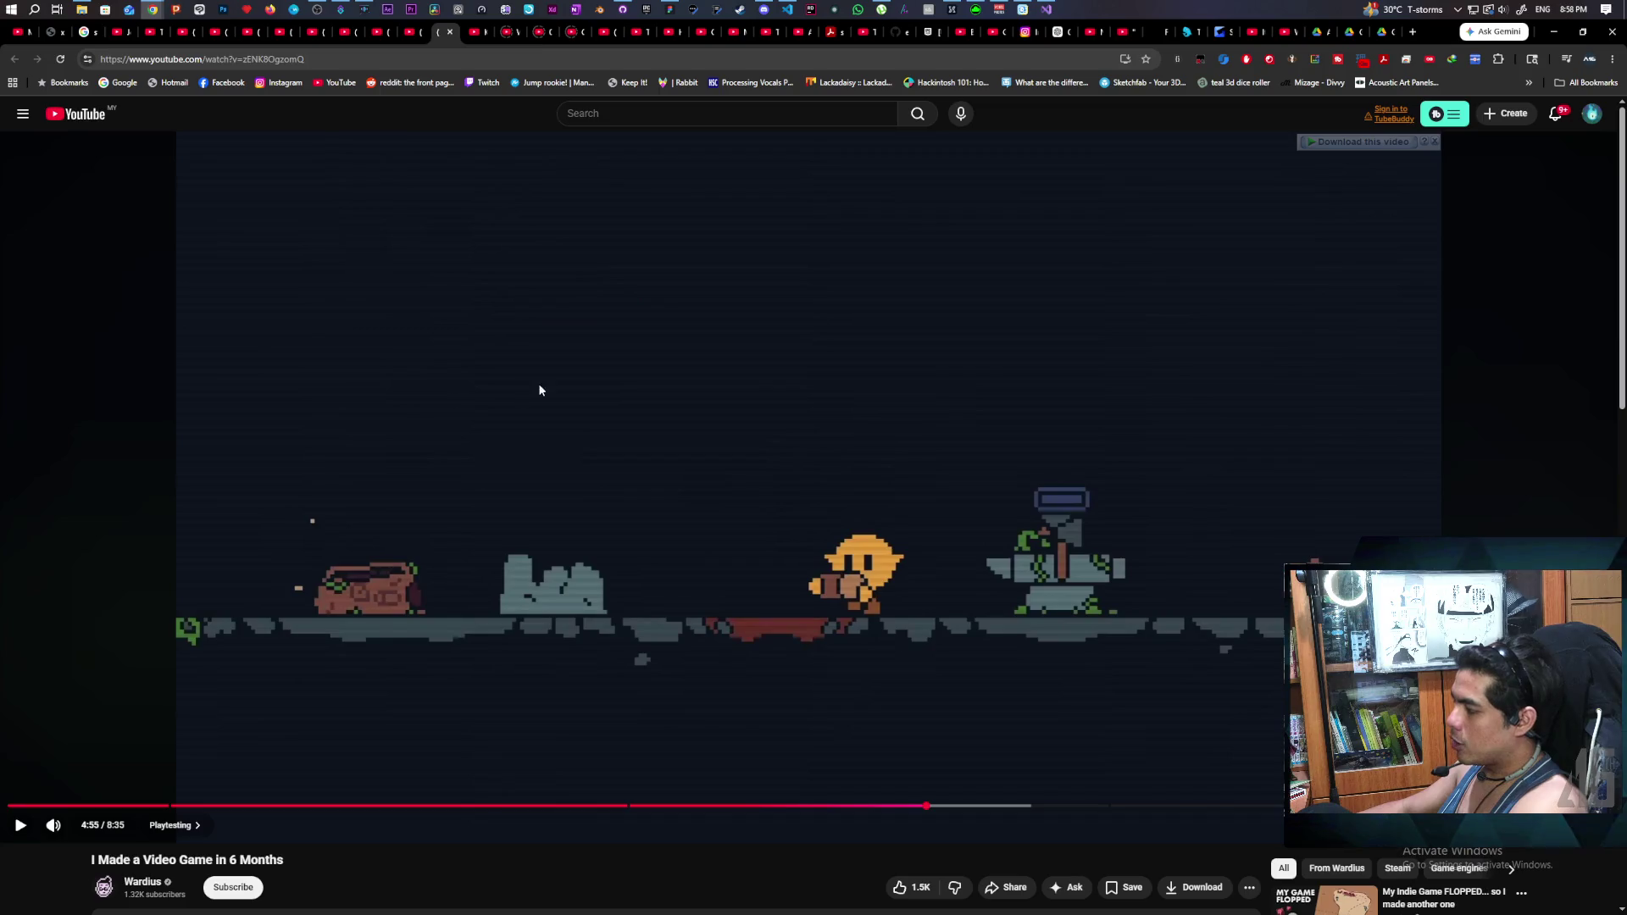
# - Resume 'I Made a Video Game in 6 Months' and watch until the Seedrun Wishlist Now end card
pyautogui.click(338, 422)
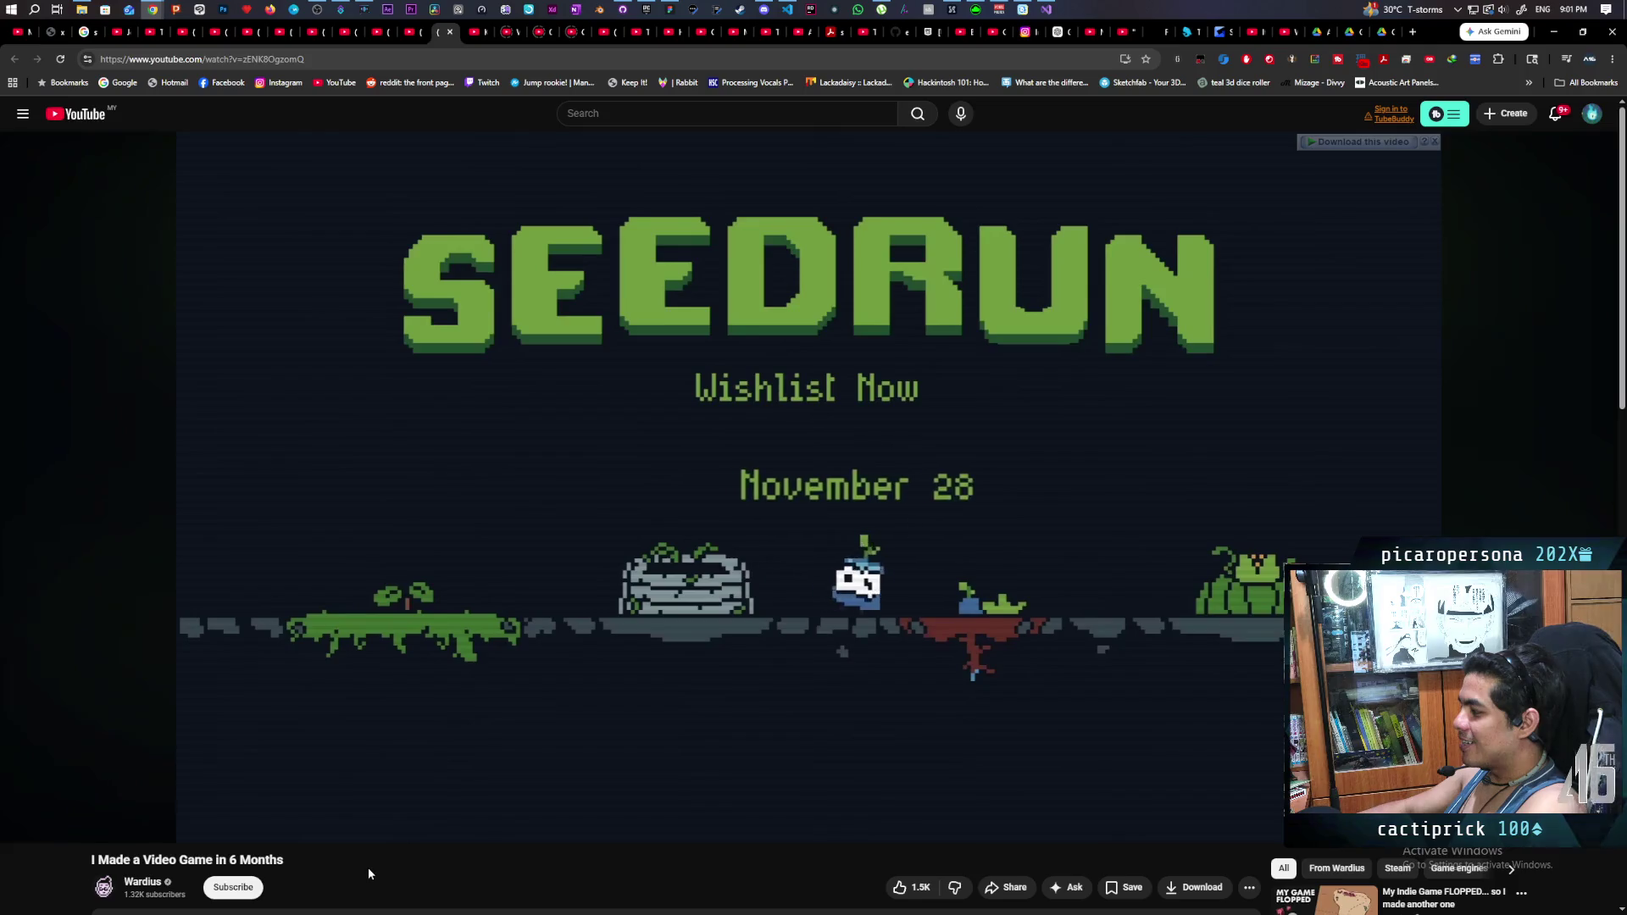
# - Scroll the recommendations and open 'My Indie Game FLOPPED... so I made another one'
pyautogui.scroll(-2, 368, 867)
pyautogui.scroll(-2, 368, 867)
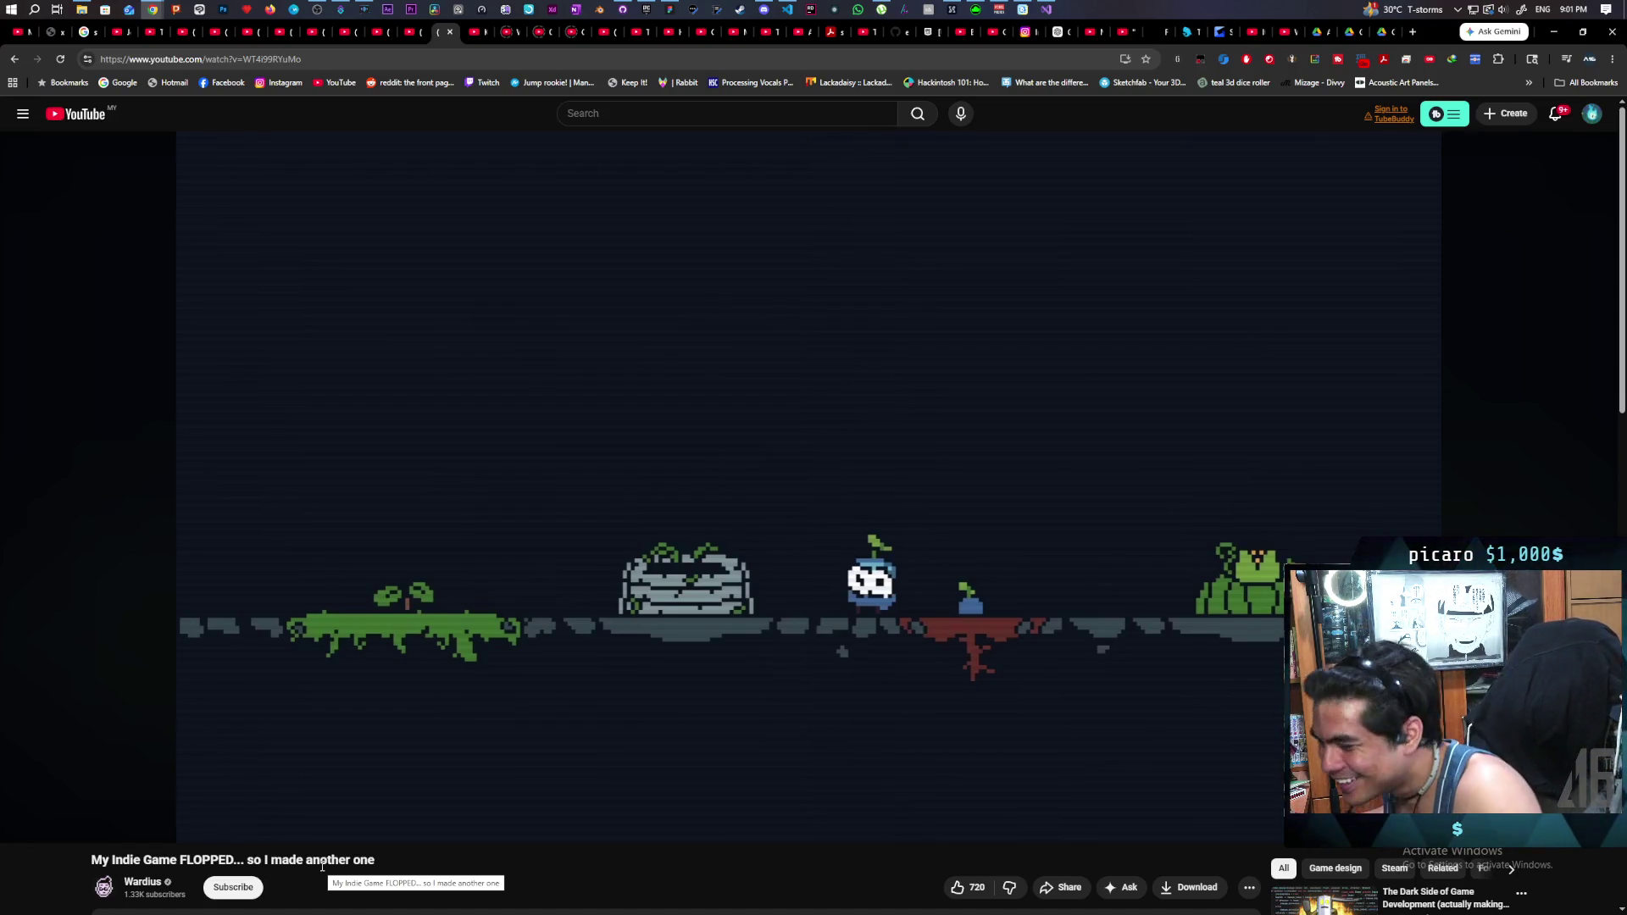
pyautogui.click(334, 734)
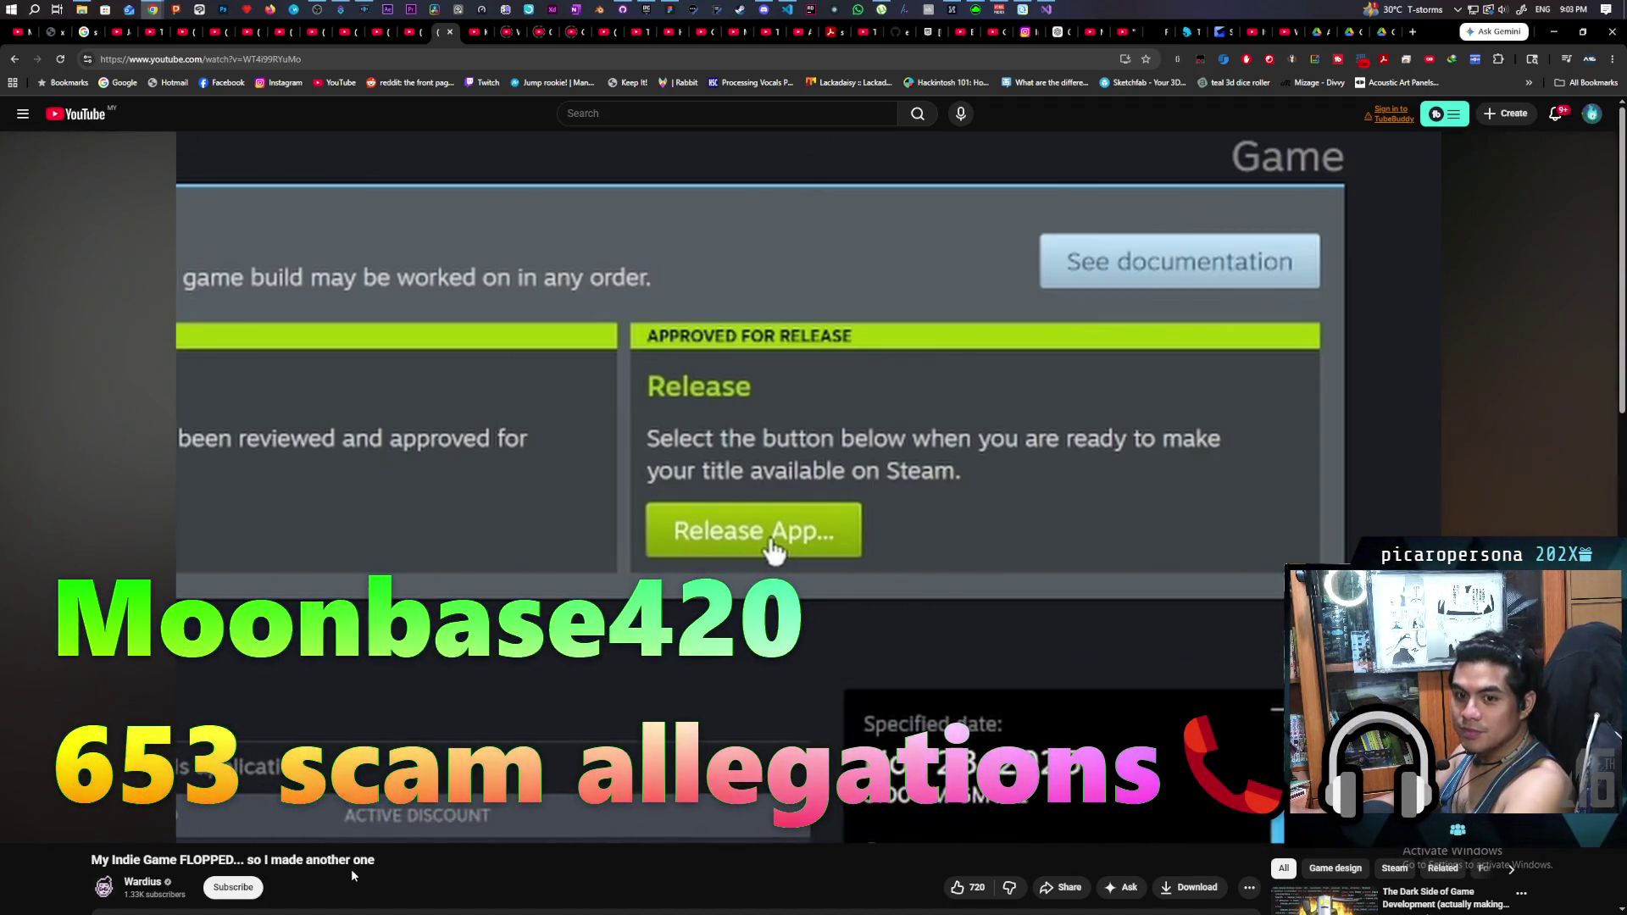
pyautogui.press('space')
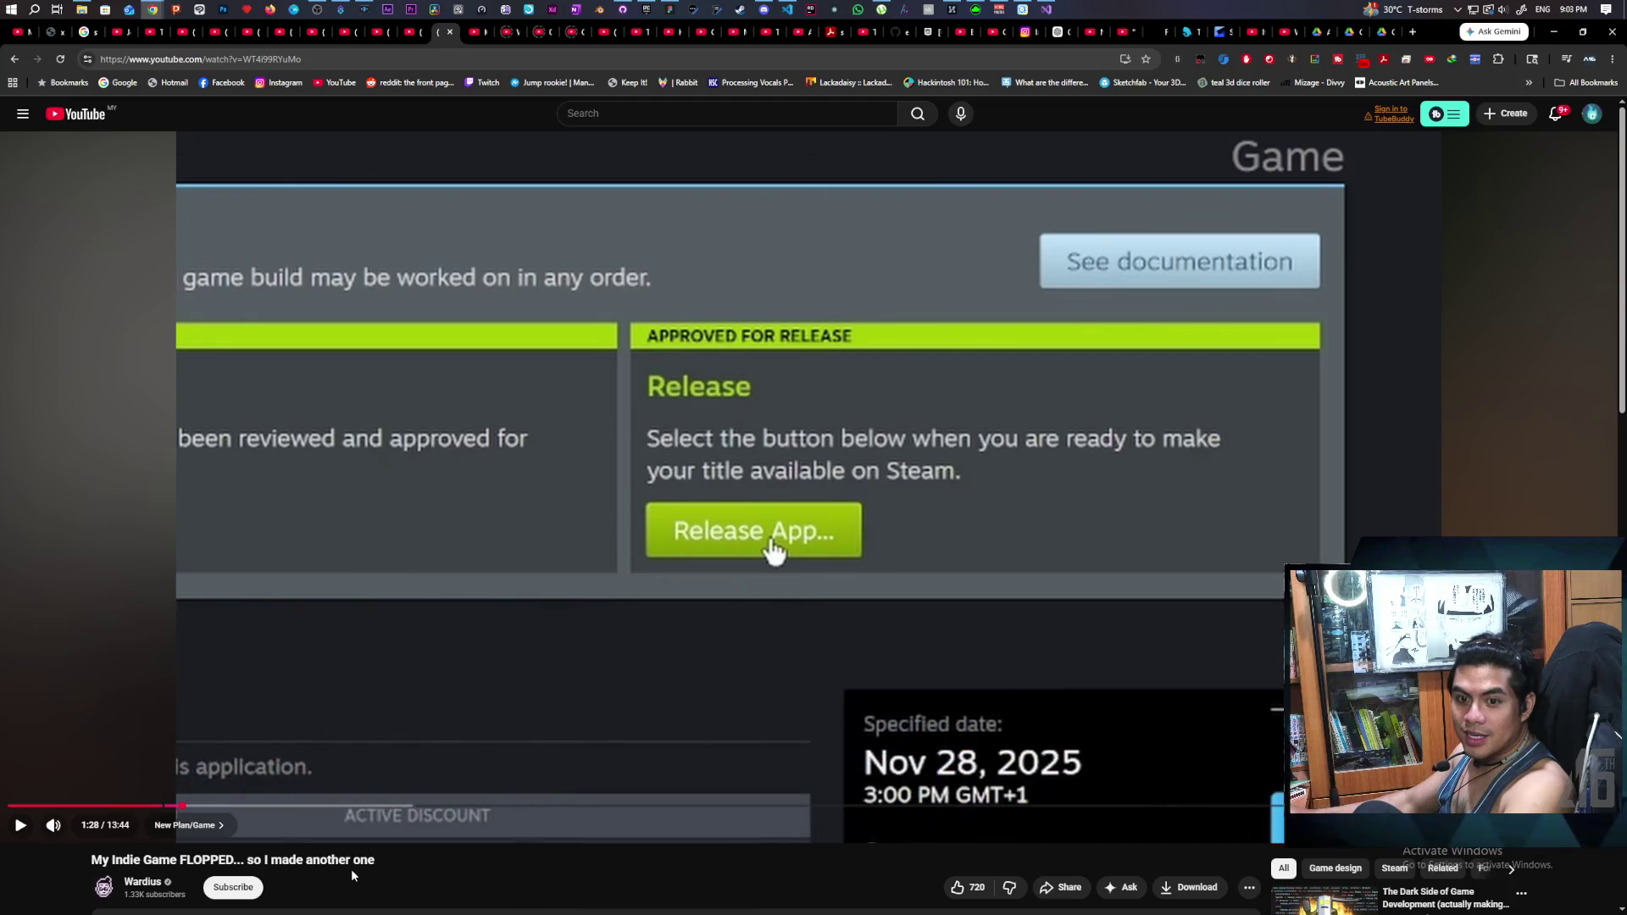
pyautogui.press('space')
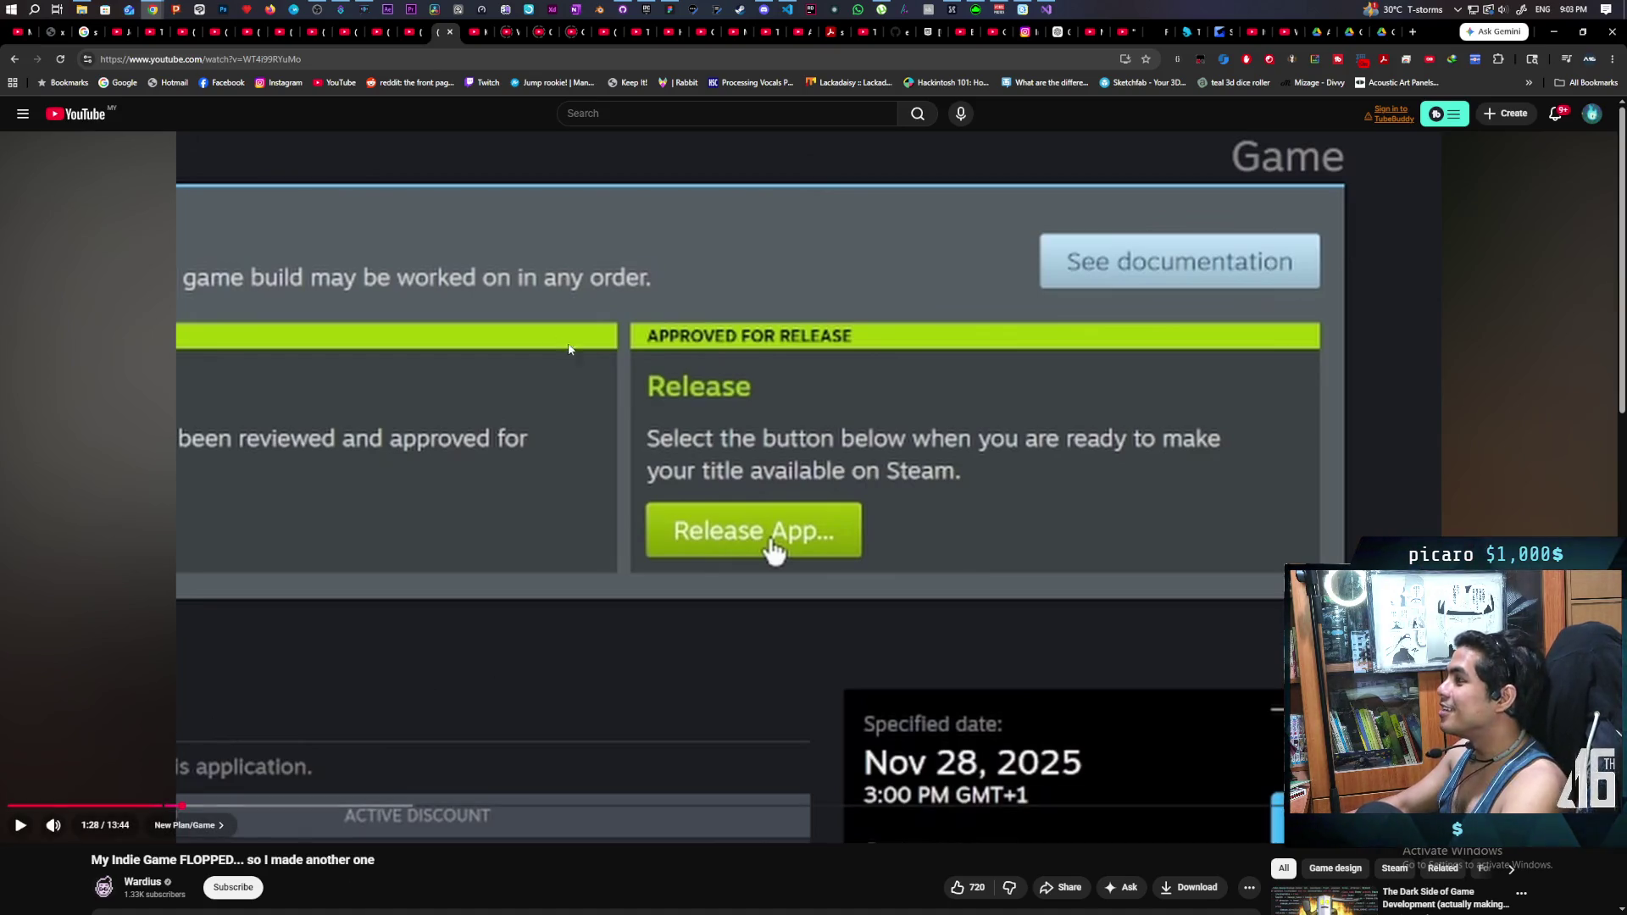
pyautogui.moveTo(153, 10)
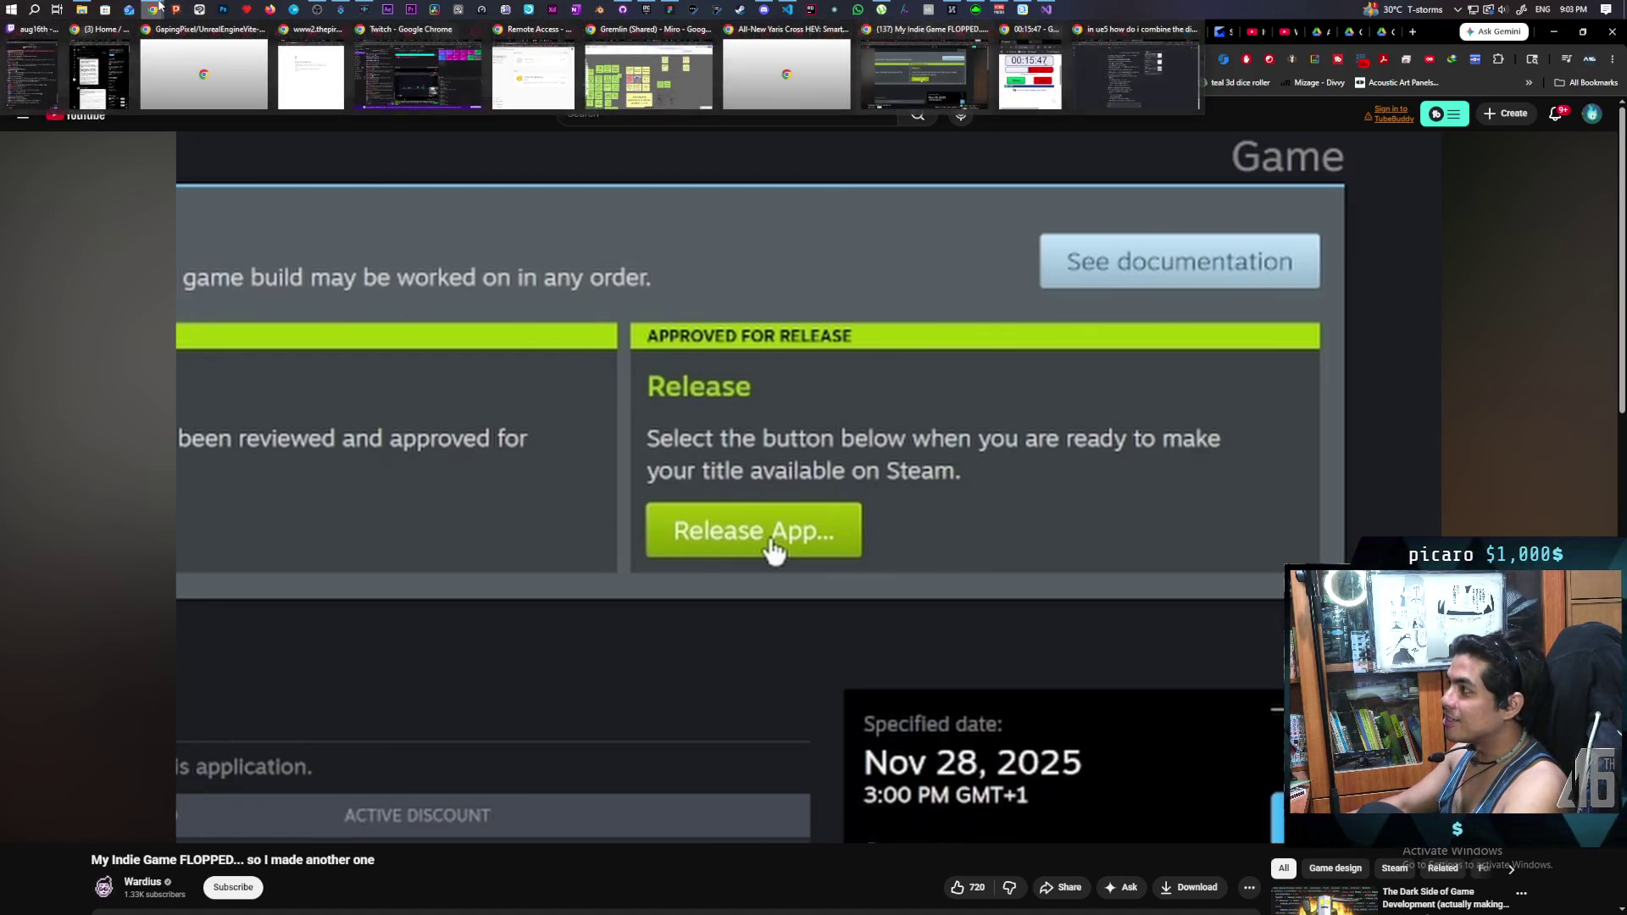
# - In a new Chrome tab, search Google for 'onibi' without the autocompleted suggestion
pyautogui.click(1143, 69)
pyautogui.click(925, 36)
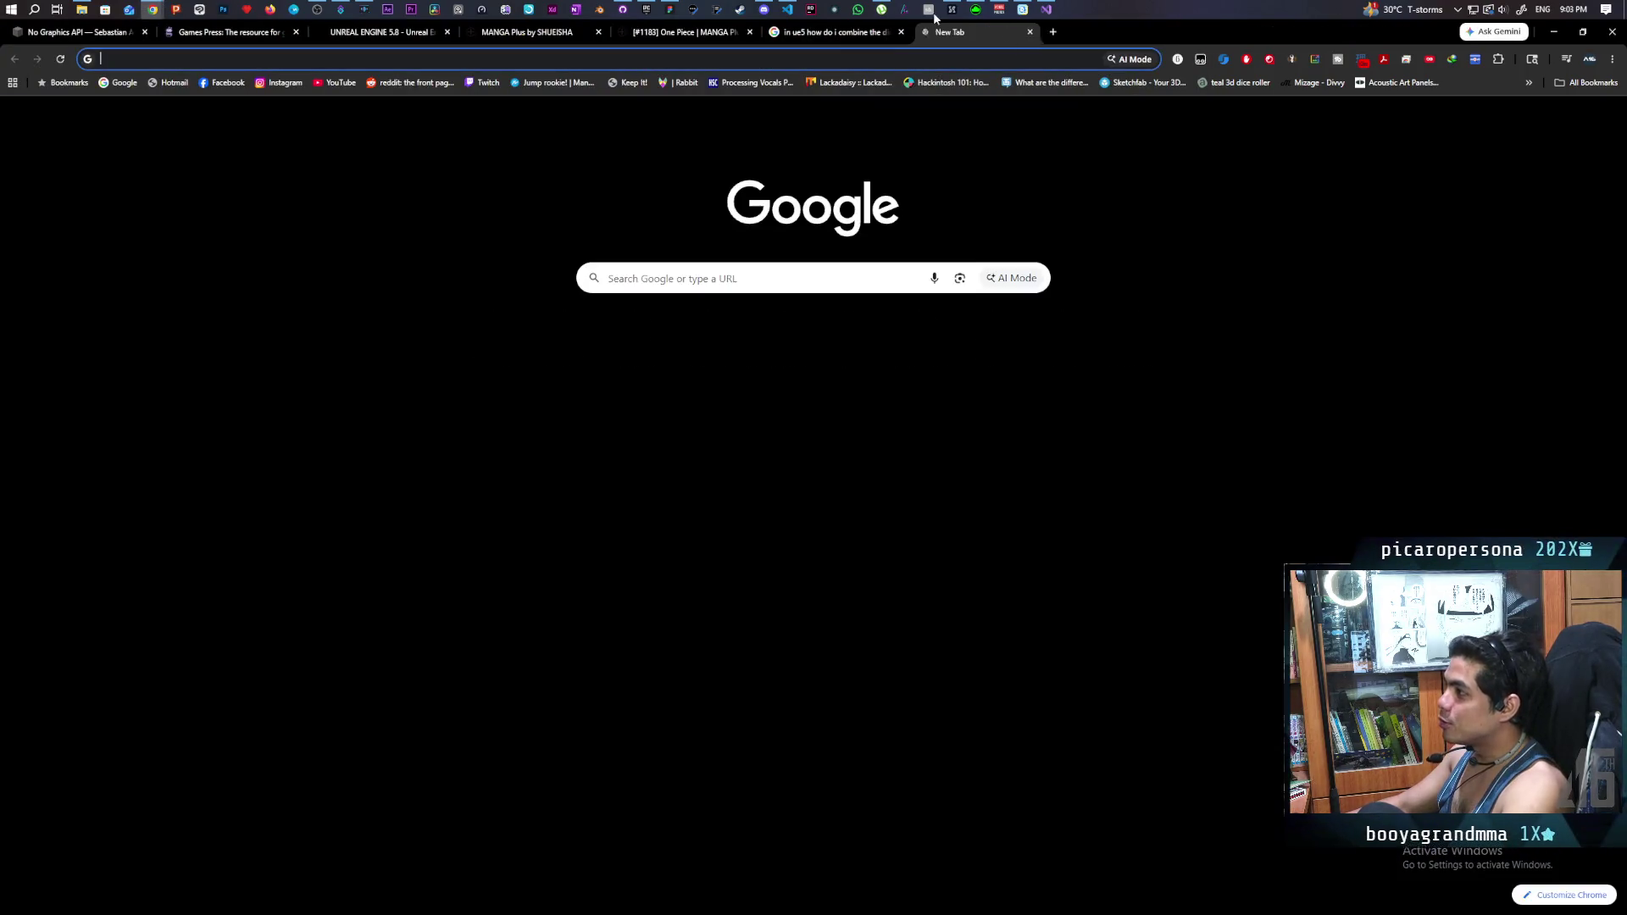
pyautogui.write('s')
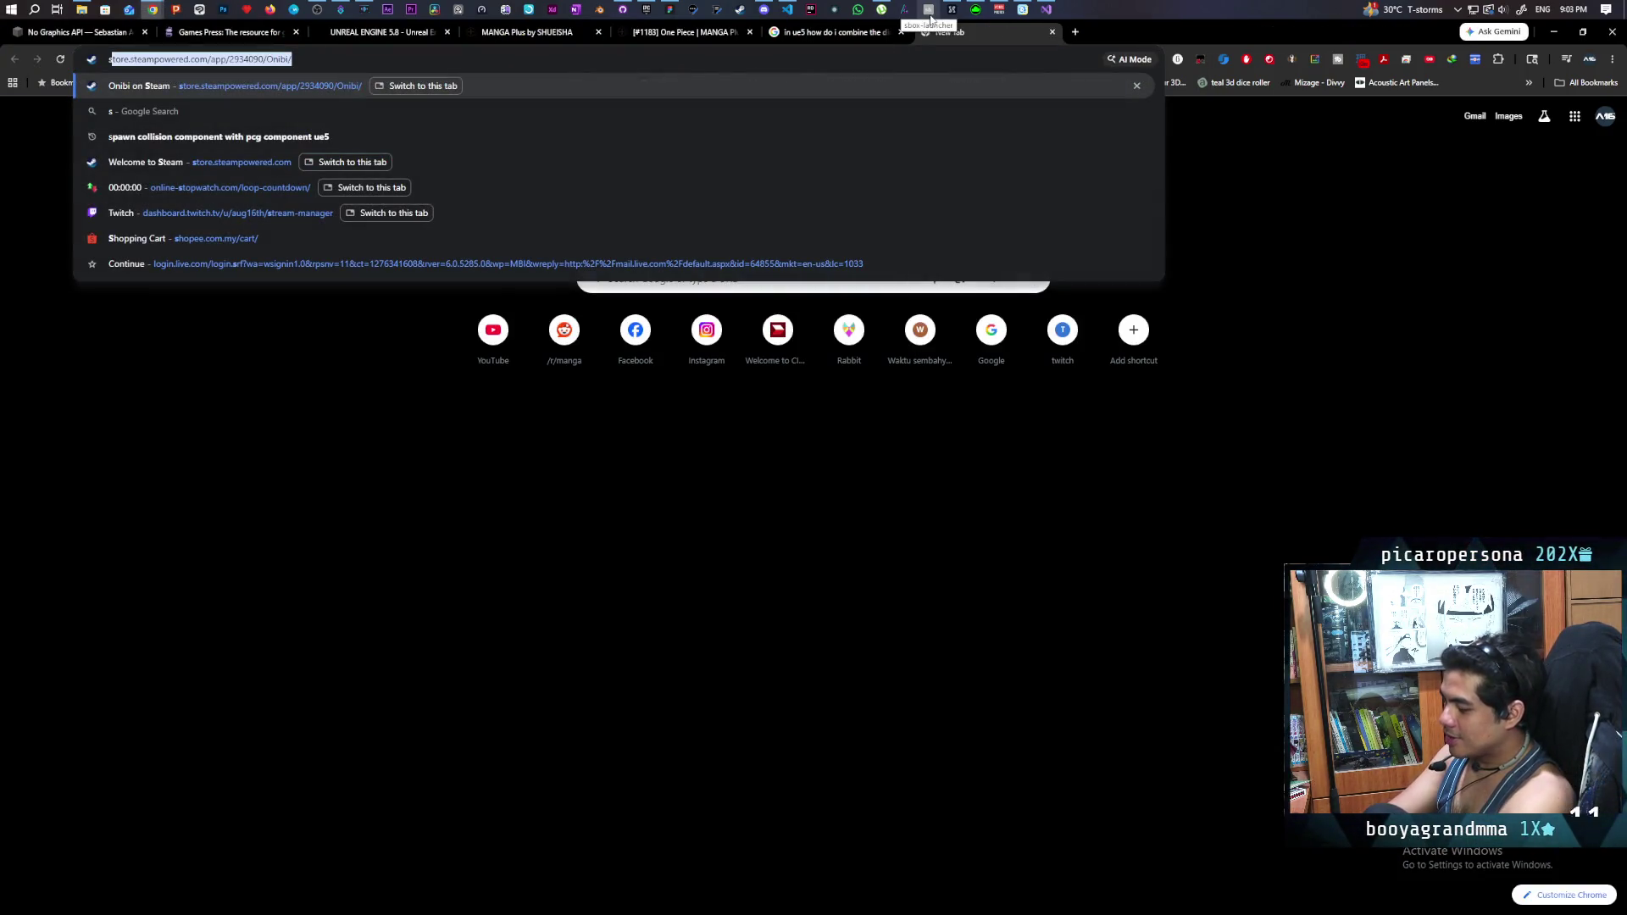
pyautogui.press('BackSpace')
pyautogui.press('BackSpace')
pyautogui.write('onibi')
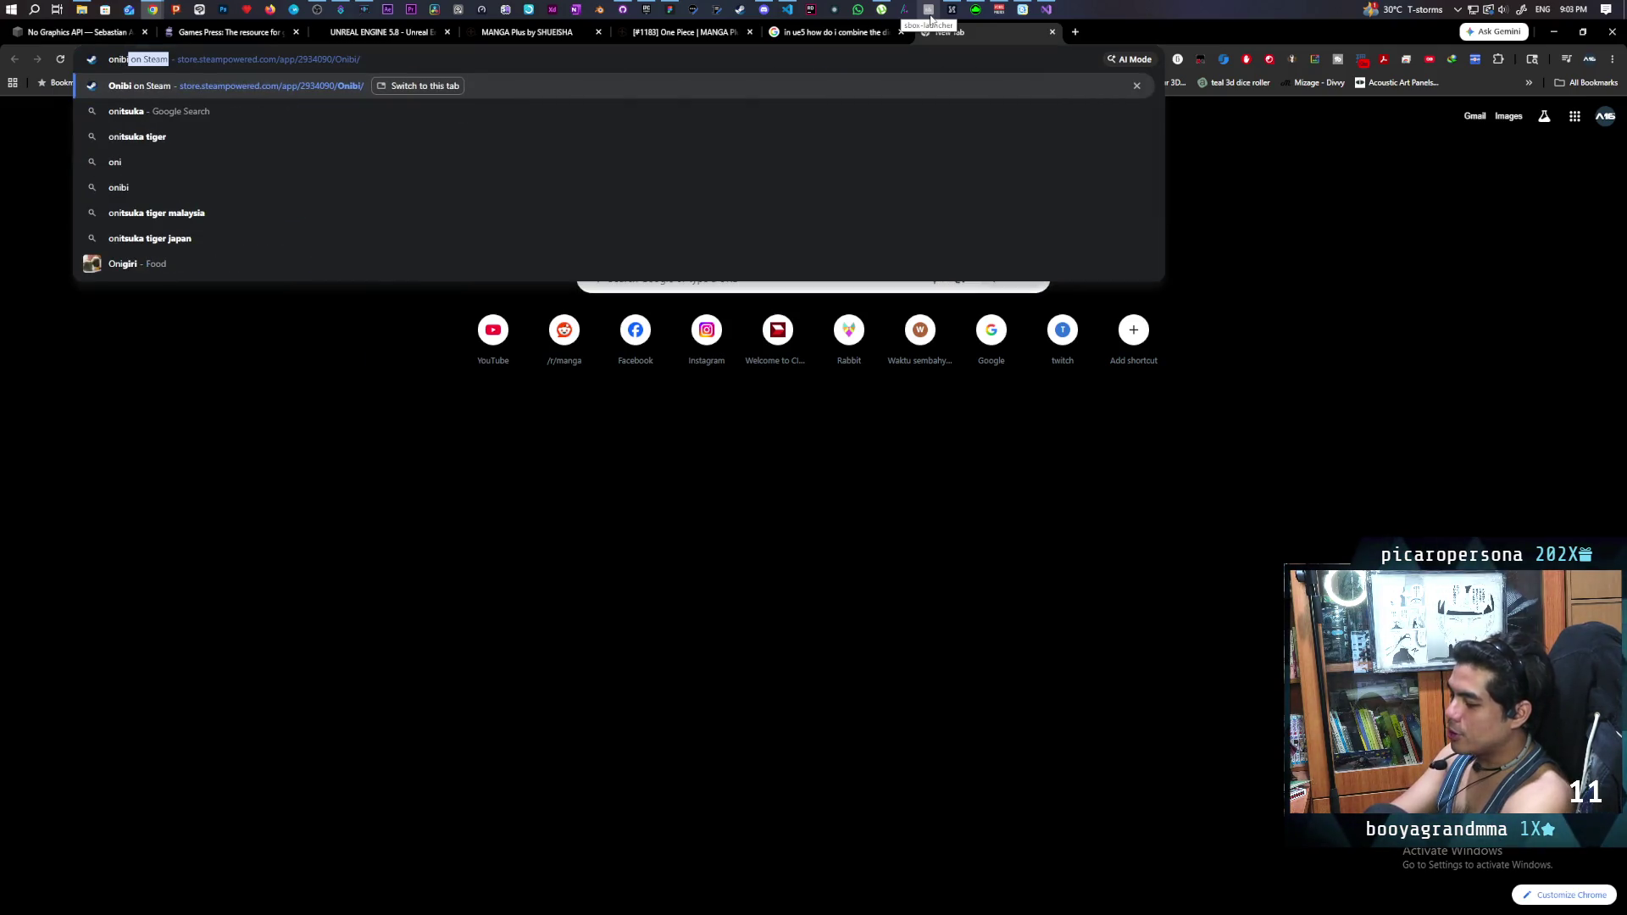
pyautogui.press('BackSpace')
pyautogui.press('Return')
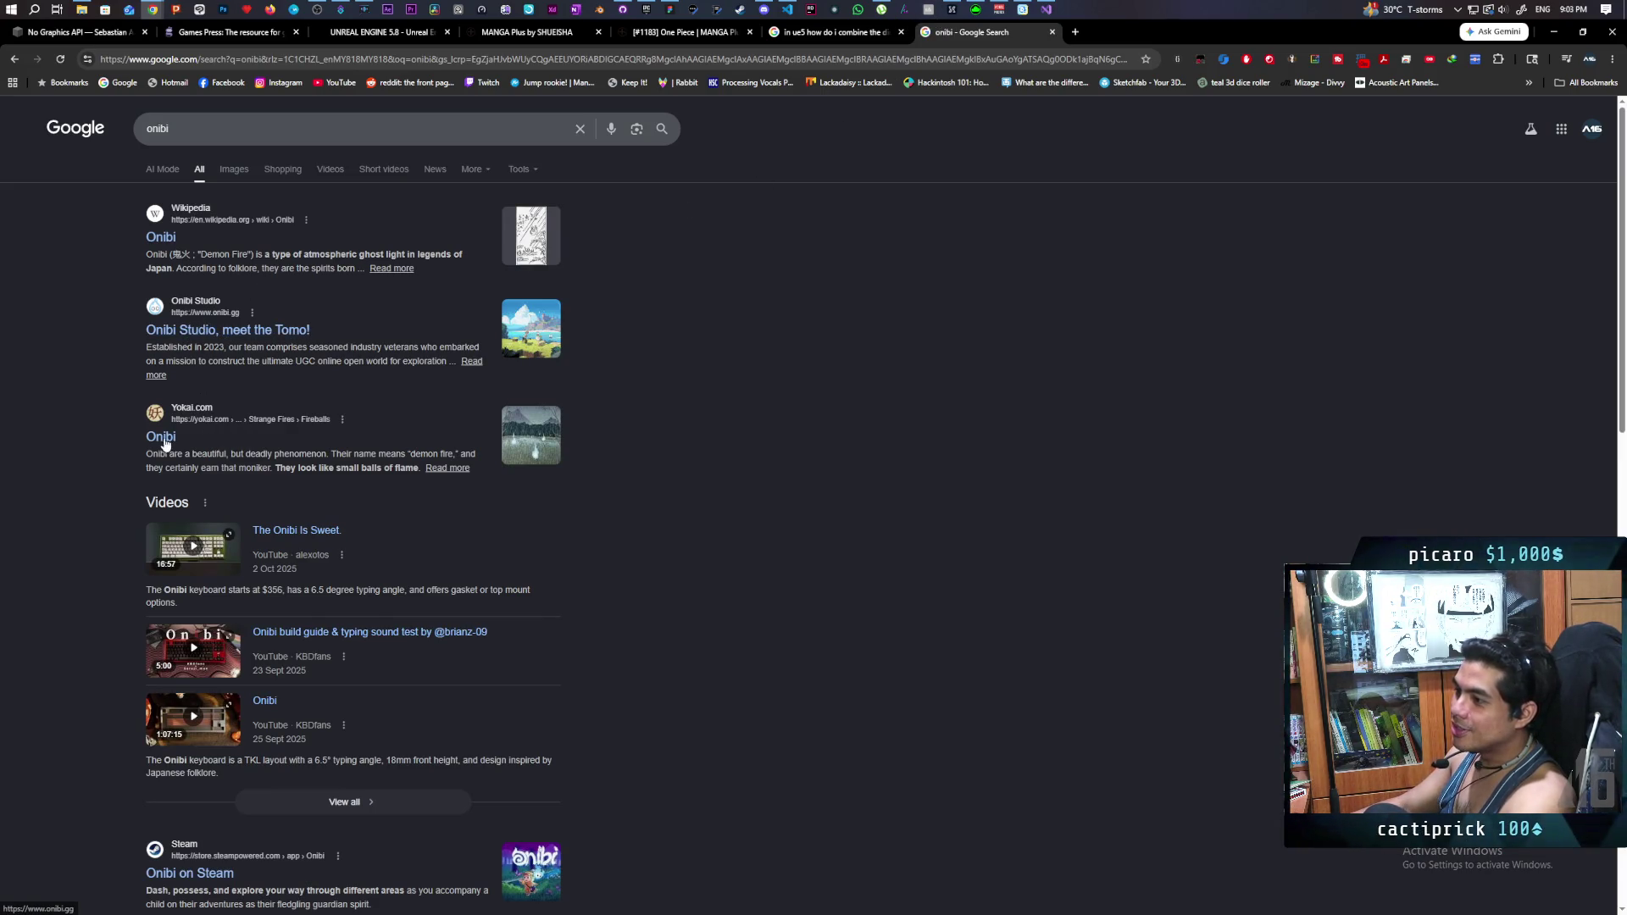
# - Scroll through the onibi search results, then close the results tab
pyautogui.scroll(-2, 181, 437)
pyautogui.scroll(-3, 345, 587)
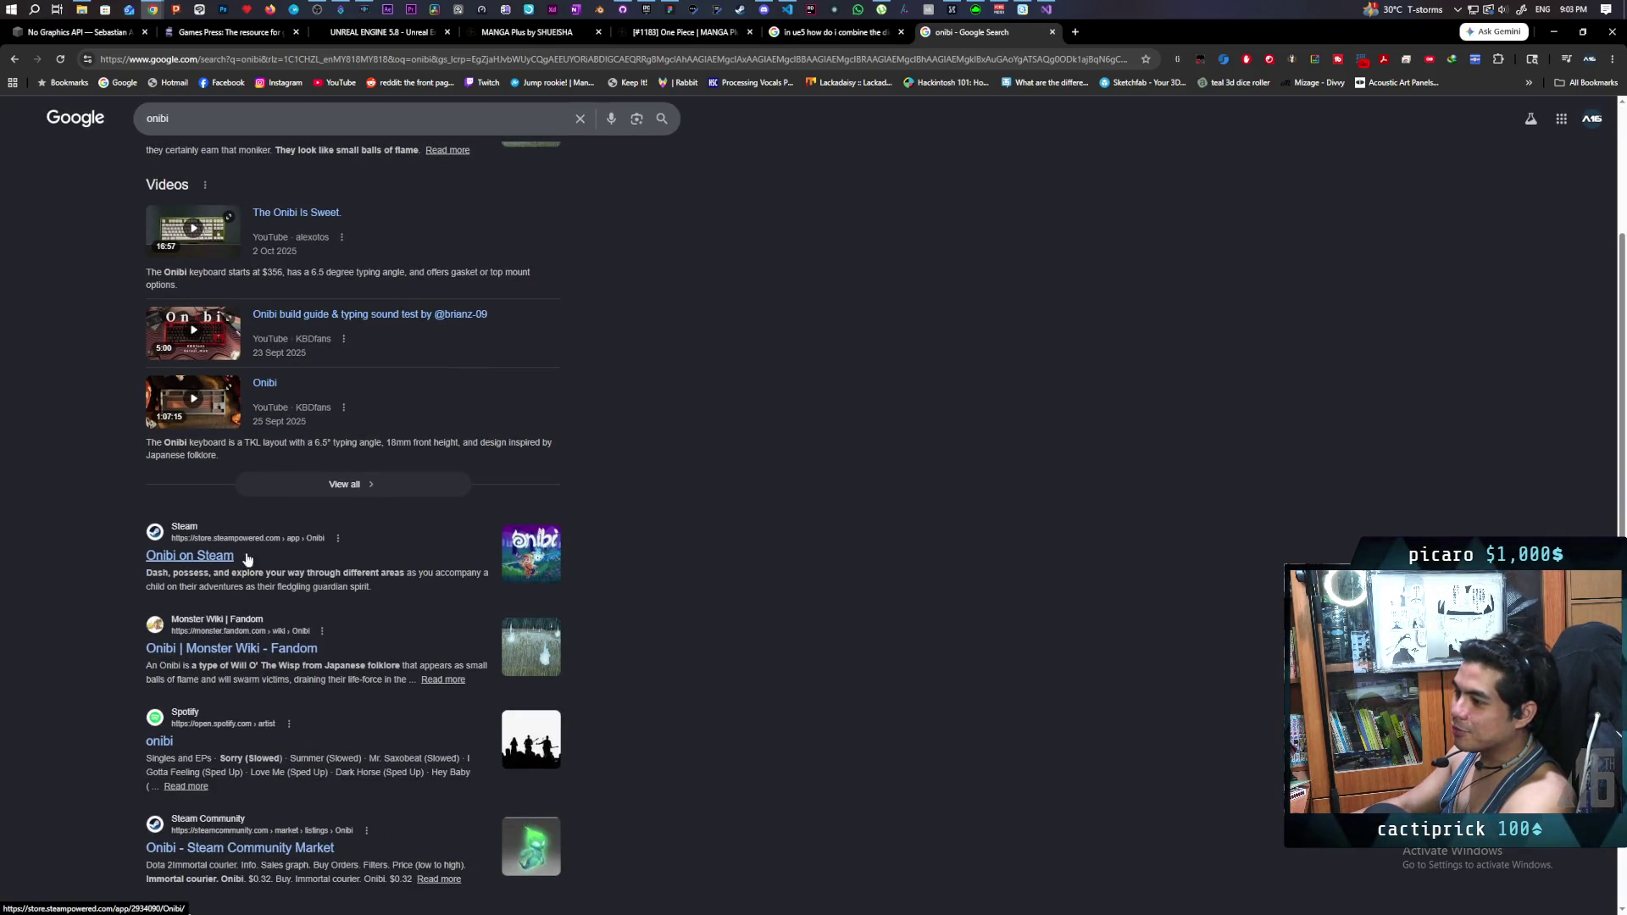
pyautogui.scroll(3, 802, 431)
pyautogui.scroll(-2, 279, 686)
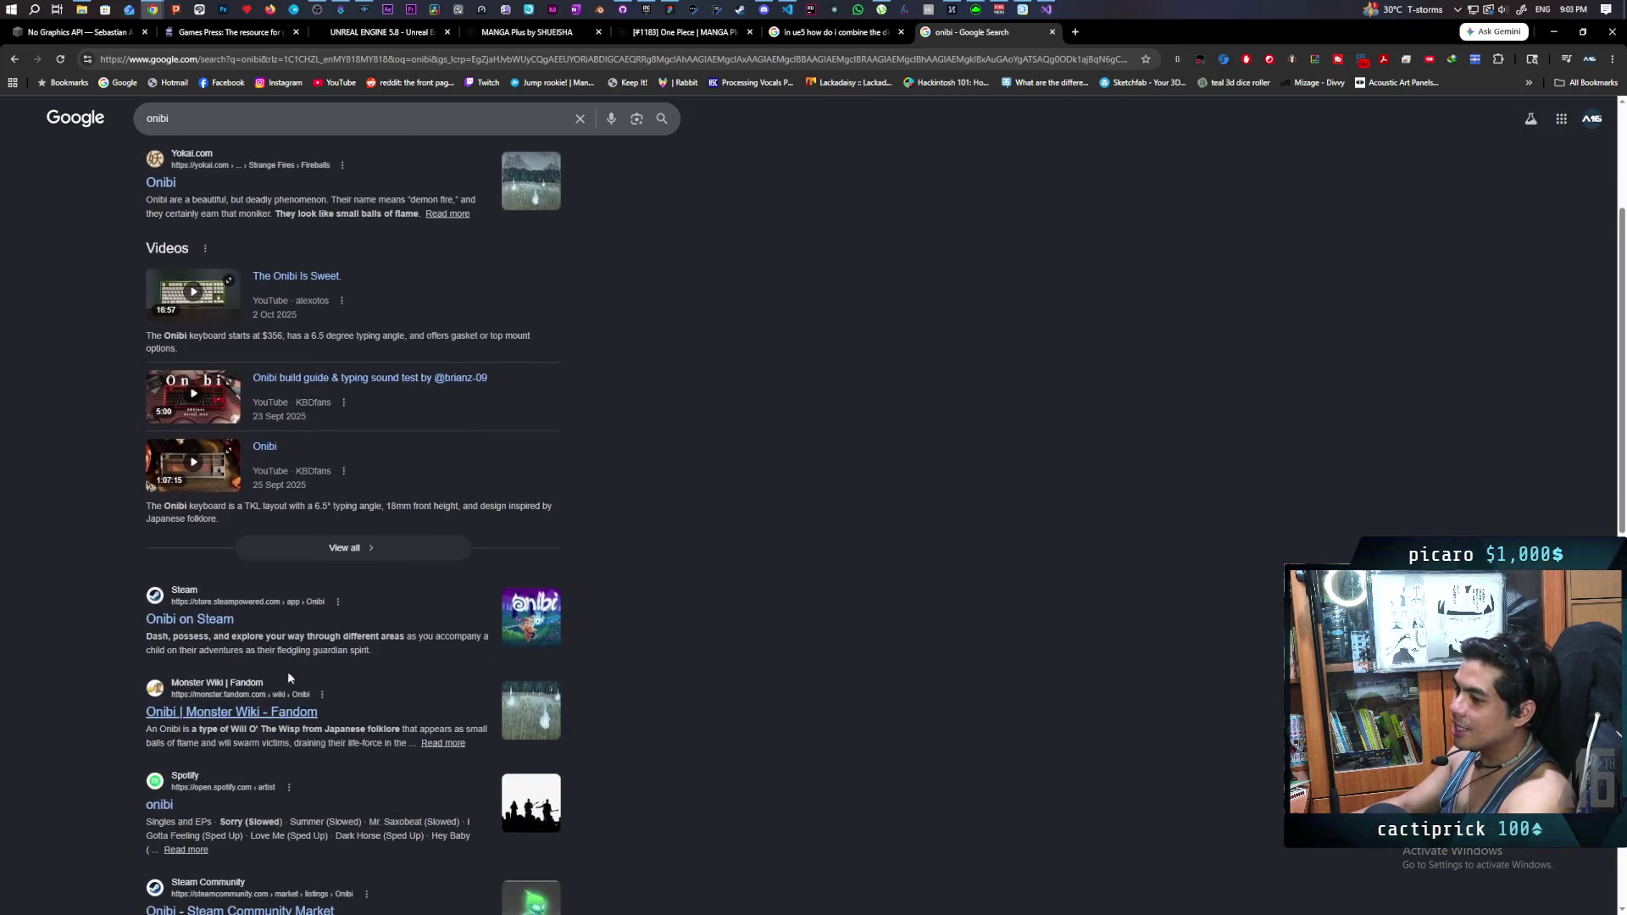
pyautogui.middleClick(965, 40)
# - Search Google for 'onibi' in a new incognito window and browse the results
pyautogui.click(976, 284)
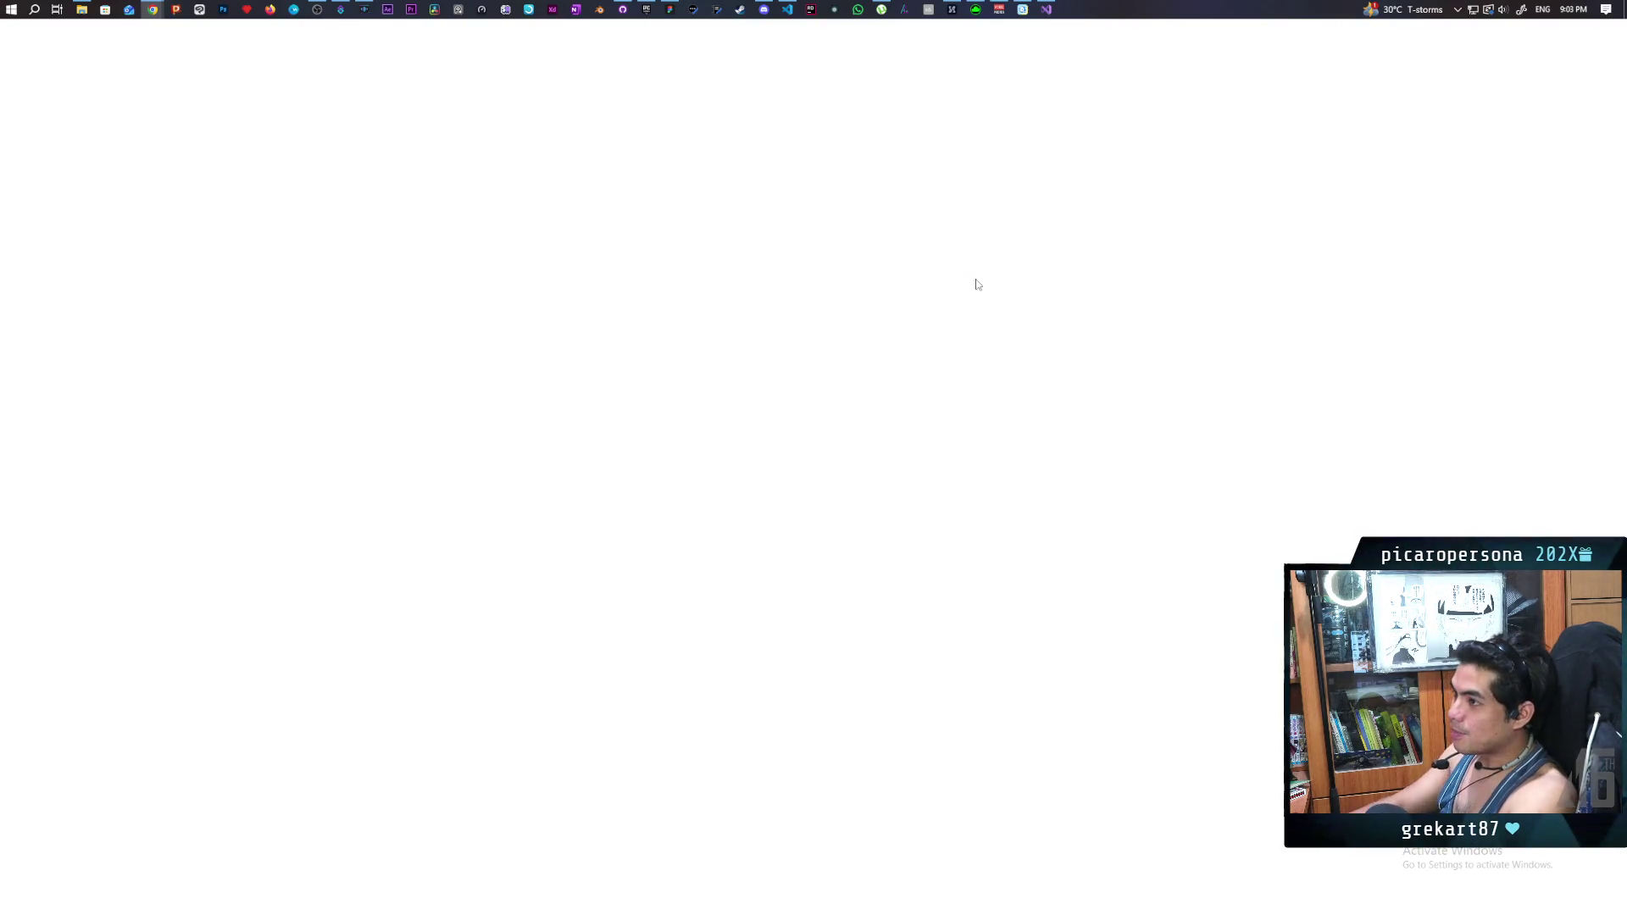
pyautogui.write('onibi')
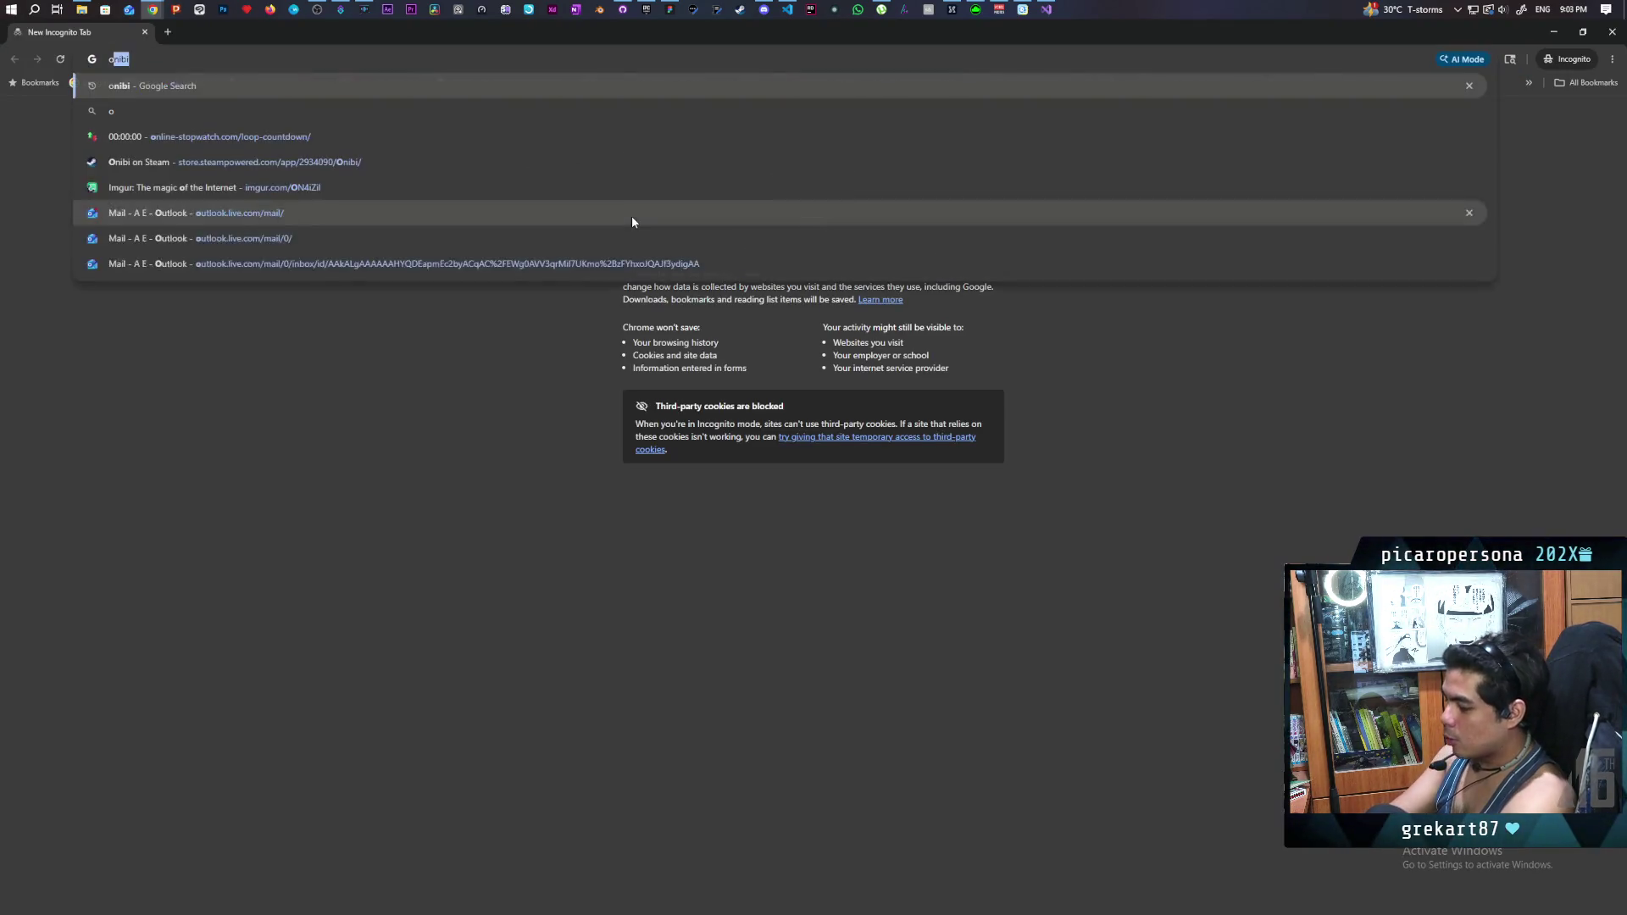
pyautogui.press('Return')
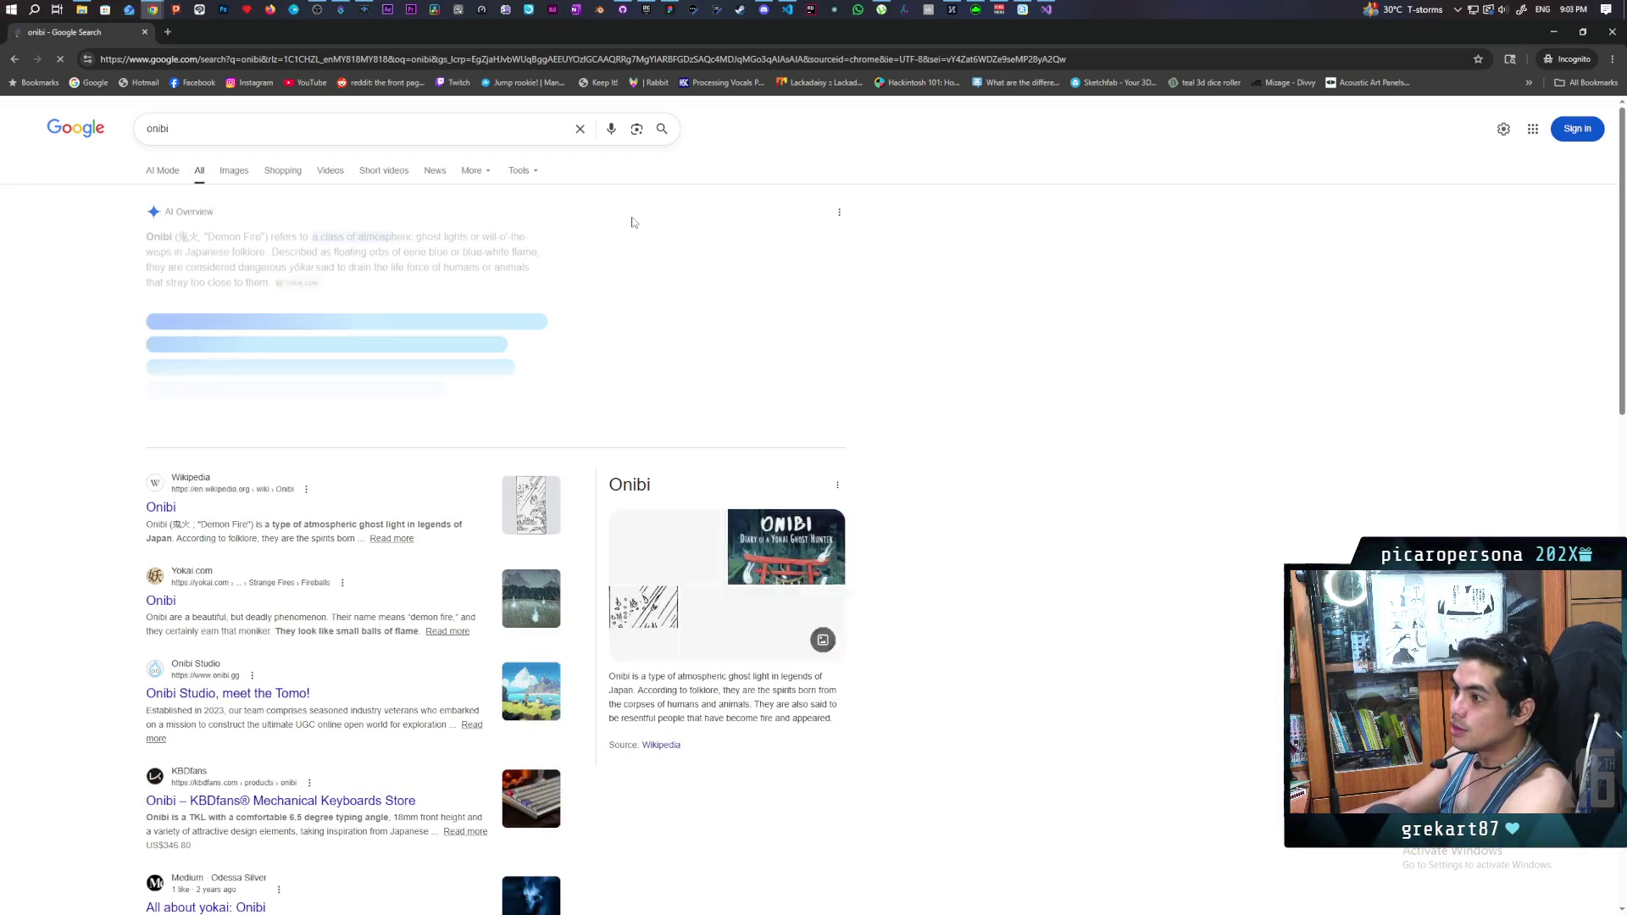
pyautogui.scroll(-2, 447, 484)
pyautogui.scroll(-4, 447, 484)
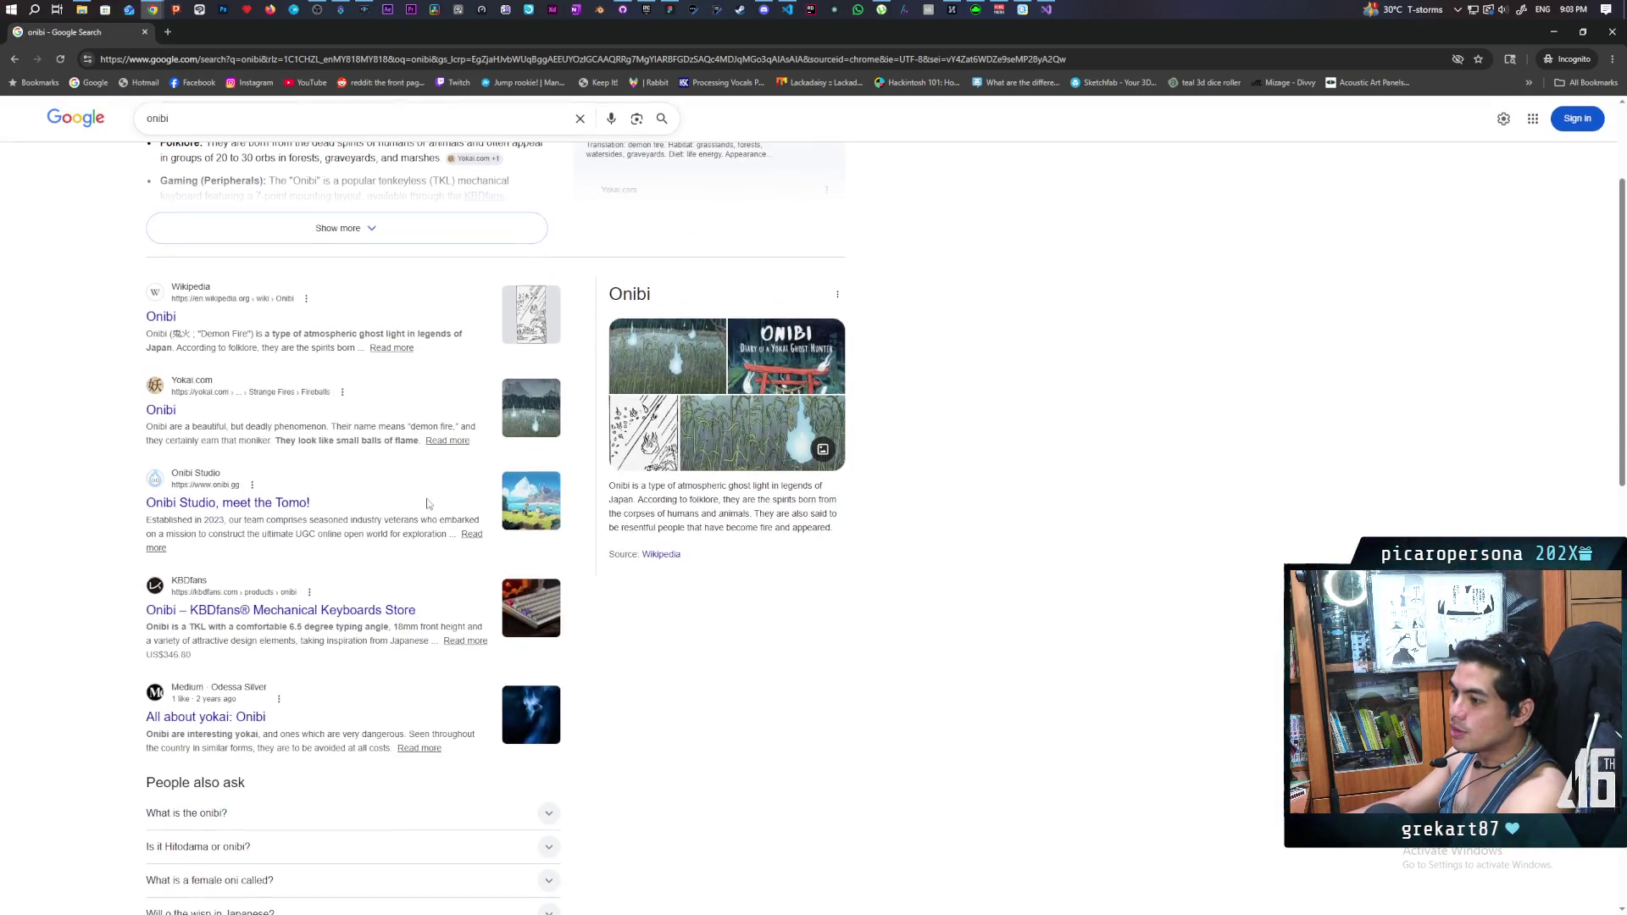
pyautogui.scroll(-6, 370, 517)
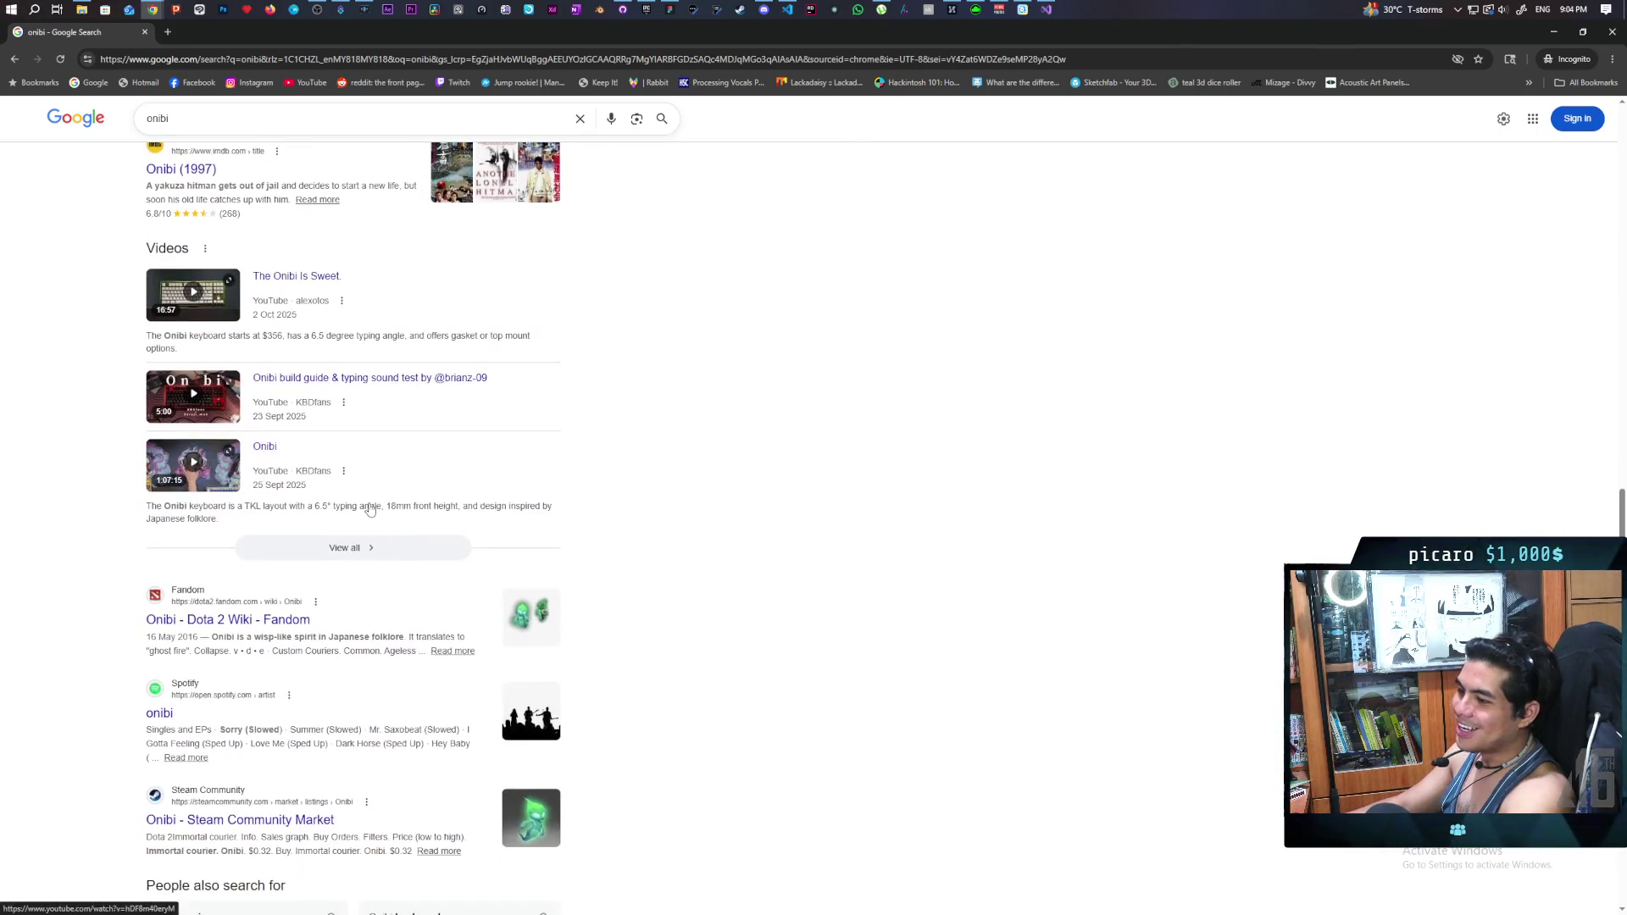
pyautogui.scroll(-3, 370, 509)
pyautogui.scroll(-1, 370, 498)
pyautogui.scroll(2, 373, 494)
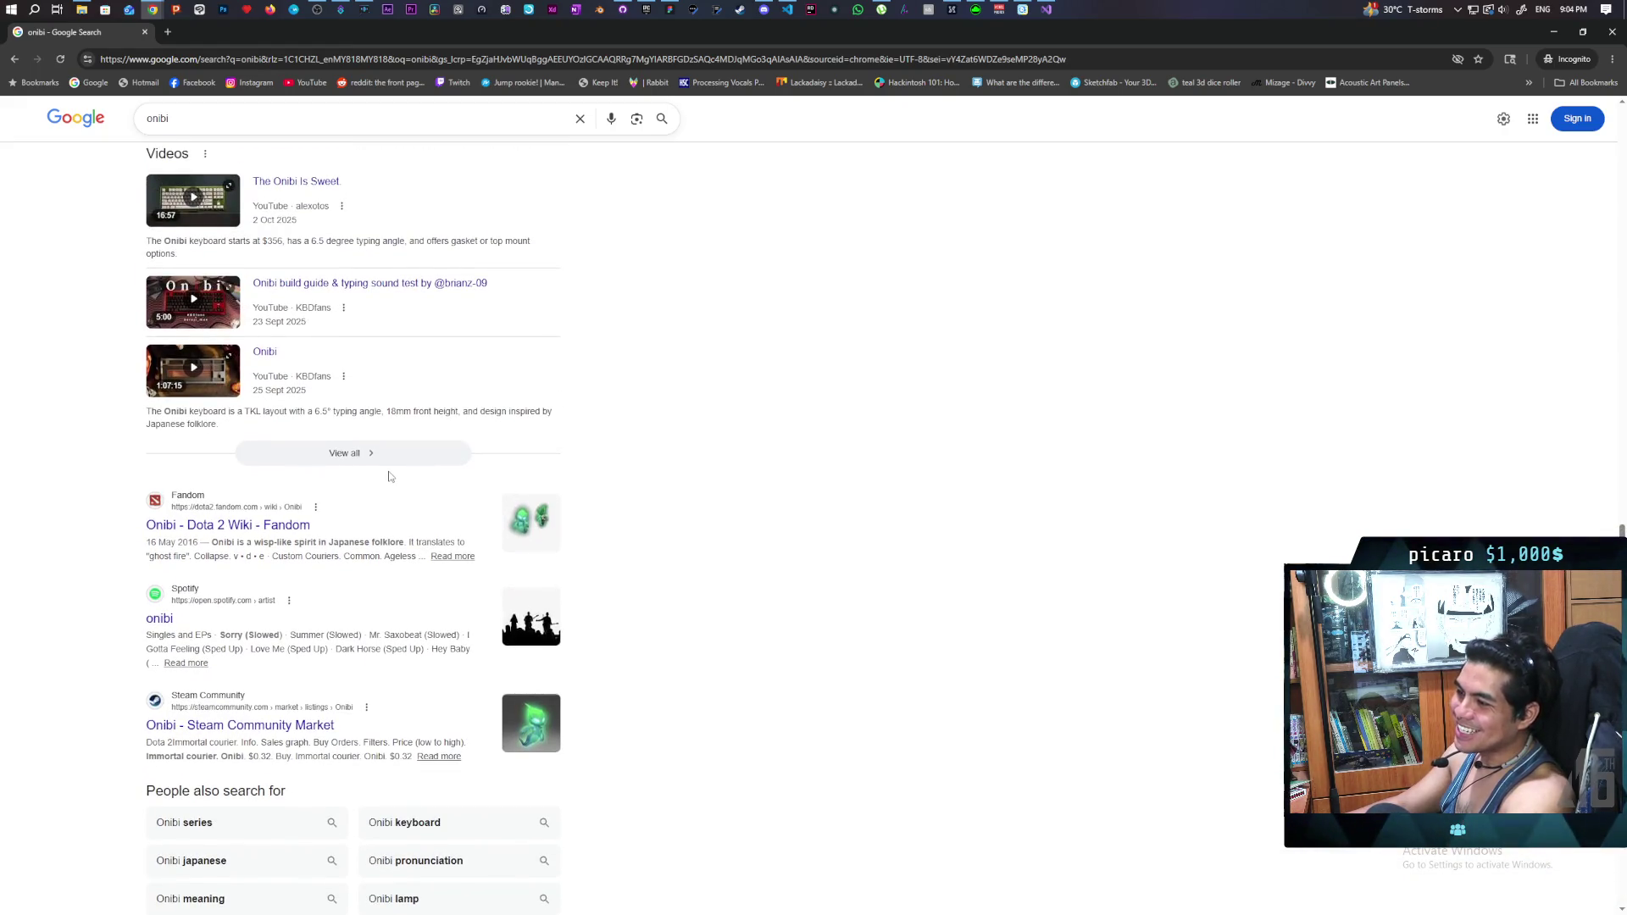
pyautogui.scroll(11, 389, 476)
pyautogui.scroll(2, 390, 483)
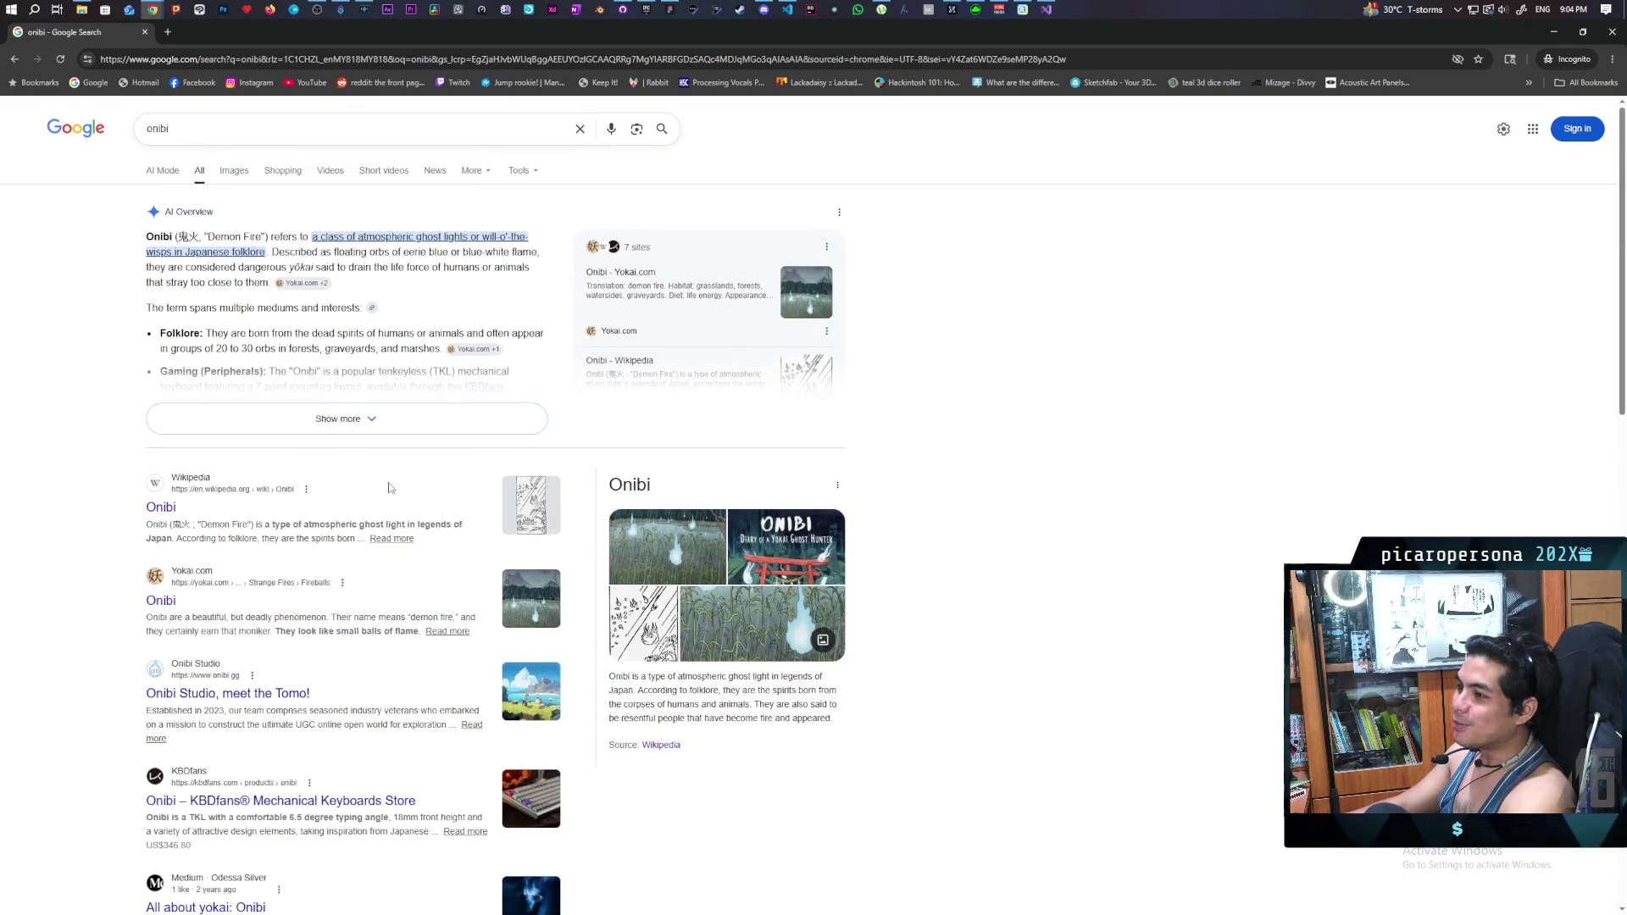
pyautogui.scroll(-8, 389, 488)
pyautogui.scroll(-5, 387, 493)
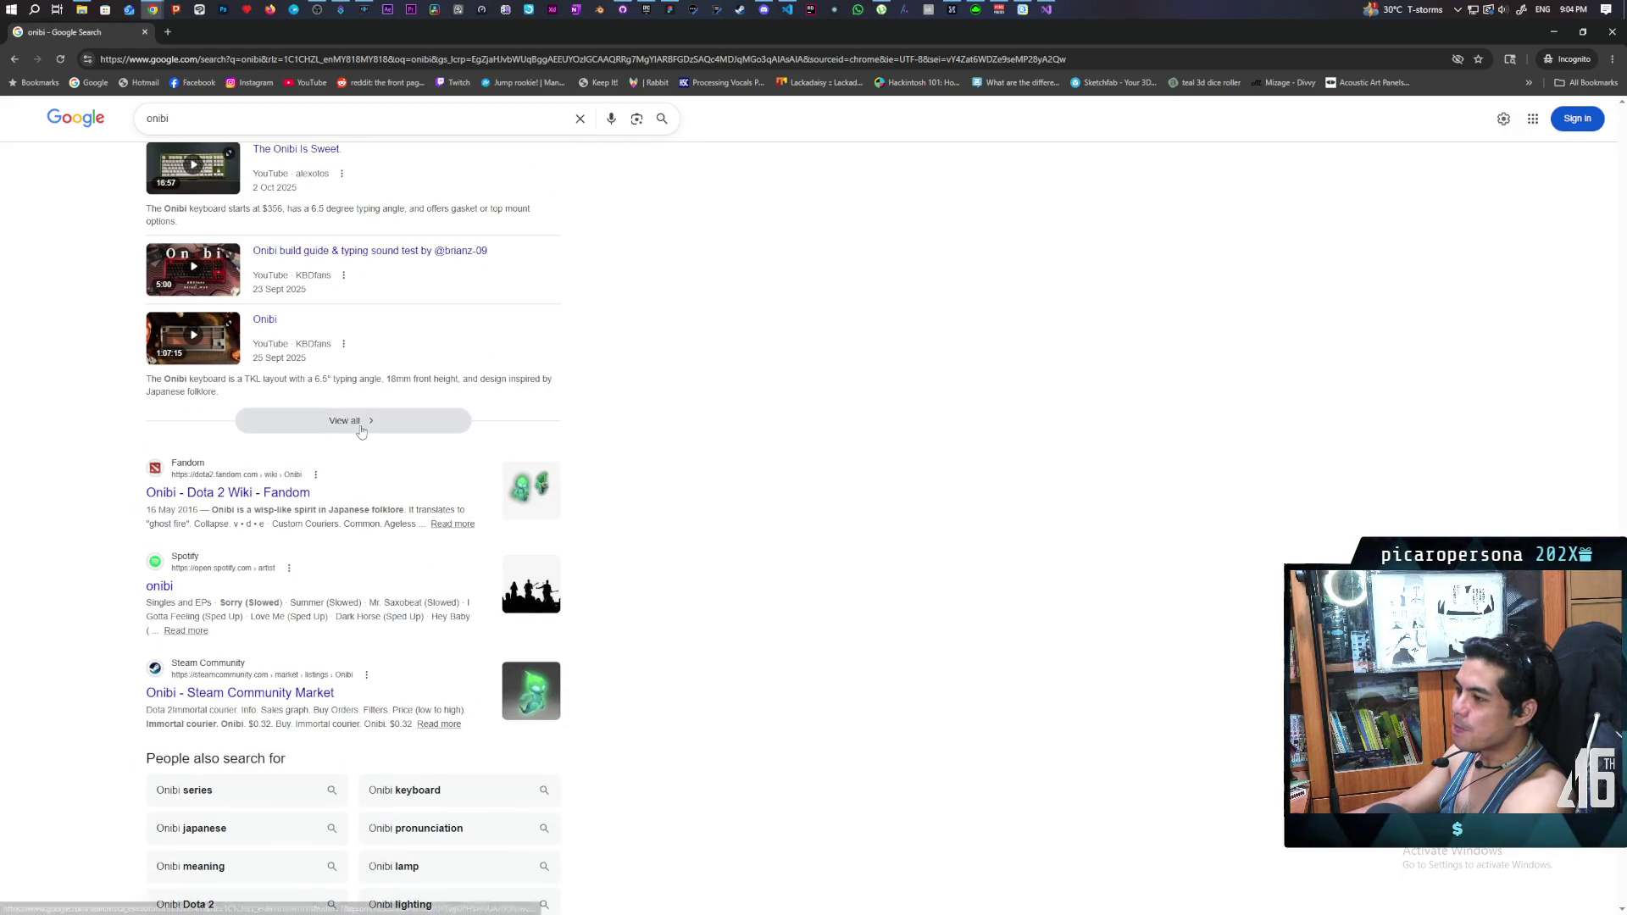
# - View all onibi video results, return to the All results, then close the incognito window
pyautogui.click(361, 423)
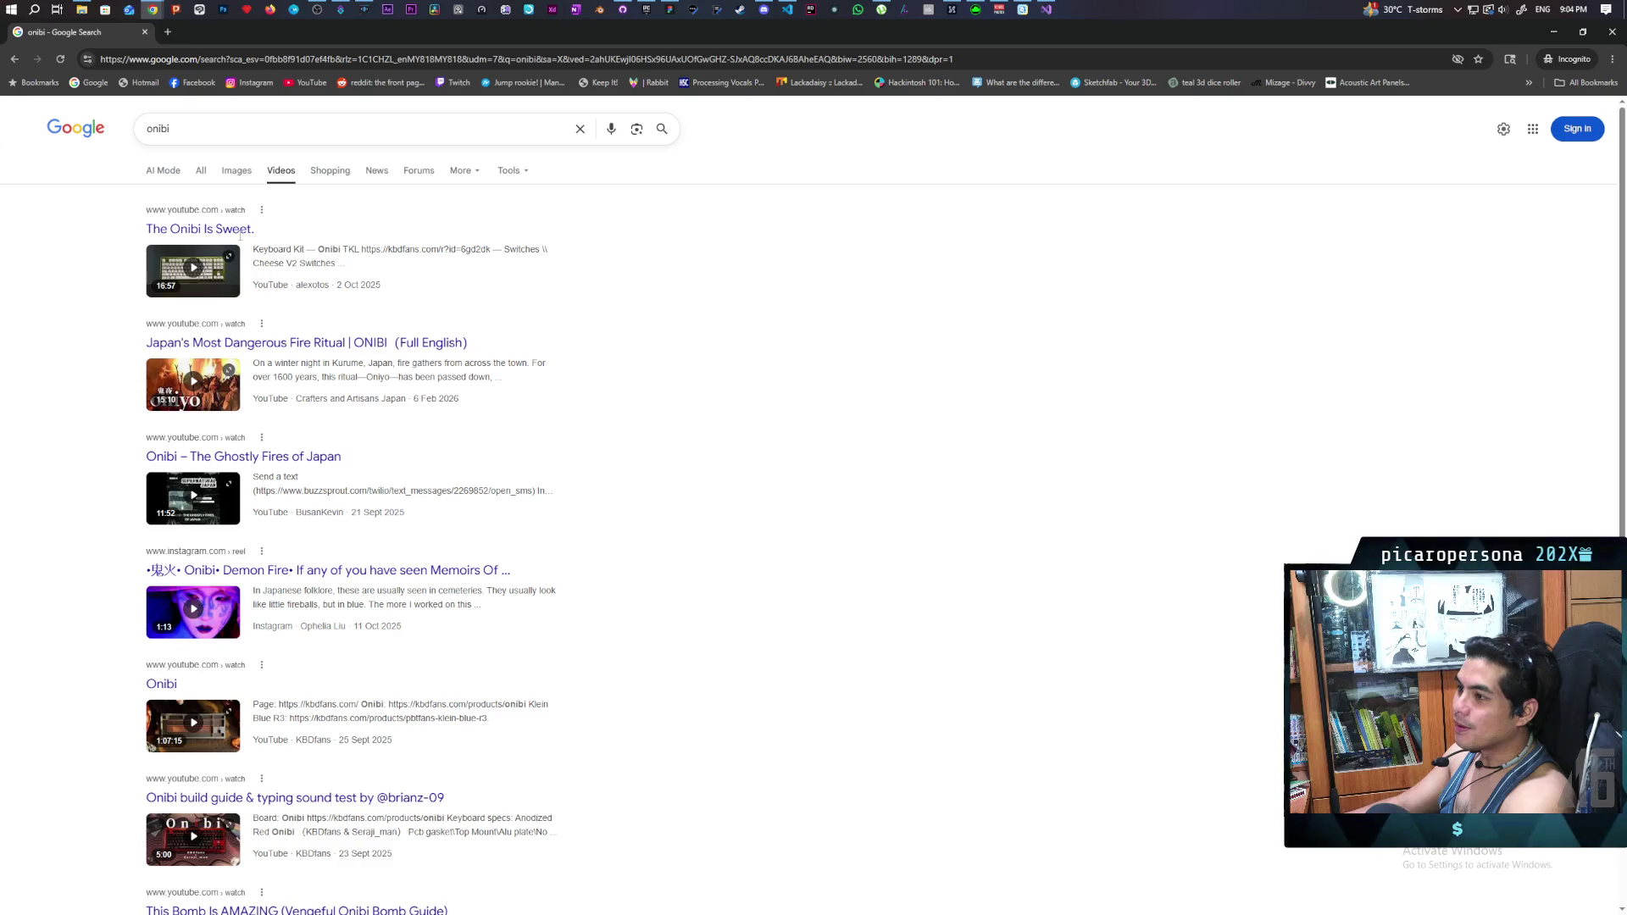
pyautogui.click(202, 173)
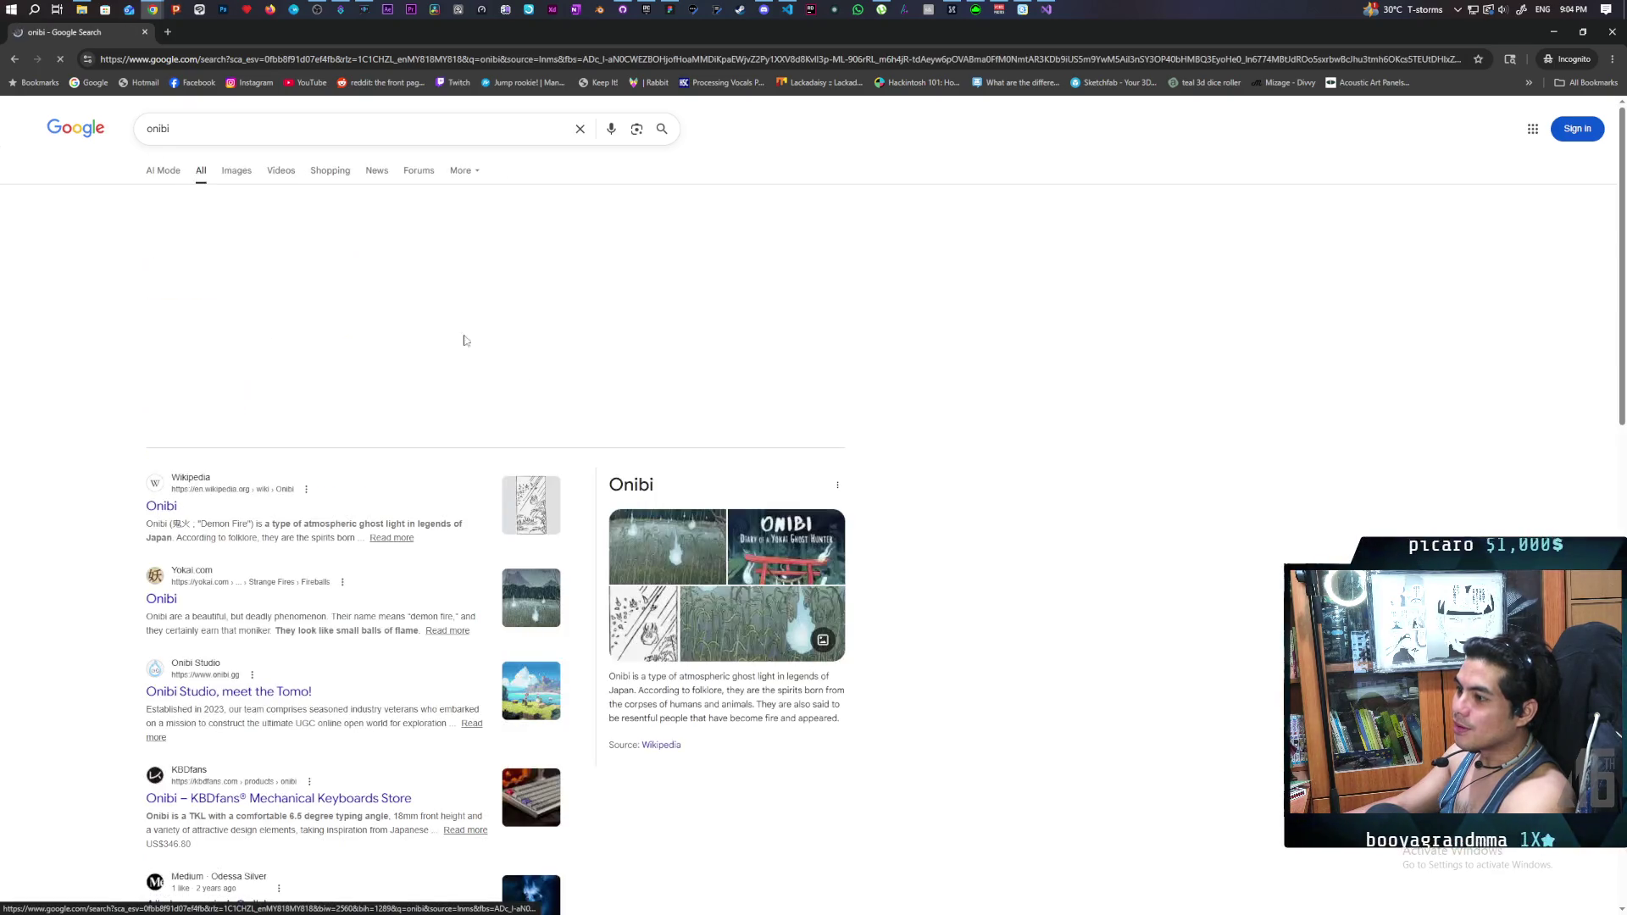
pyautogui.scroll(-6, 632, 407)
pyautogui.scroll(-5, 637, 400)
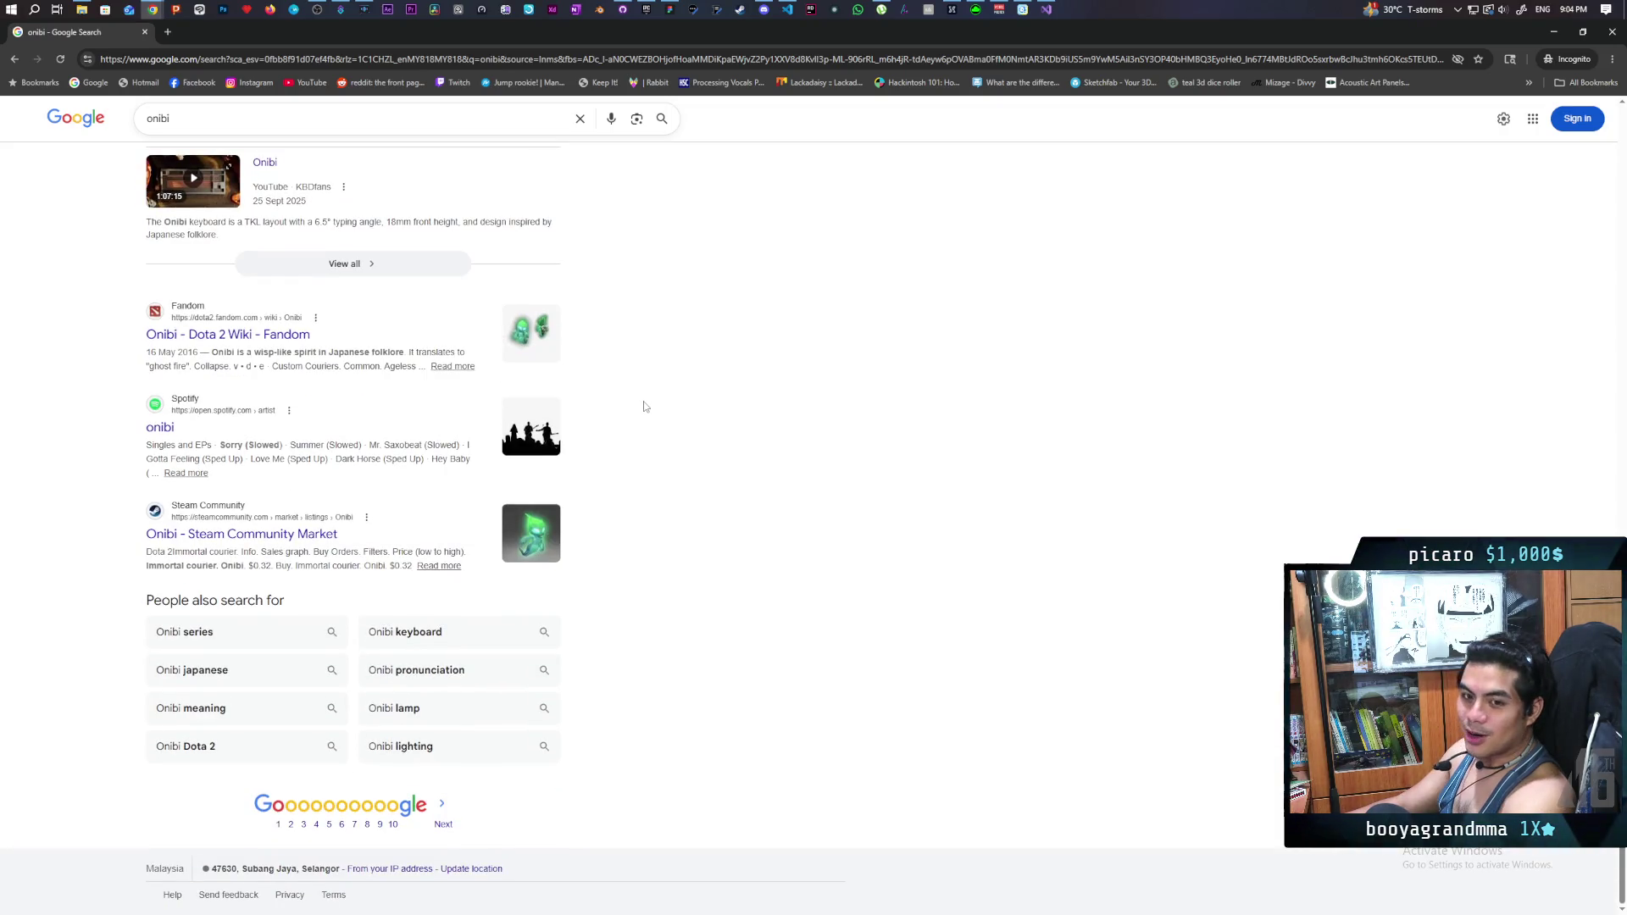
pyautogui.click(143, 33)
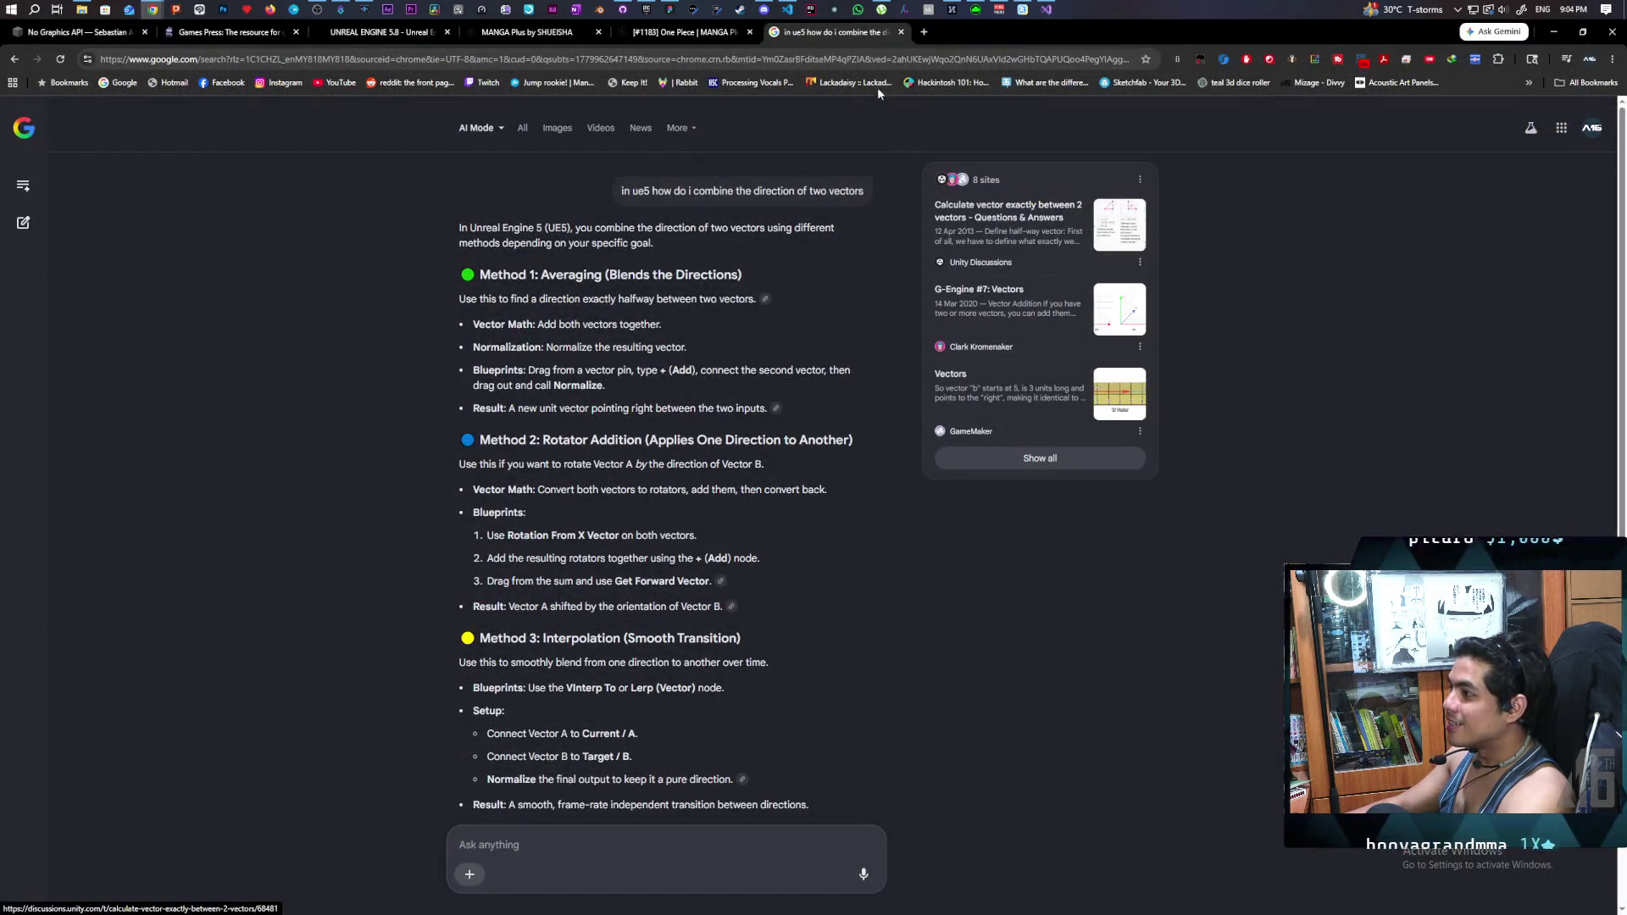
# - Switch back to the Chrome window playing the indie game YouTube video
pyautogui.moveTo(155, 14)
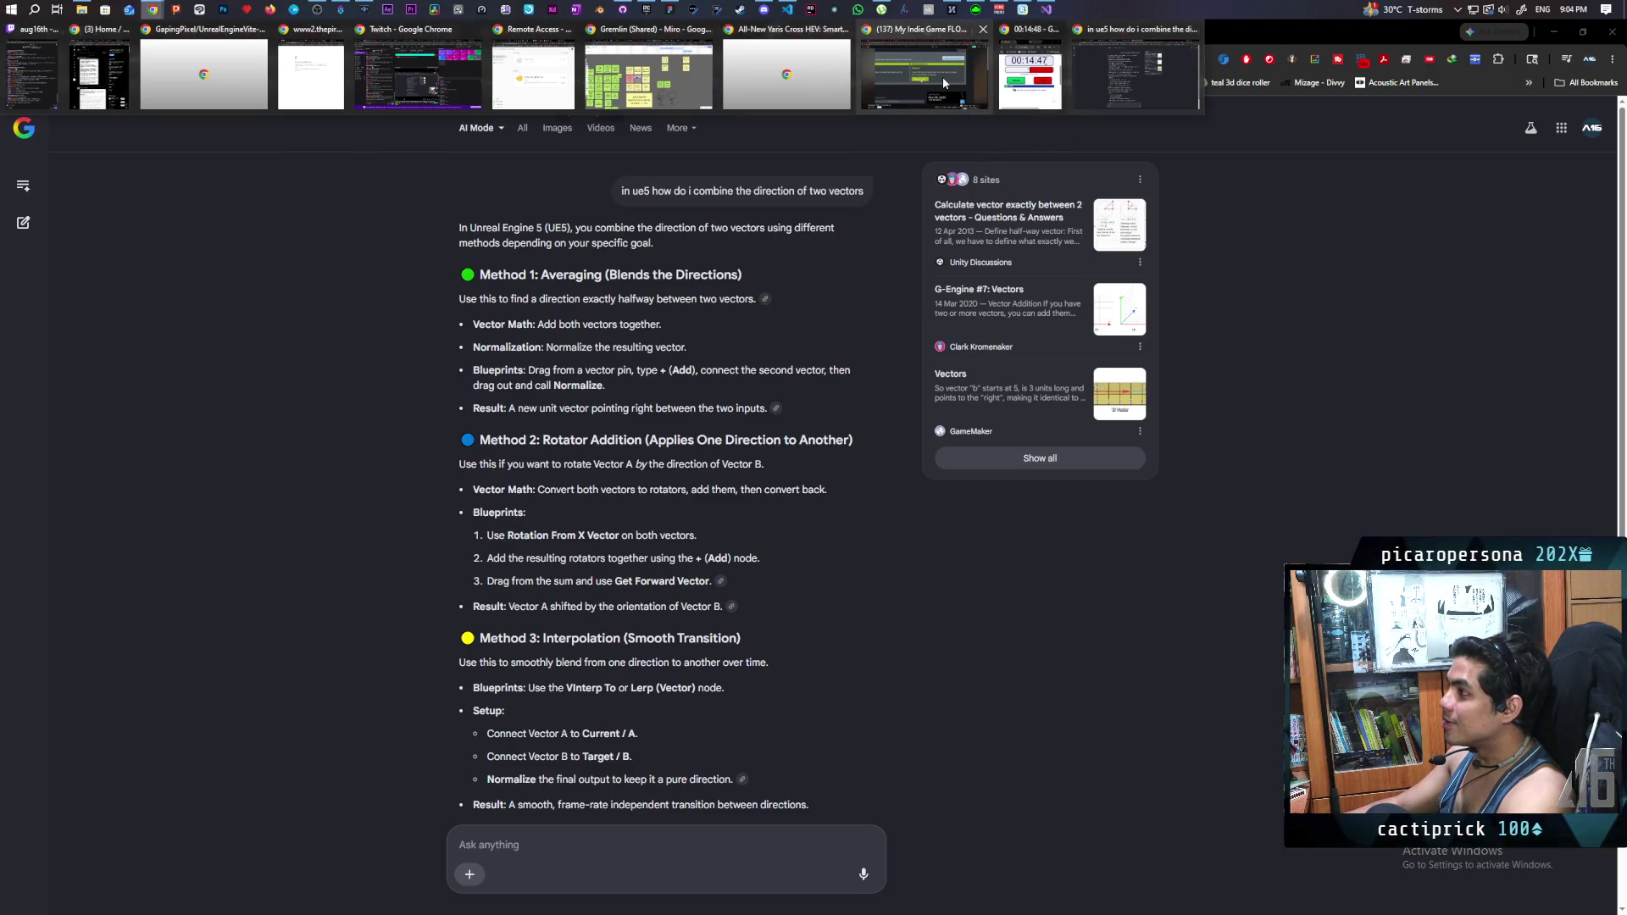
pyautogui.click(924, 76)
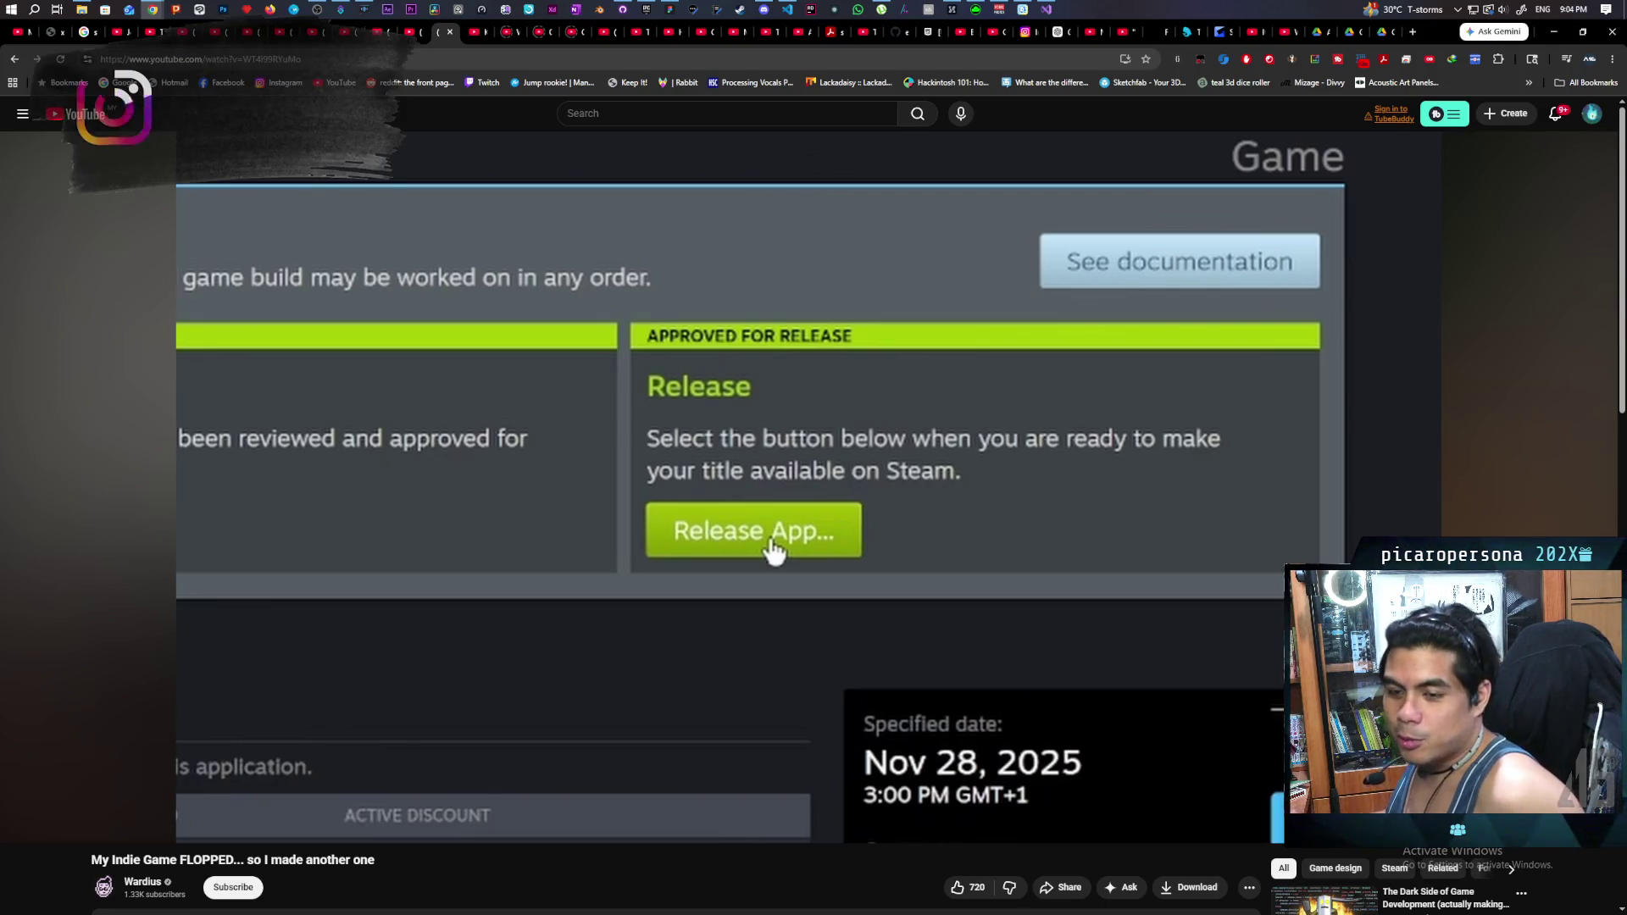
# - Play 'My Indie Game FLOPPED... so I made another one' and pause at 3:24 on sea-map gameplay
pyautogui.click(779, 281)
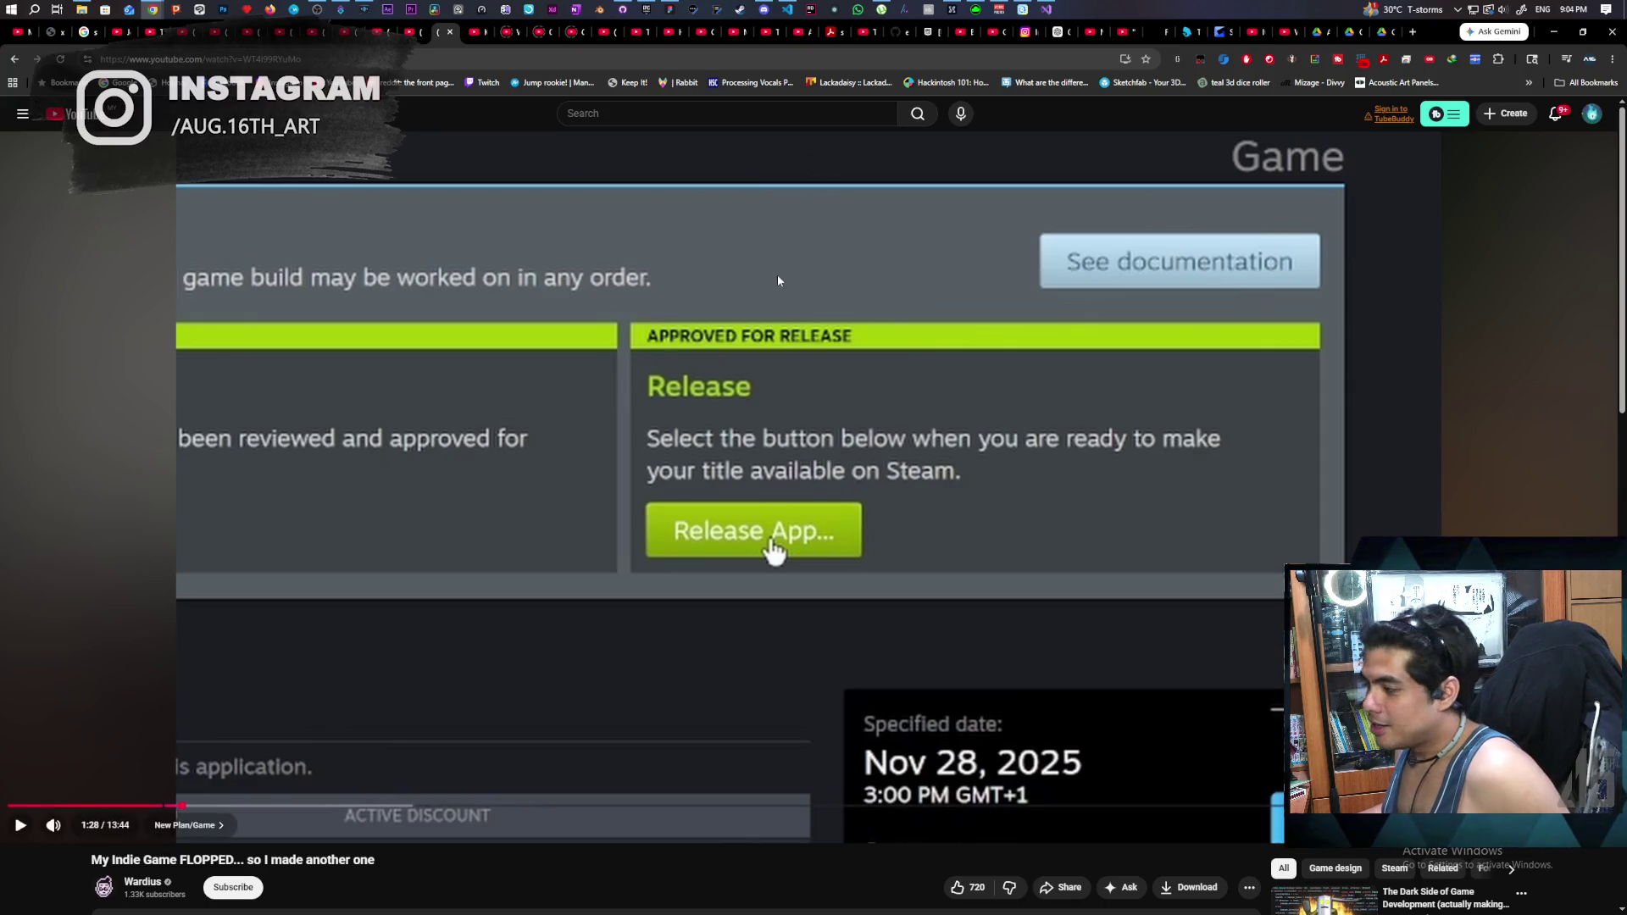
pyautogui.click(561, 424)
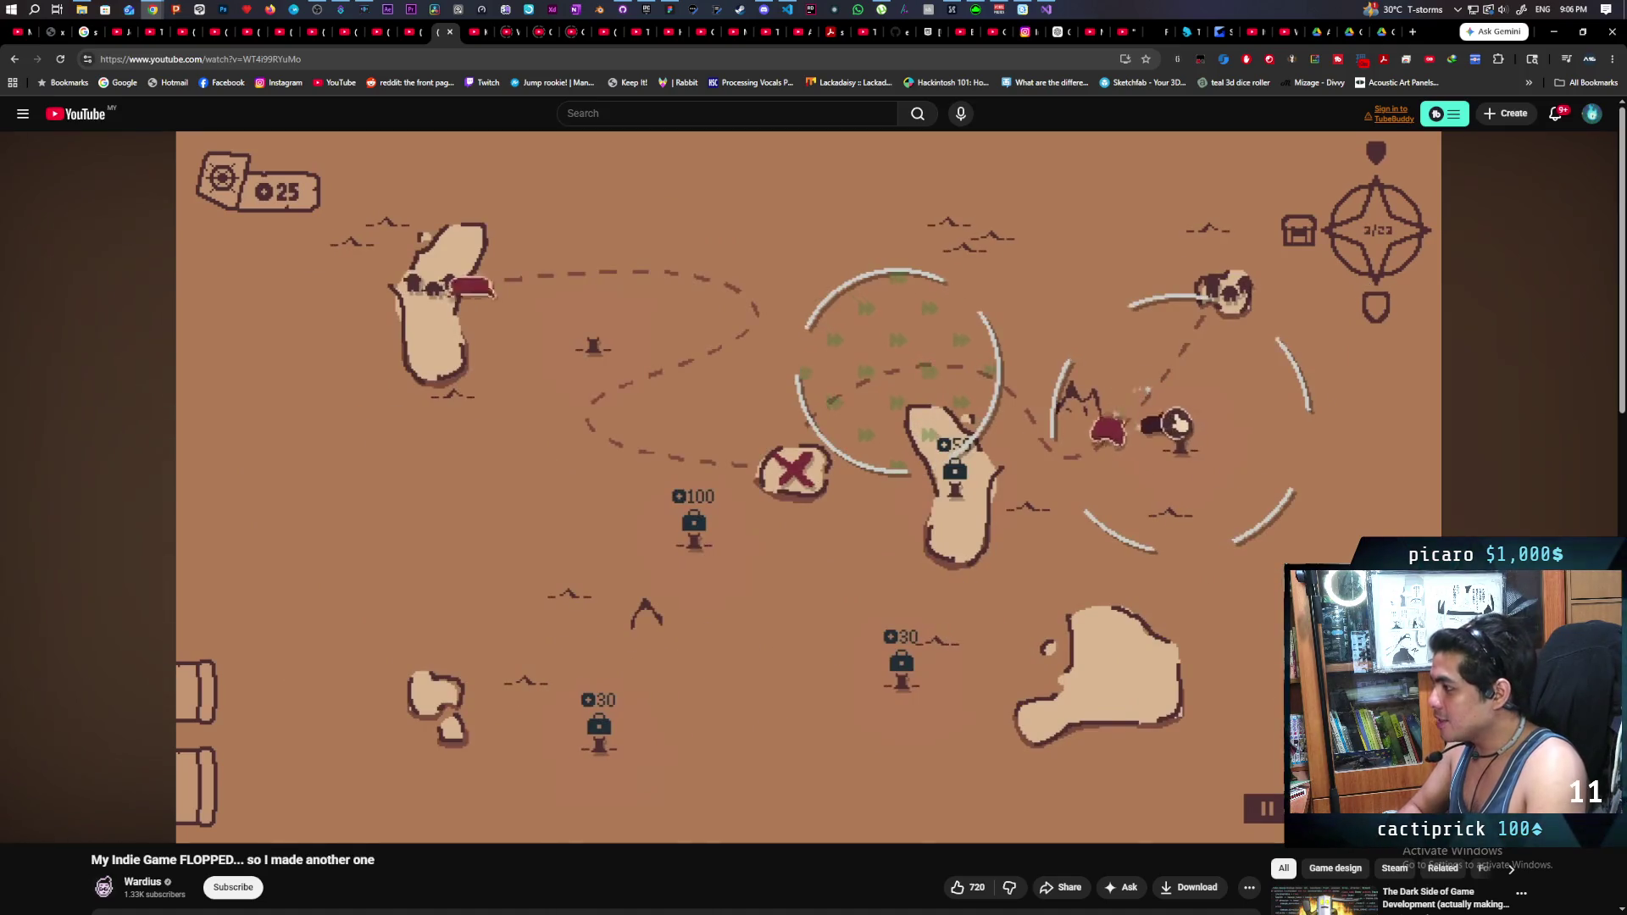
pyautogui.click(567, 426)
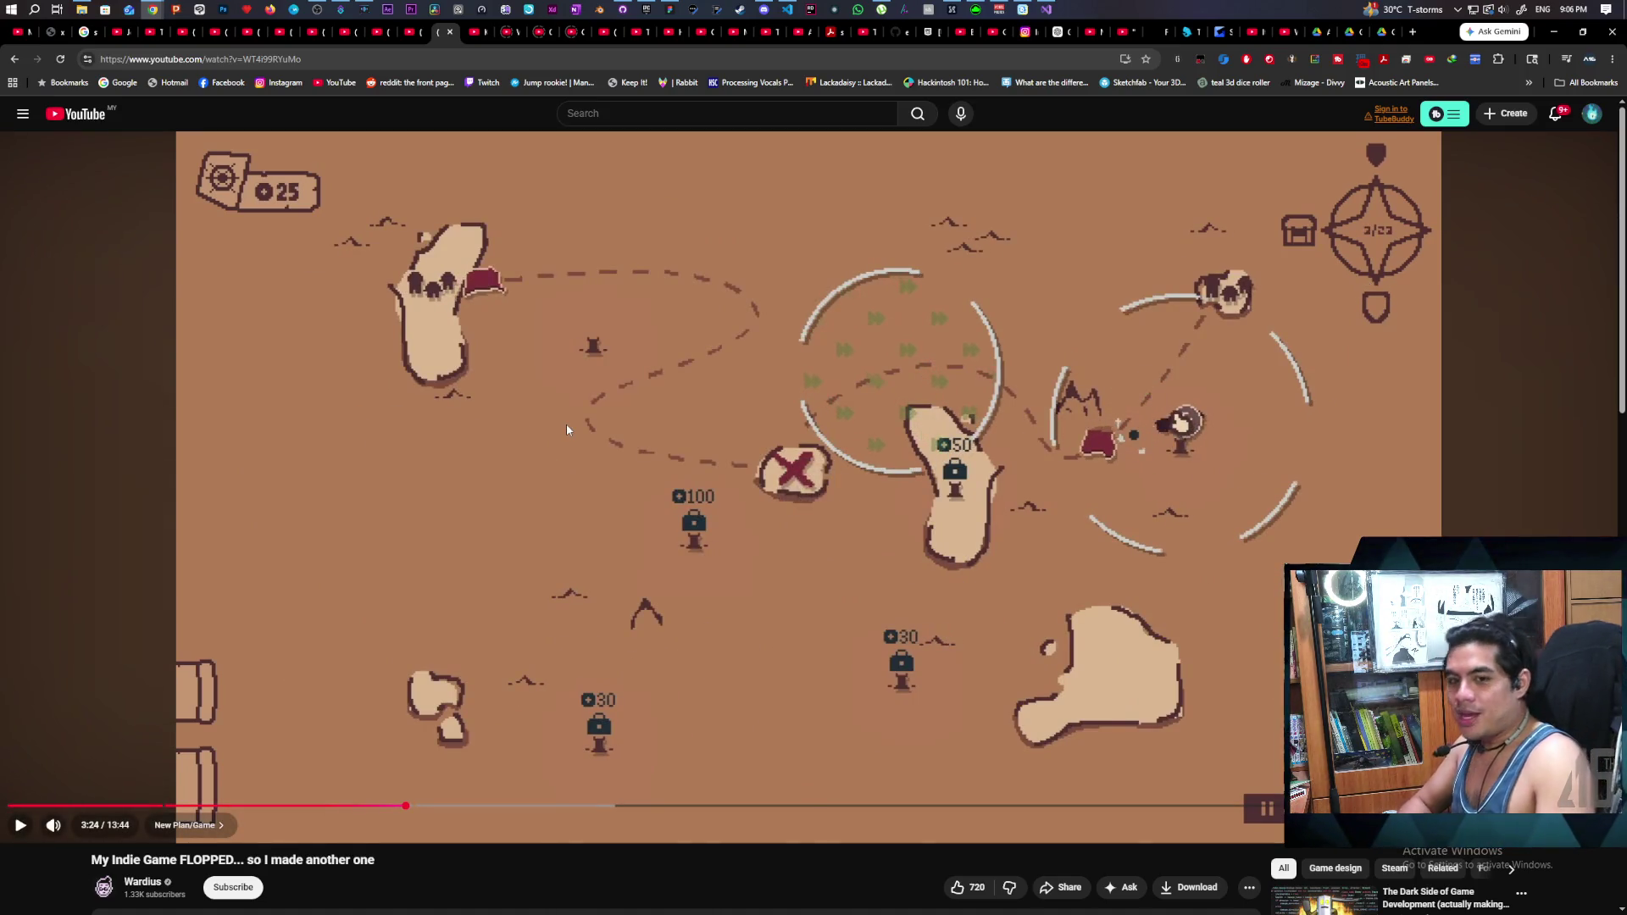
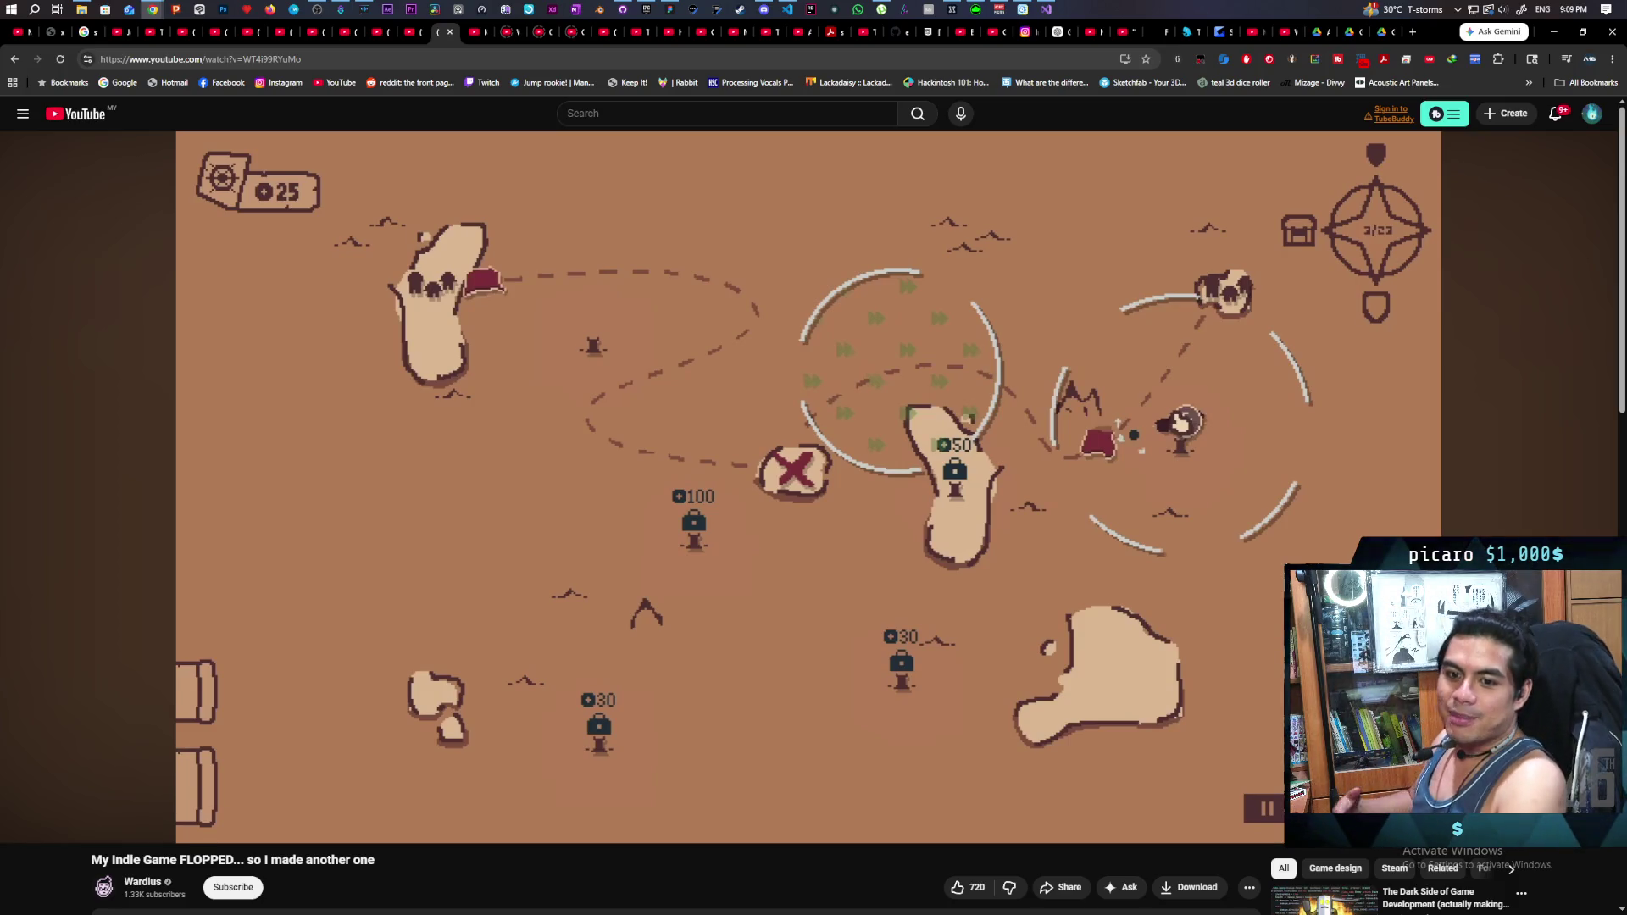
# - Bring up the Epic Games Launcher and scroll down its project library
pyautogui.moveTo(792, 258)
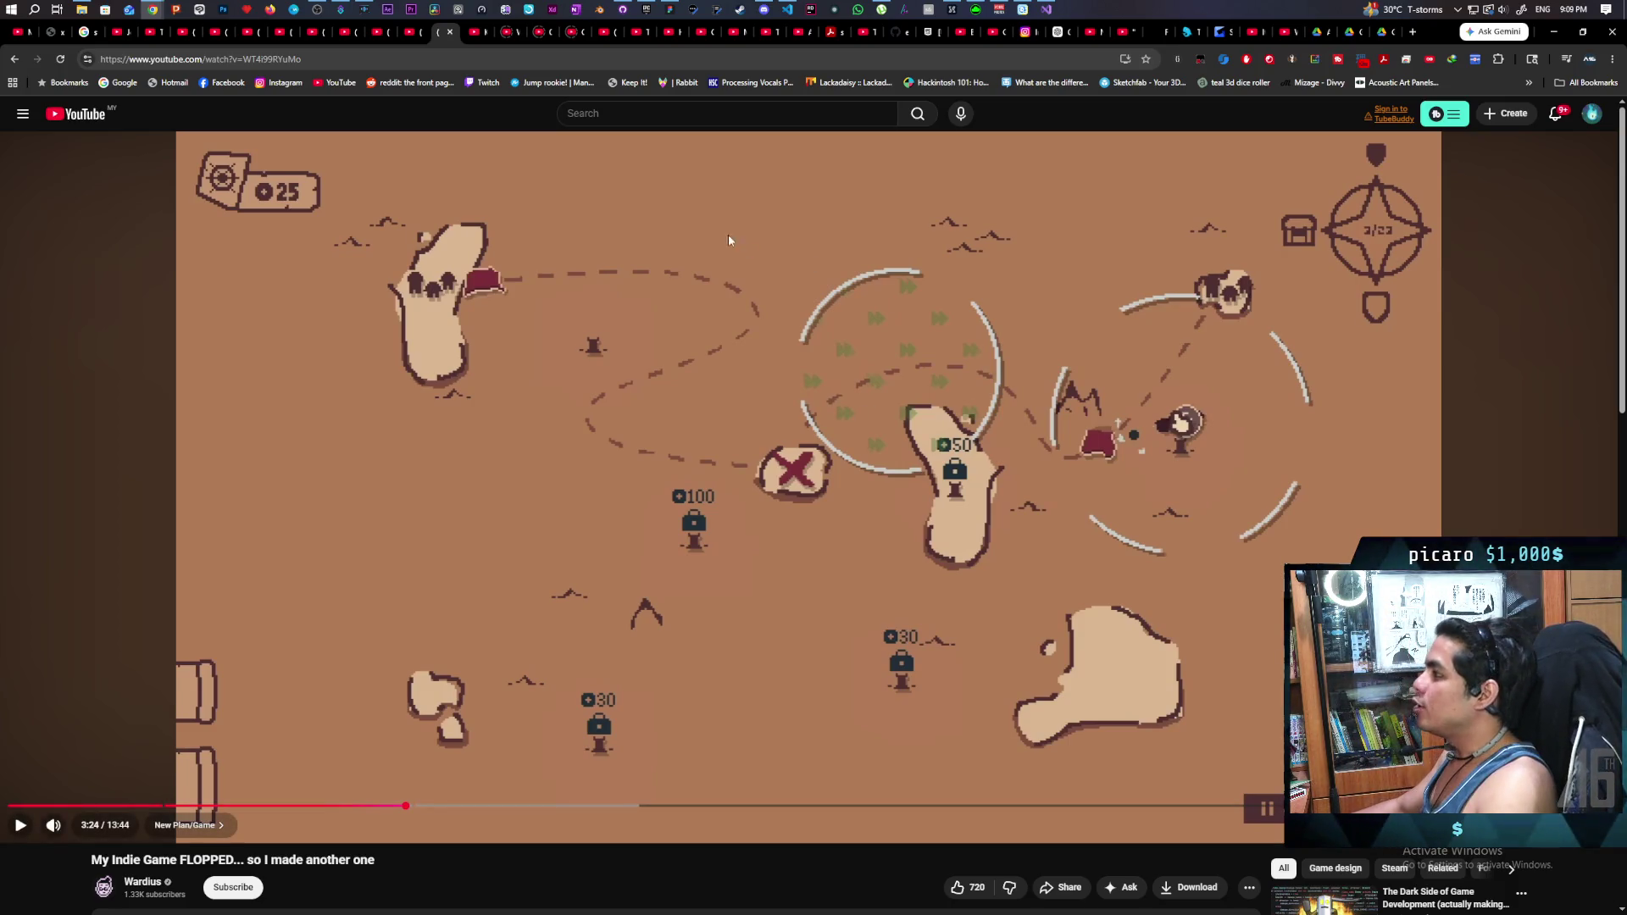
pyautogui.moveTo(1049, 9)
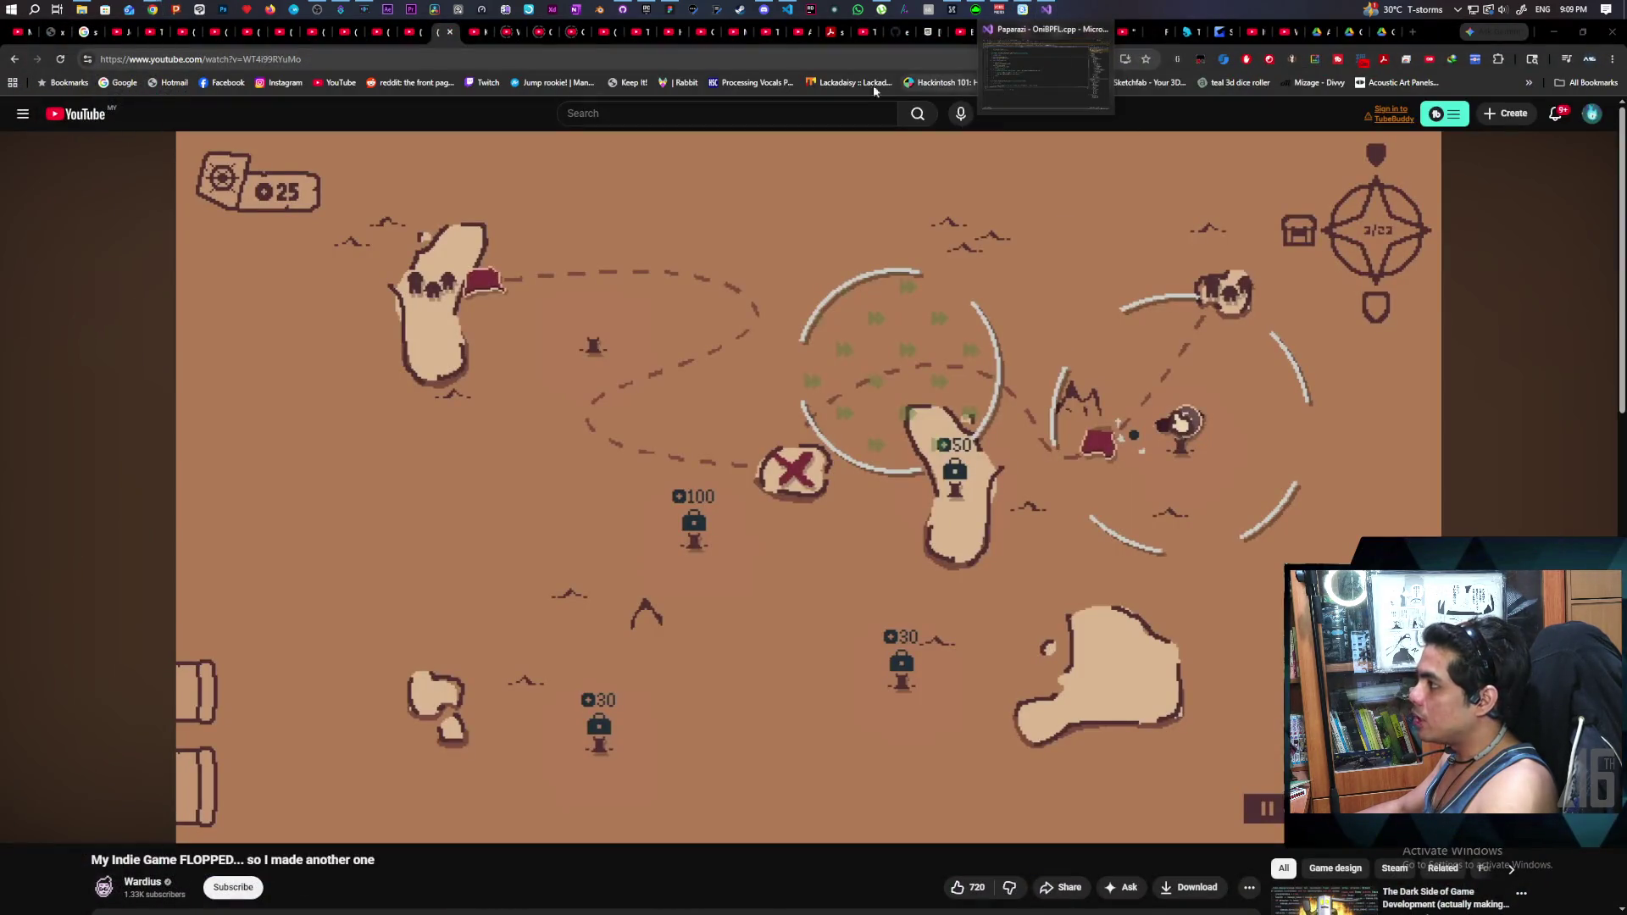
pyautogui.click(646, 10)
pyautogui.scroll(-2, 750, 647)
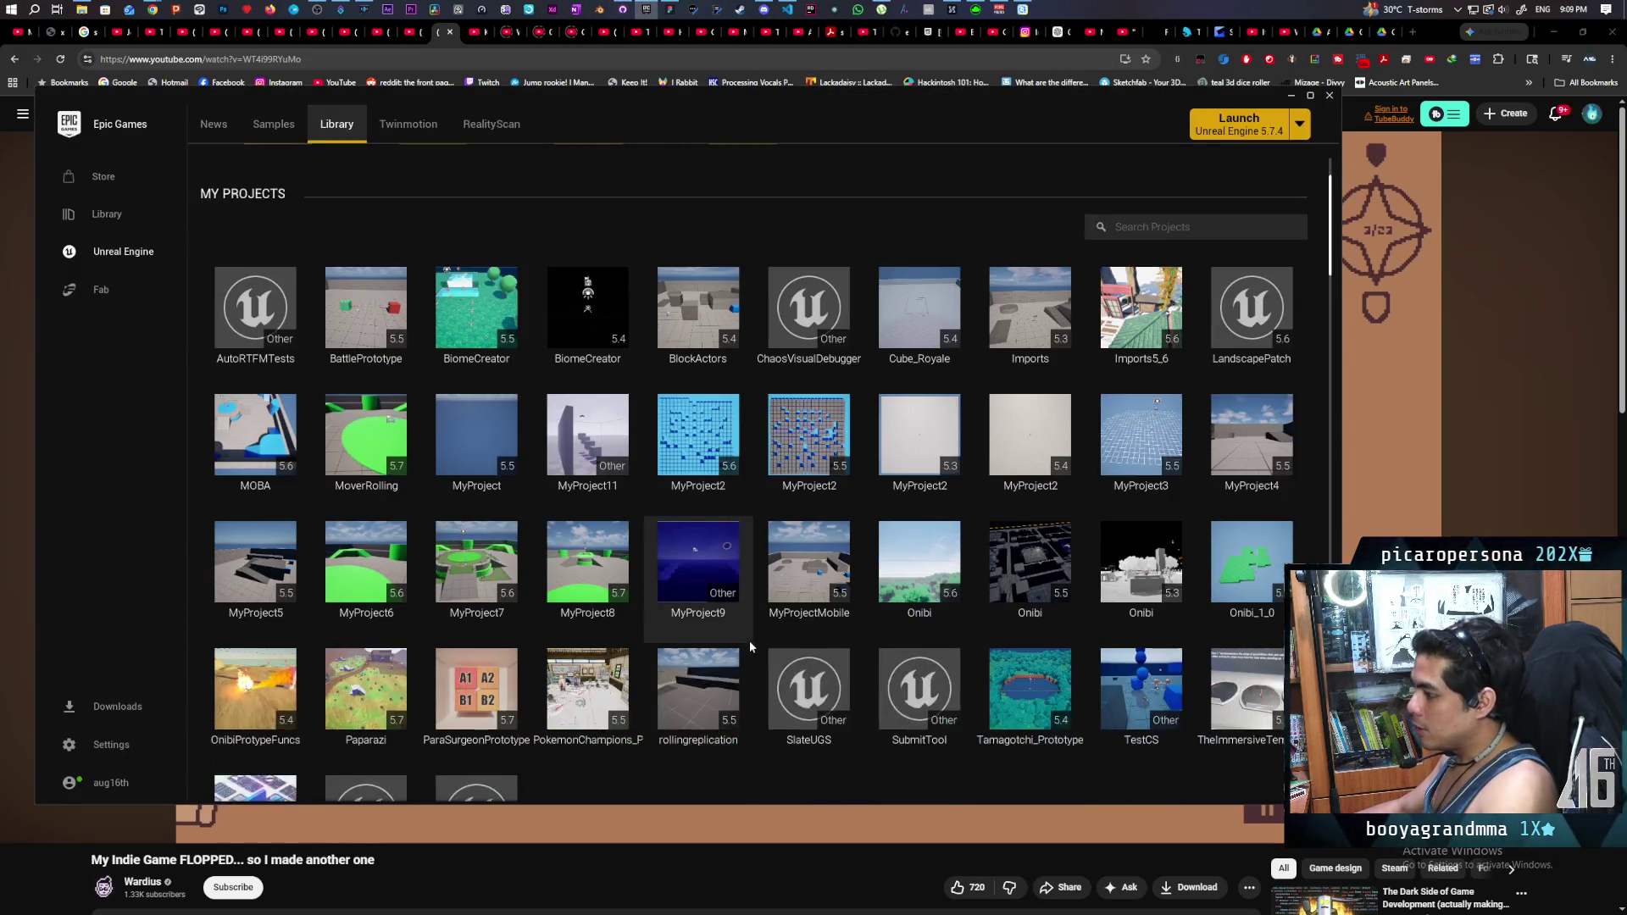
pyautogui.scroll(-1, 750, 646)
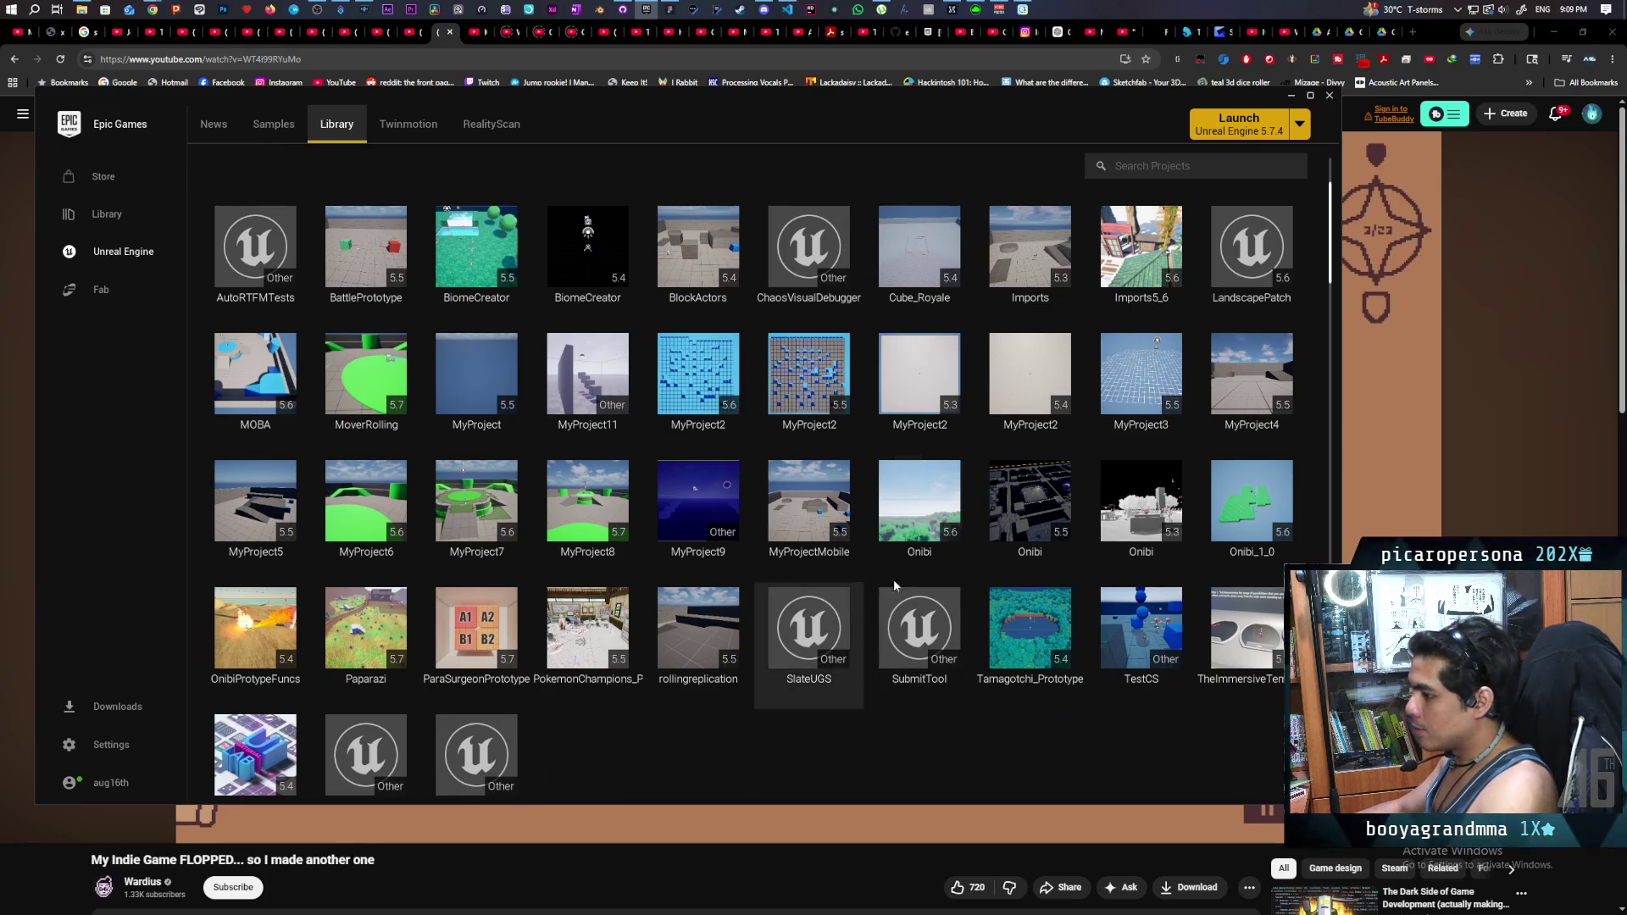
# - Select and launch the Paparazi project, then switch back to the open Onibi editor
pyautogui.click(919, 492)
pyautogui.click(384, 625)
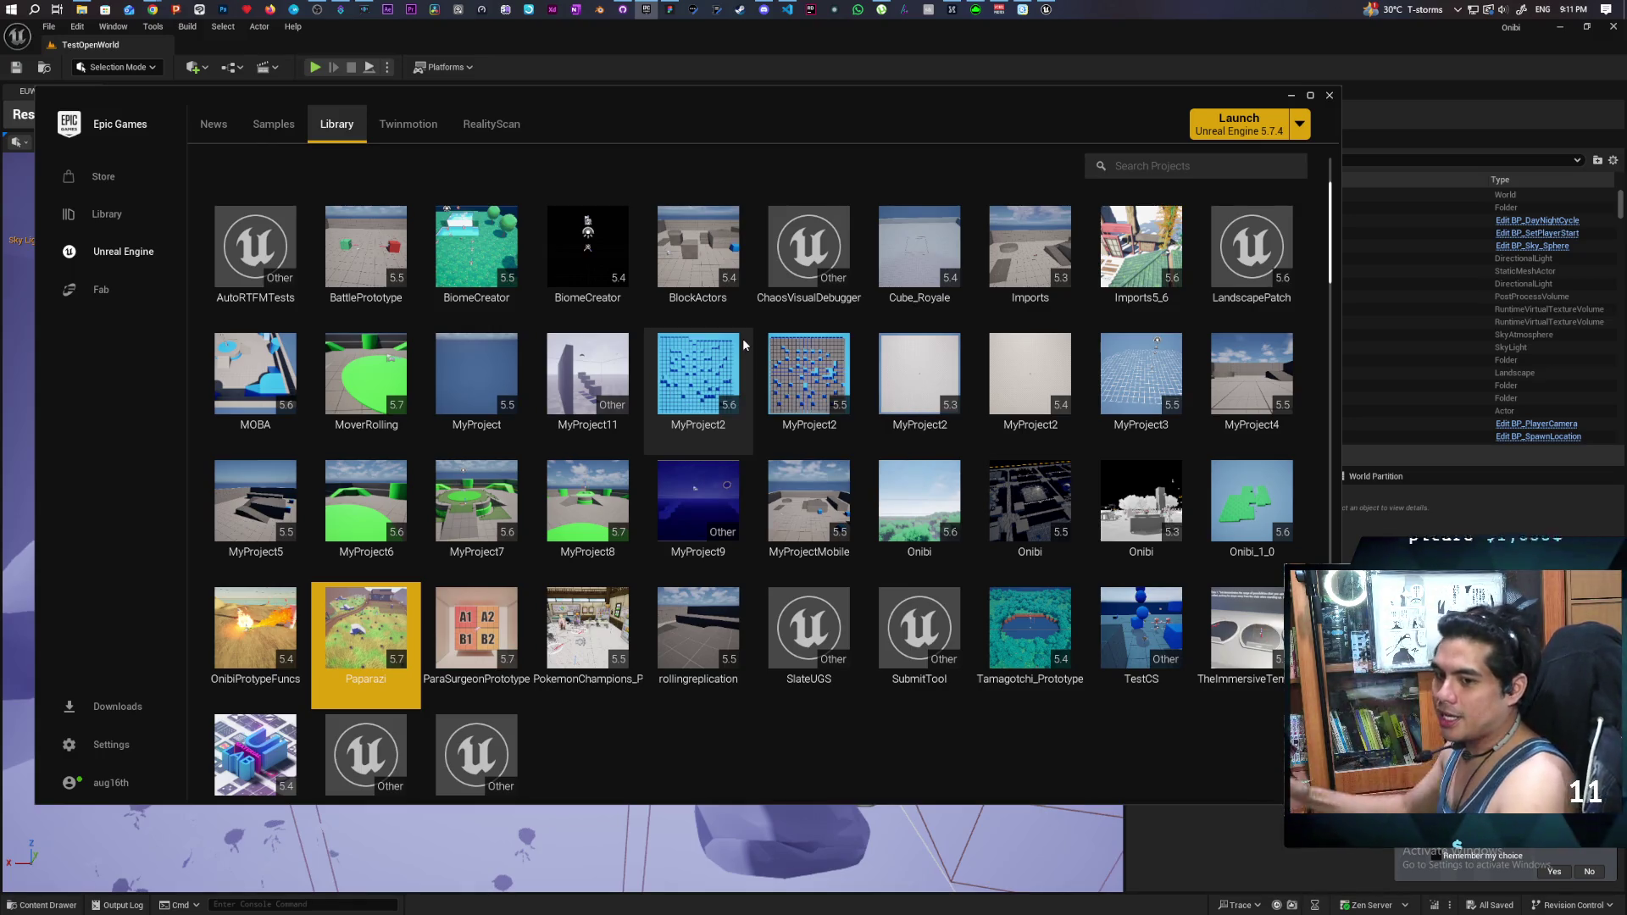
pyautogui.click(550, 48)
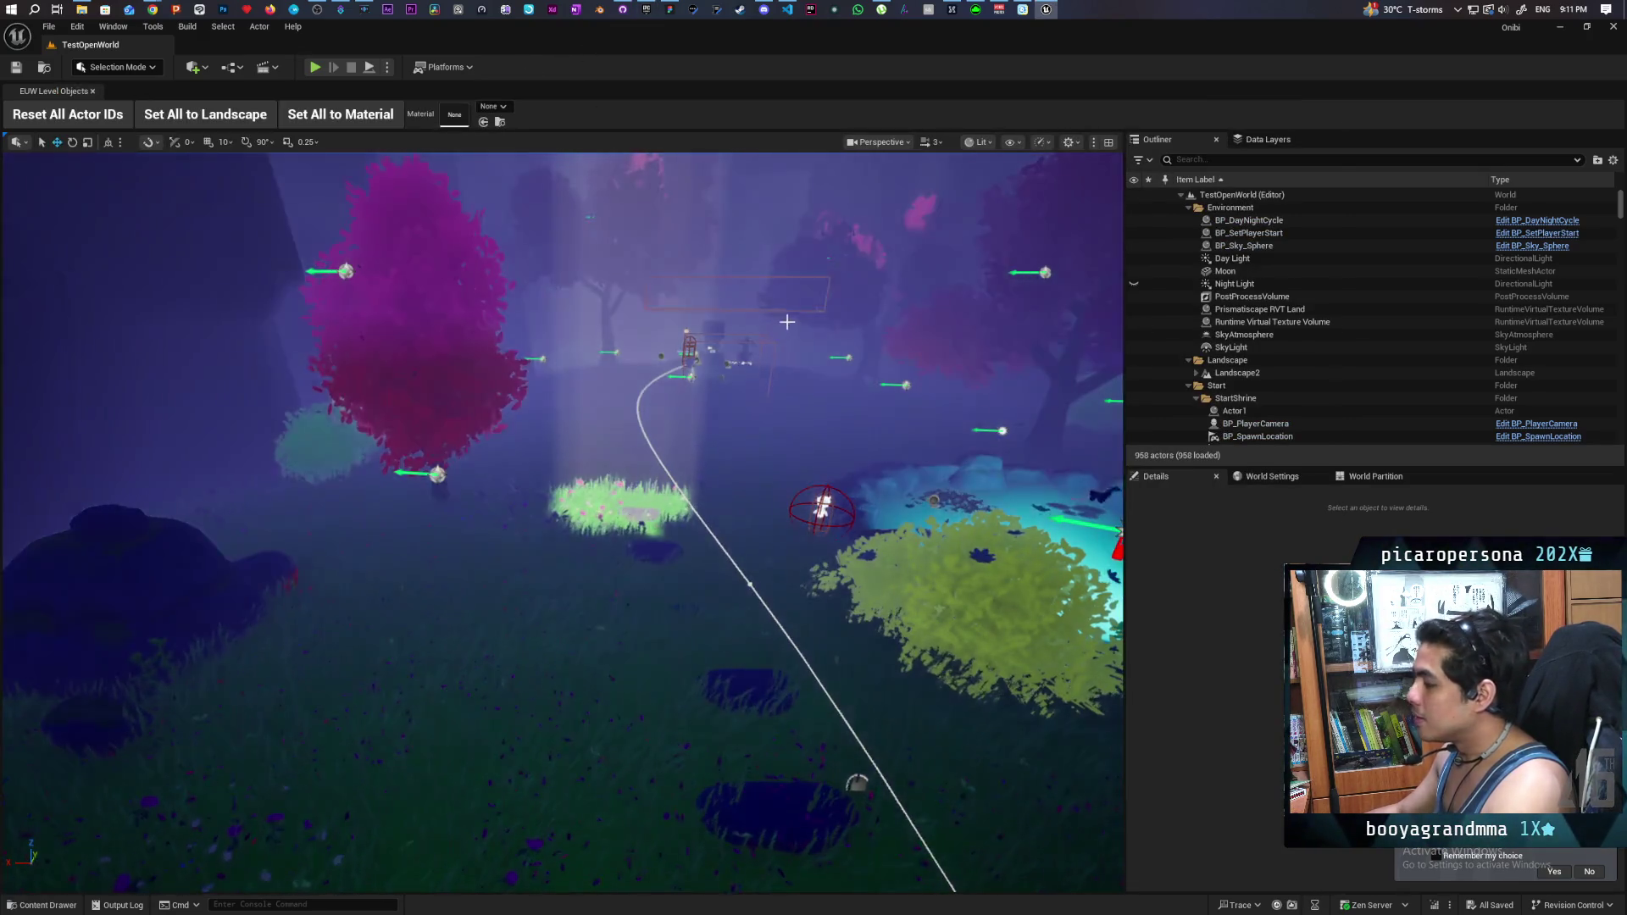
# - Fly the TestOpenWorld camera forward over the grass, then bring the launcher back up
pyautogui.moveTo(689, 479)
pyautogui.mouseDown()
pyautogui.moveTo(689, 407)
pyautogui.moveTo(689, 458)
pyautogui.mouseUp()
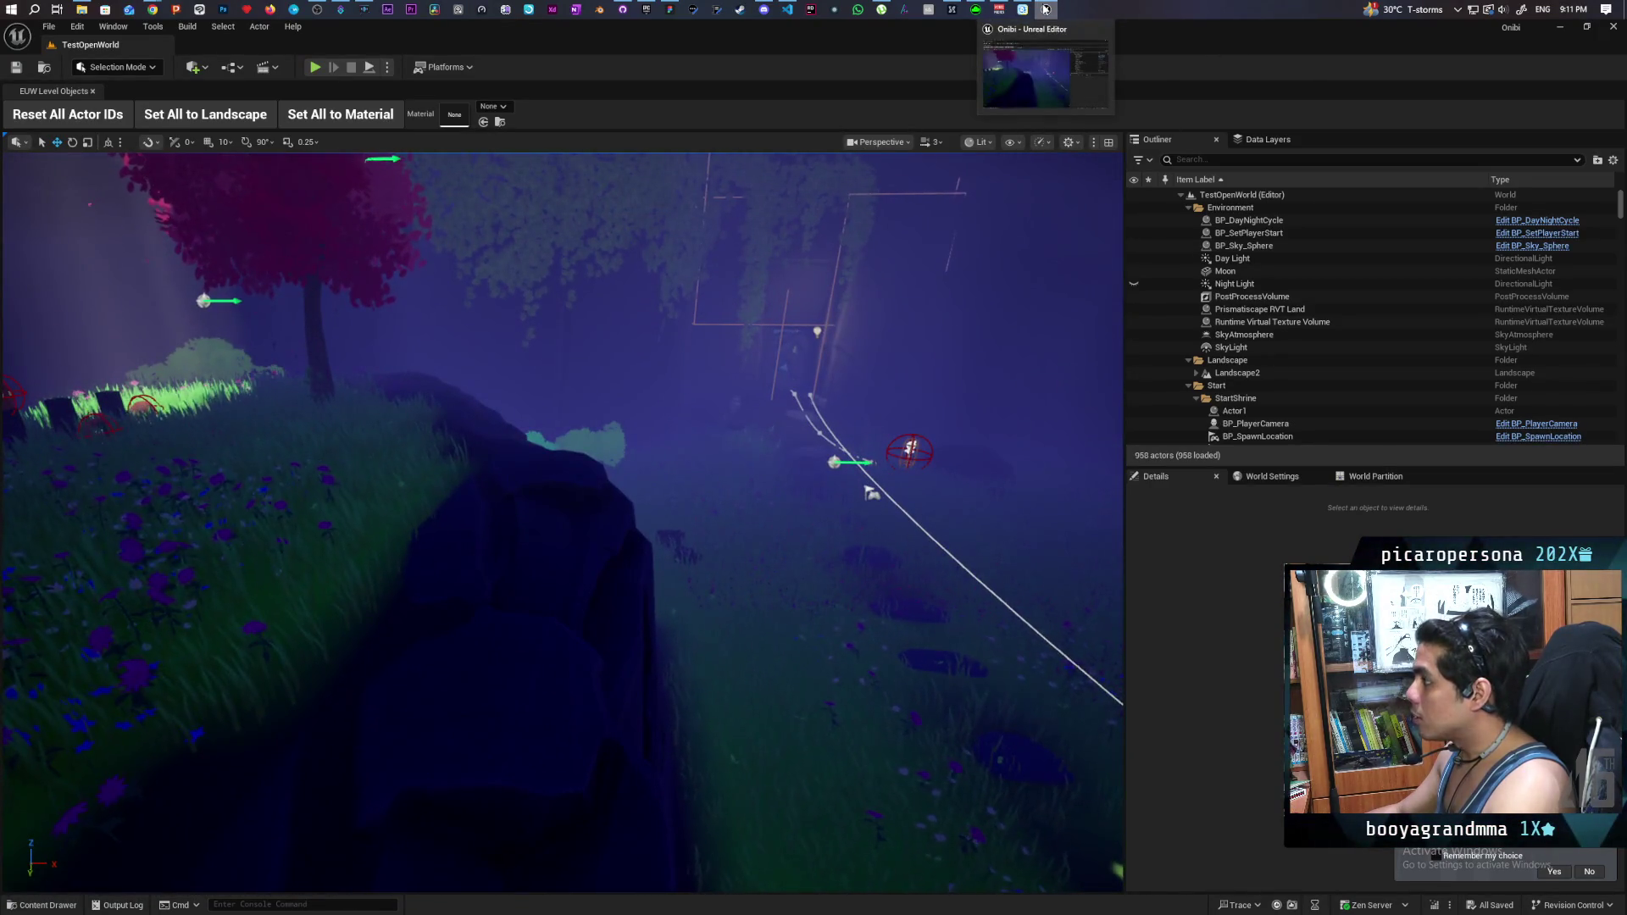
pyautogui.moveTo(952, 9)
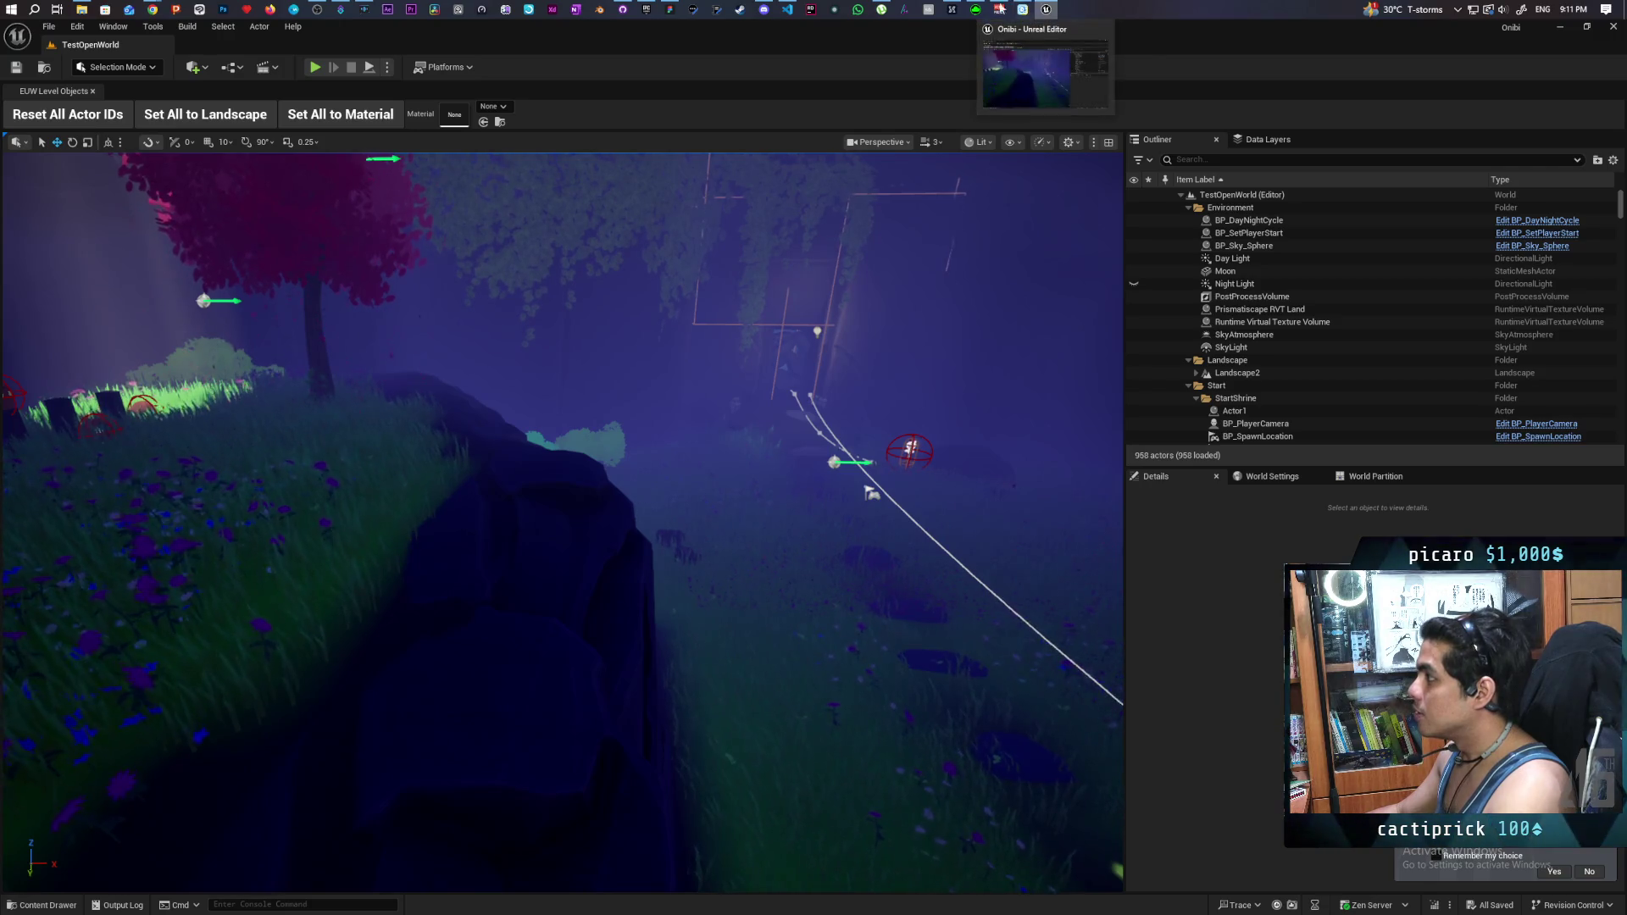
pyautogui.click(646, 9)
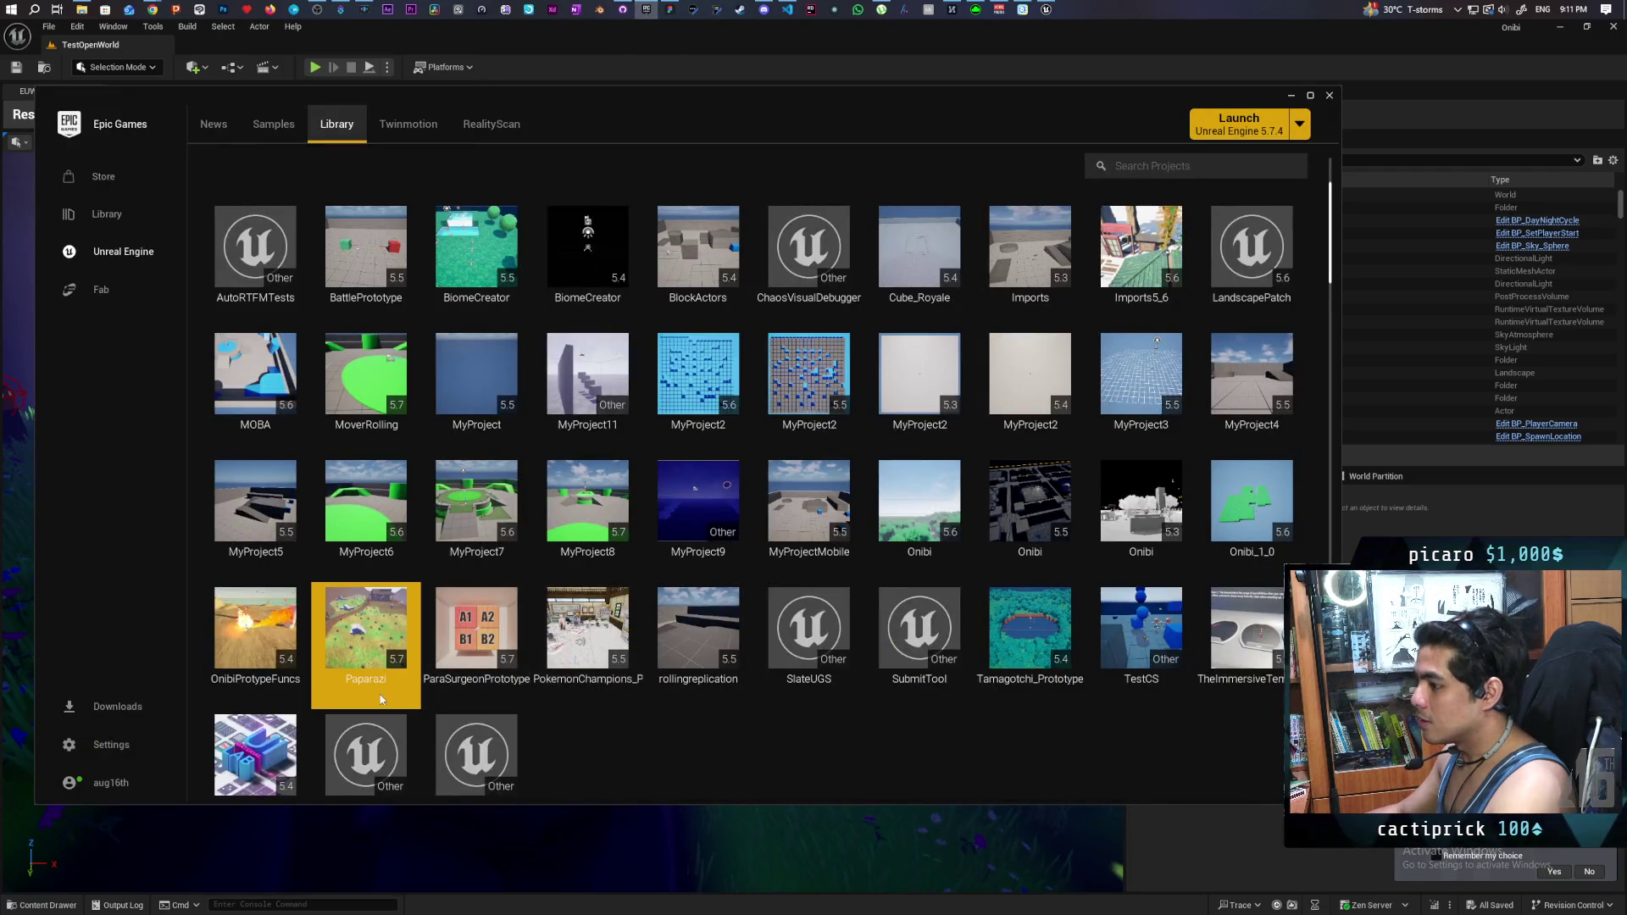
# - Open the Paparazi project from the launcher library so GreyboxLevel loads in Unreal Editor
pyautogui.doubleClick(368, 634)
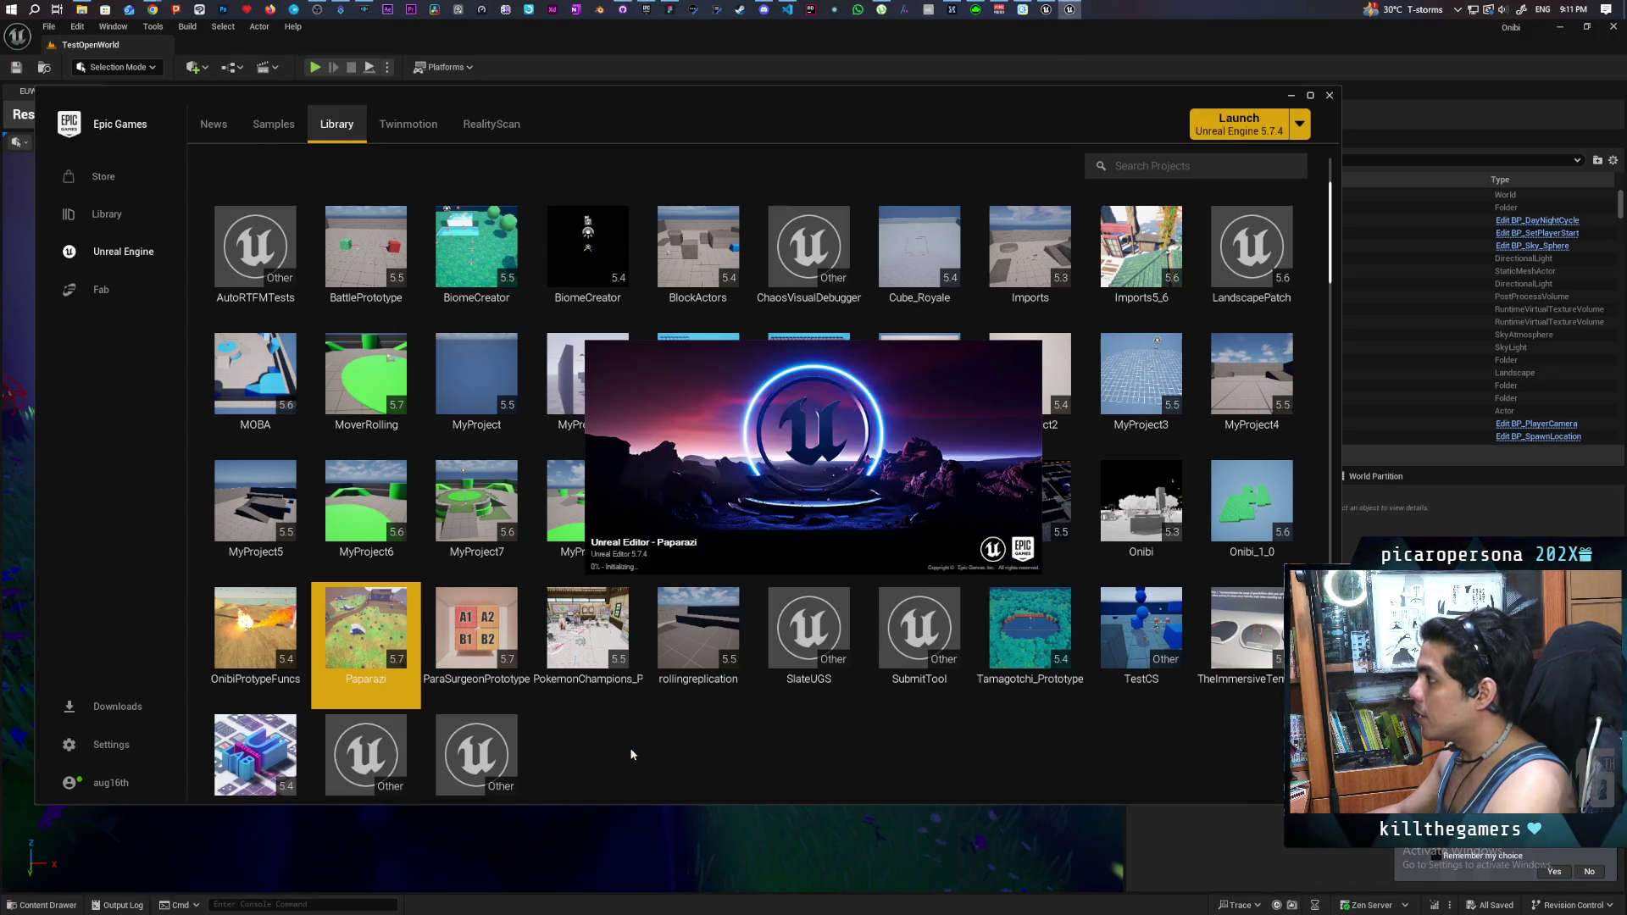
pyautogui.moveTo(1074, 17)
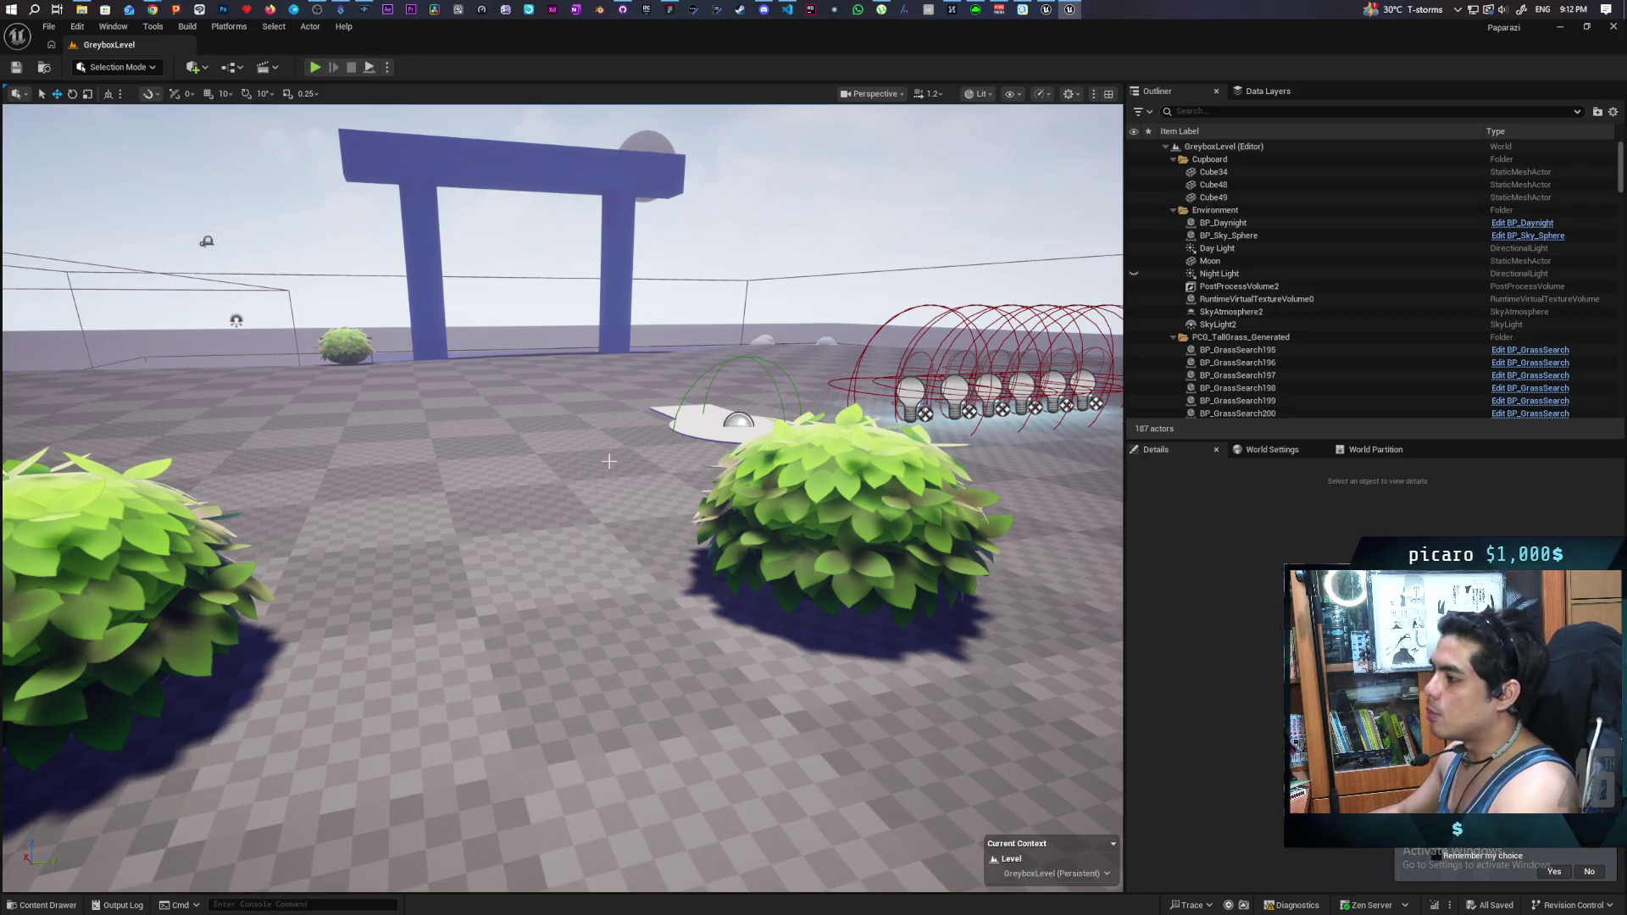
# - Switch back to the TestOpenWorld editor and Play In Editor (Alt+P) to reach the Onibi title menu
pyautogui.click(1048, 9)
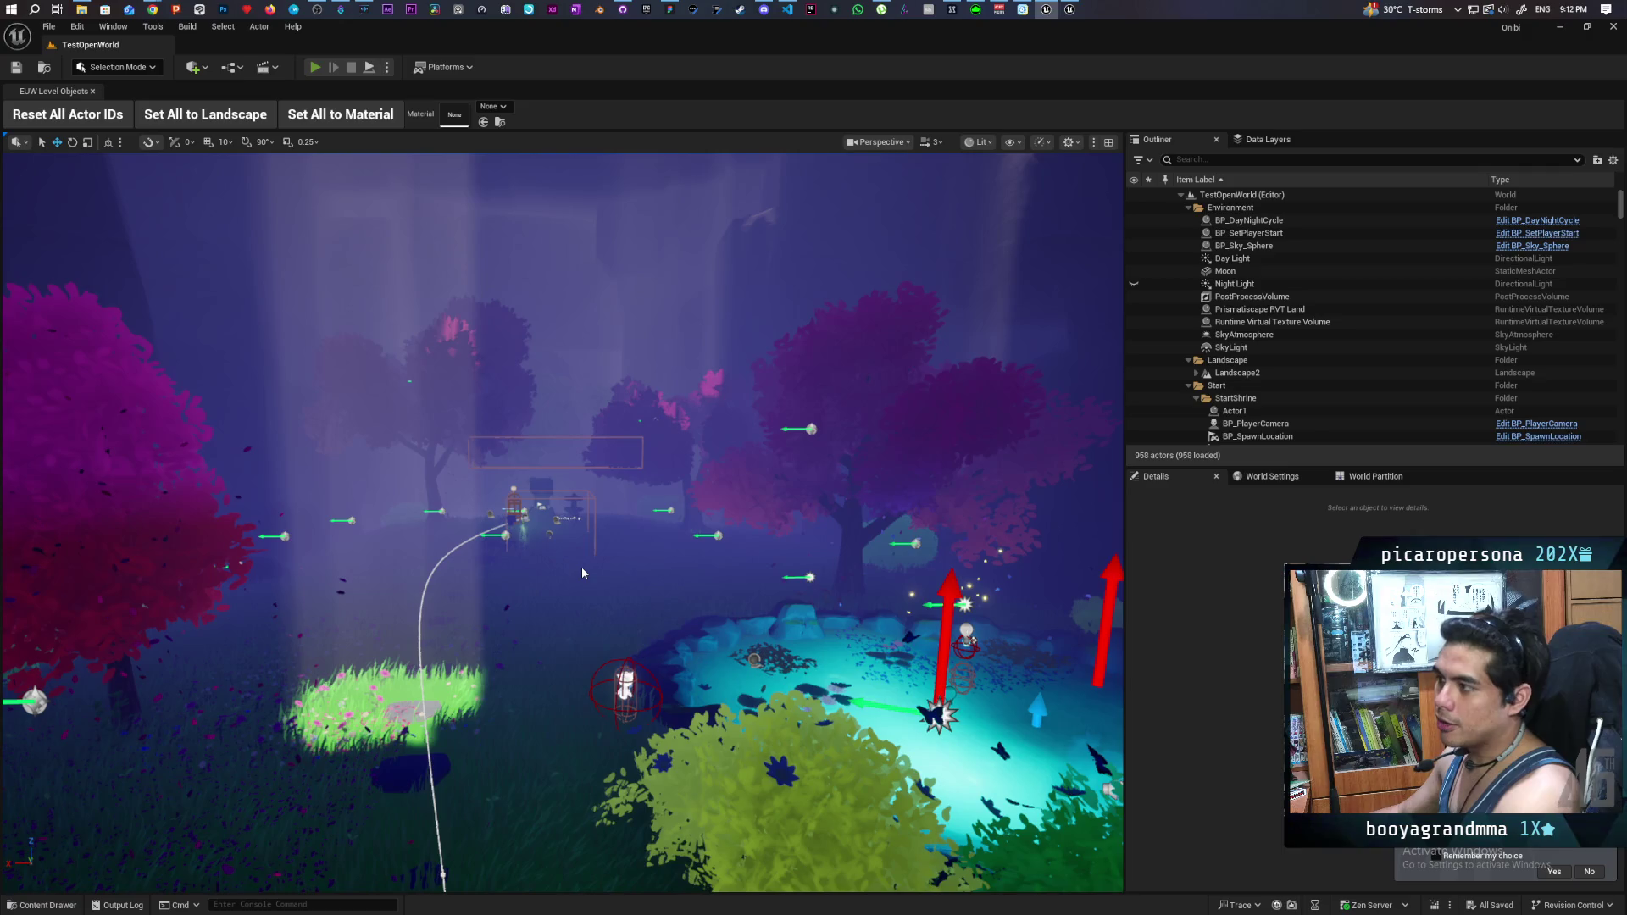
pyautogui.hotkey('alt', 'p')
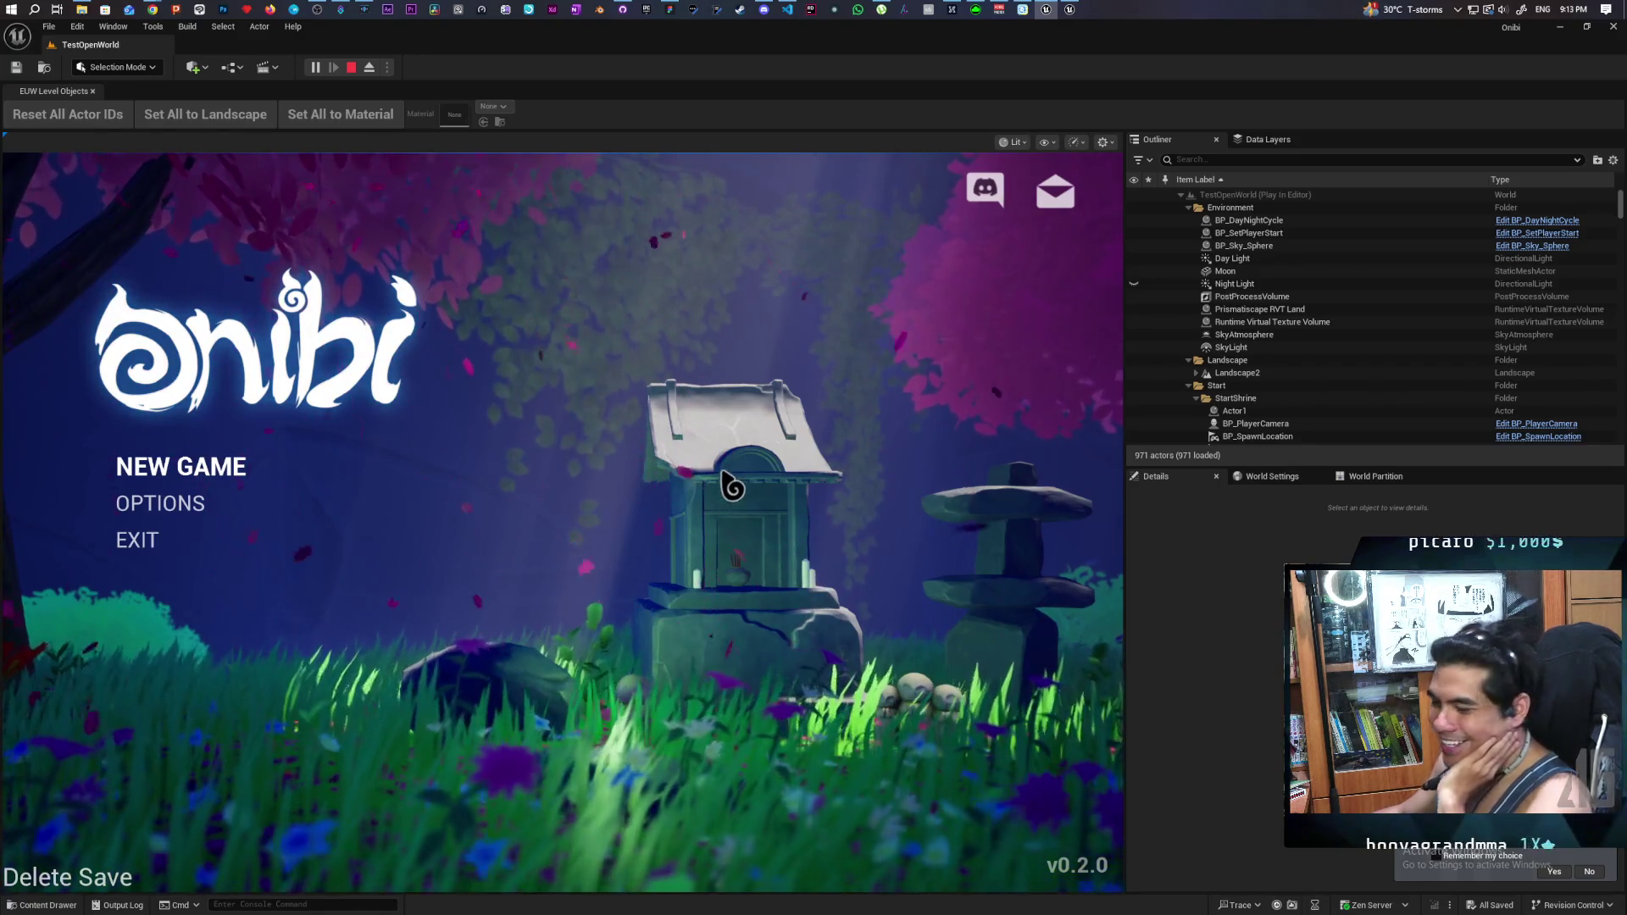
pyautogui.click(185, 512)
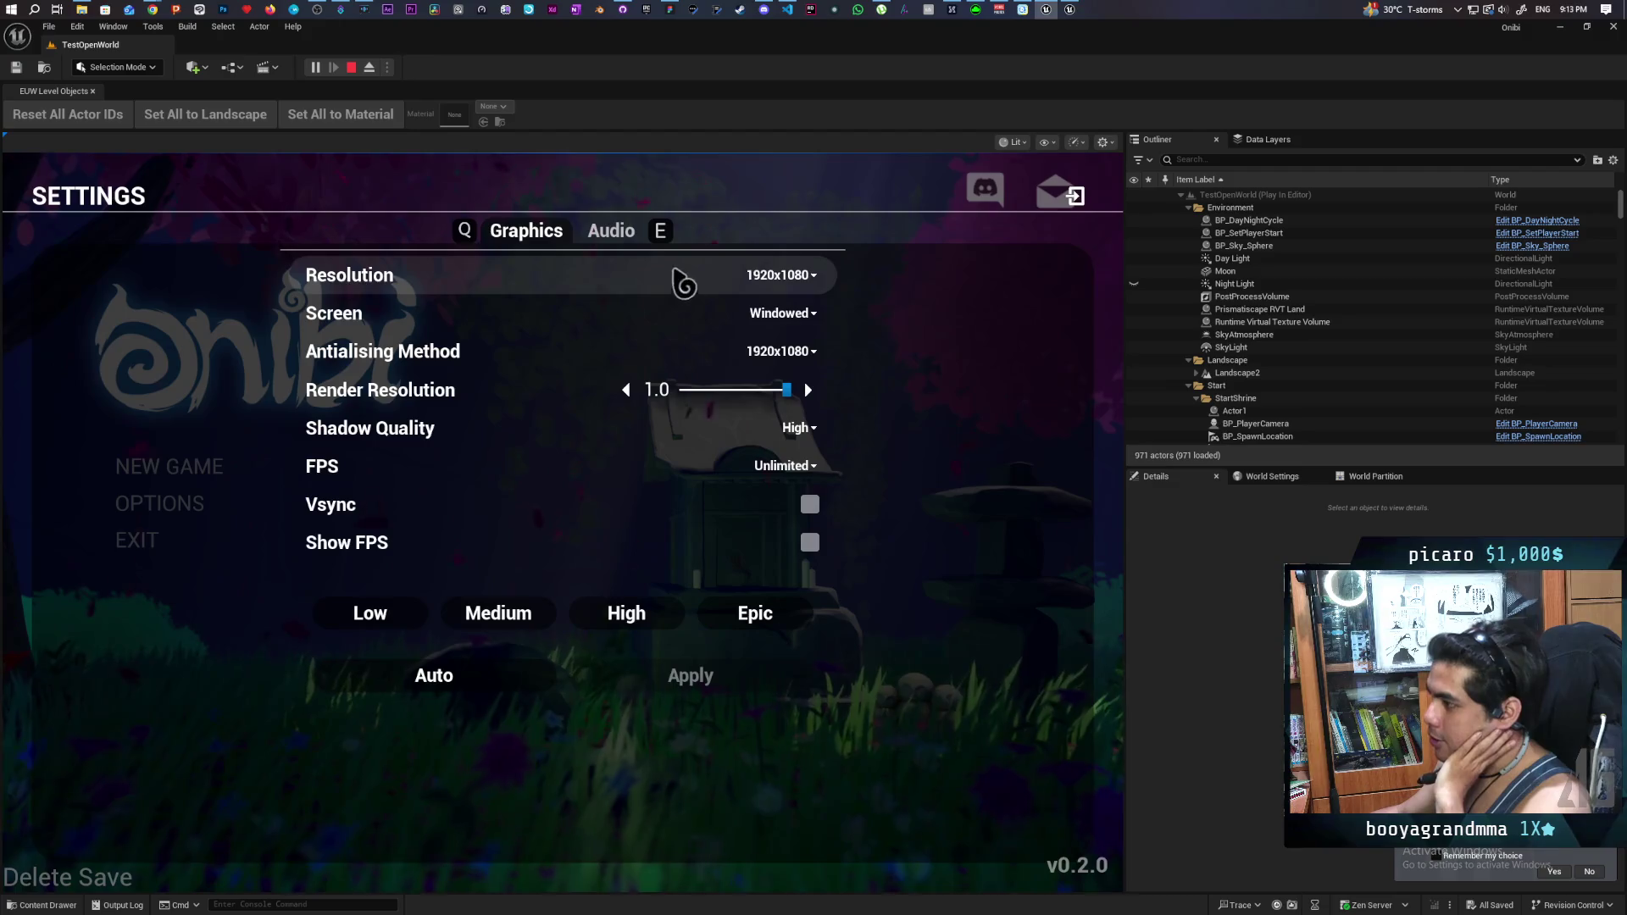
pyautogui.click(626, 249)
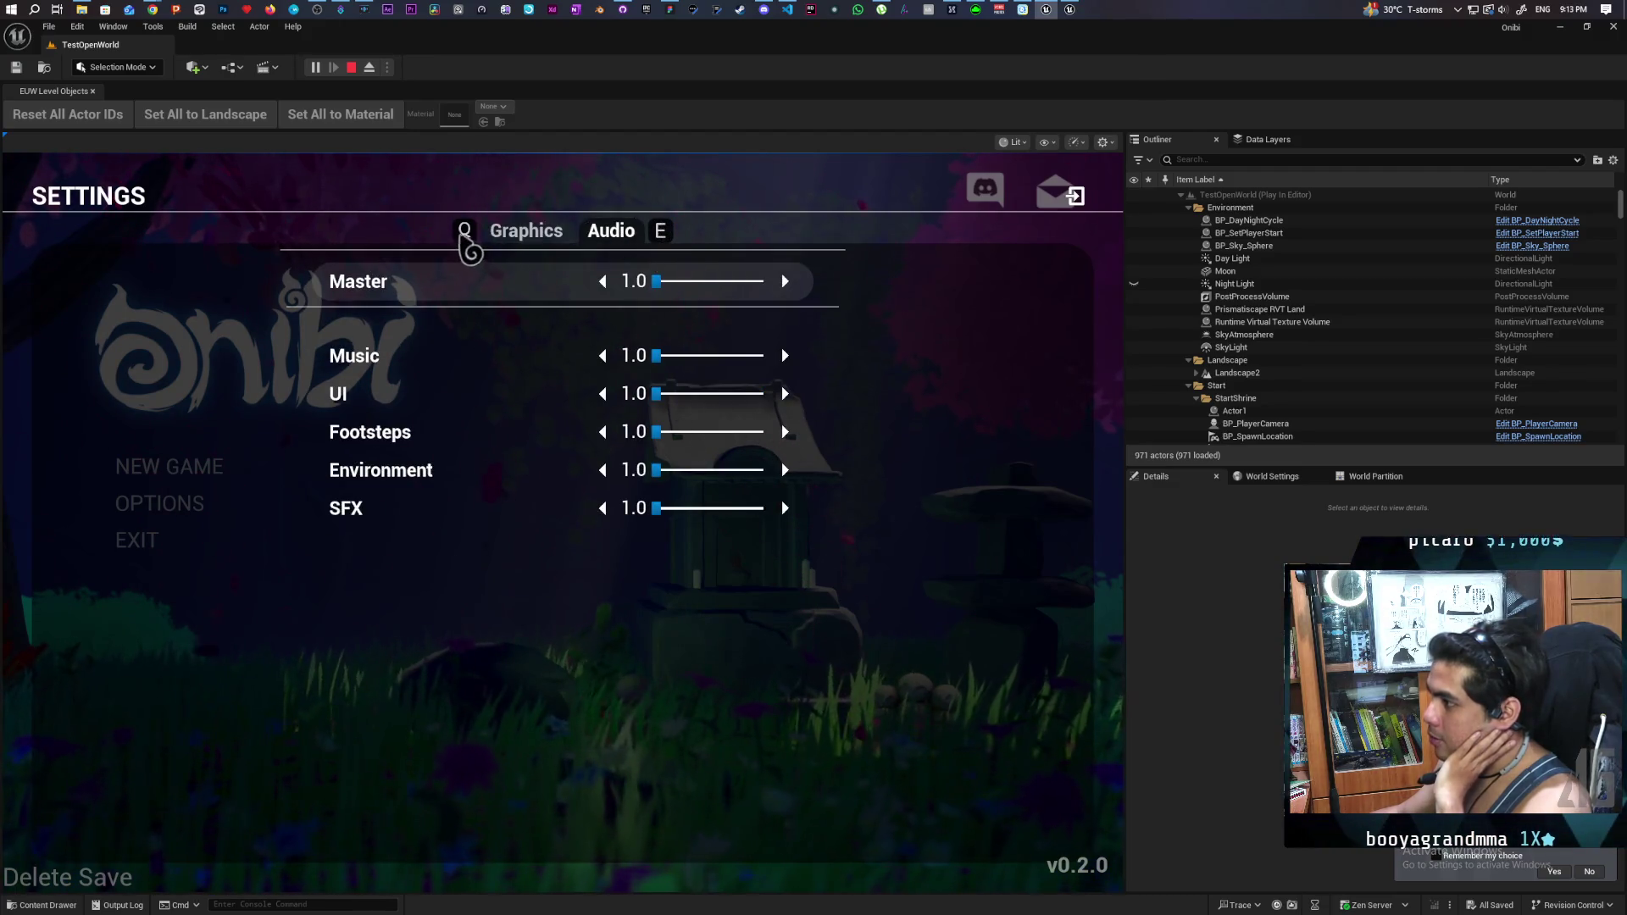
pyautogui.click(496, 237)
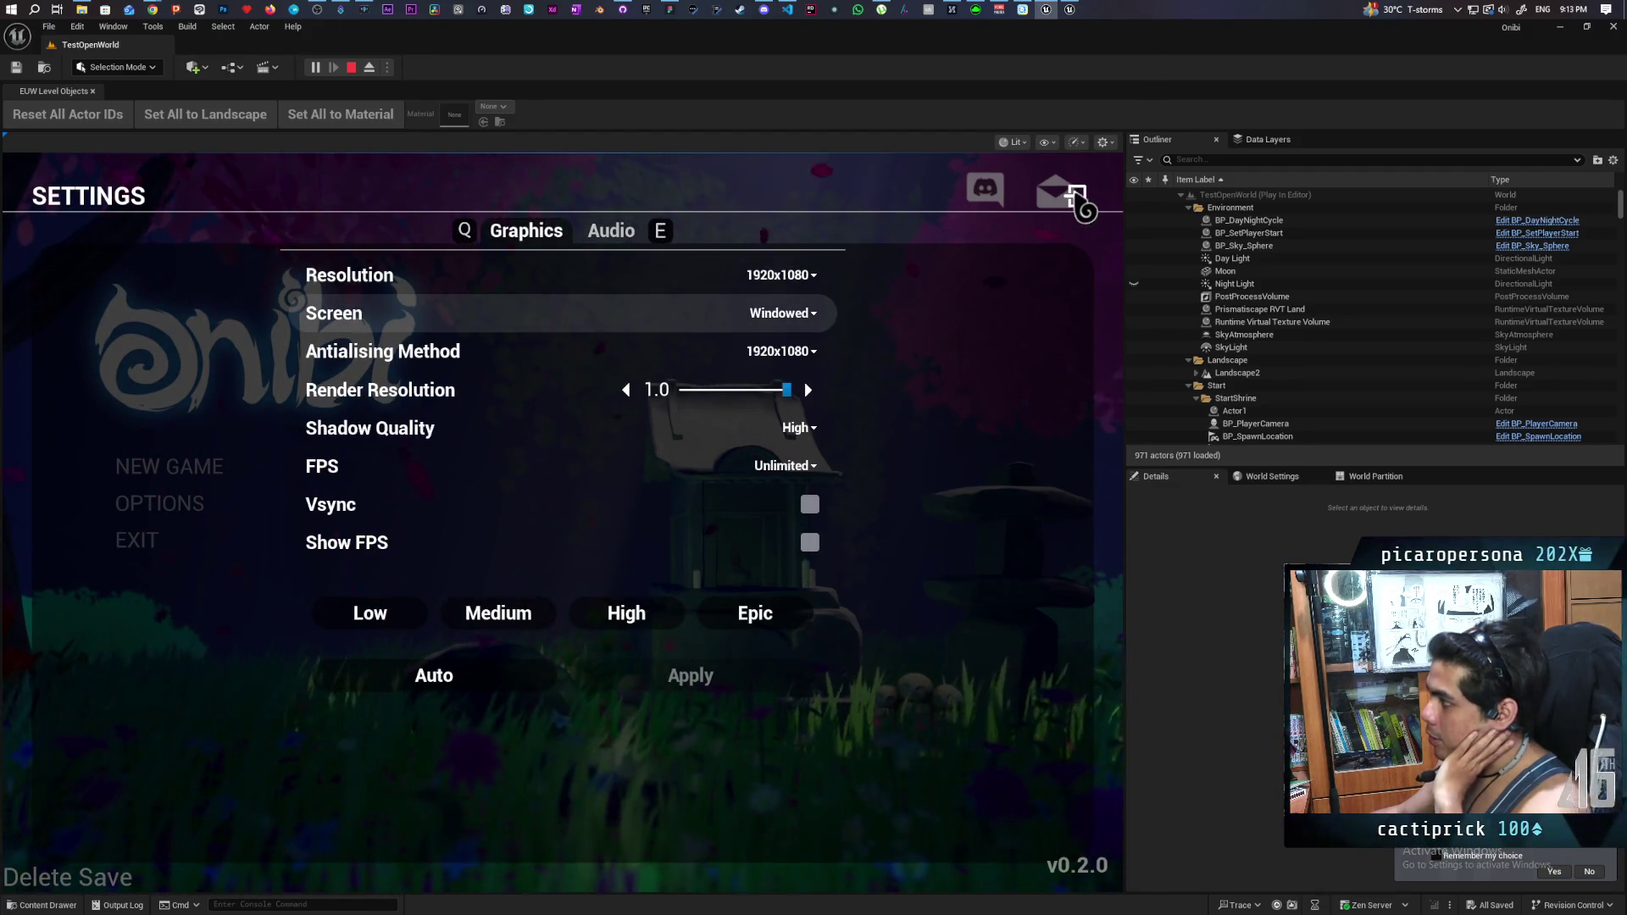
pyautogui.click(1074, 197)
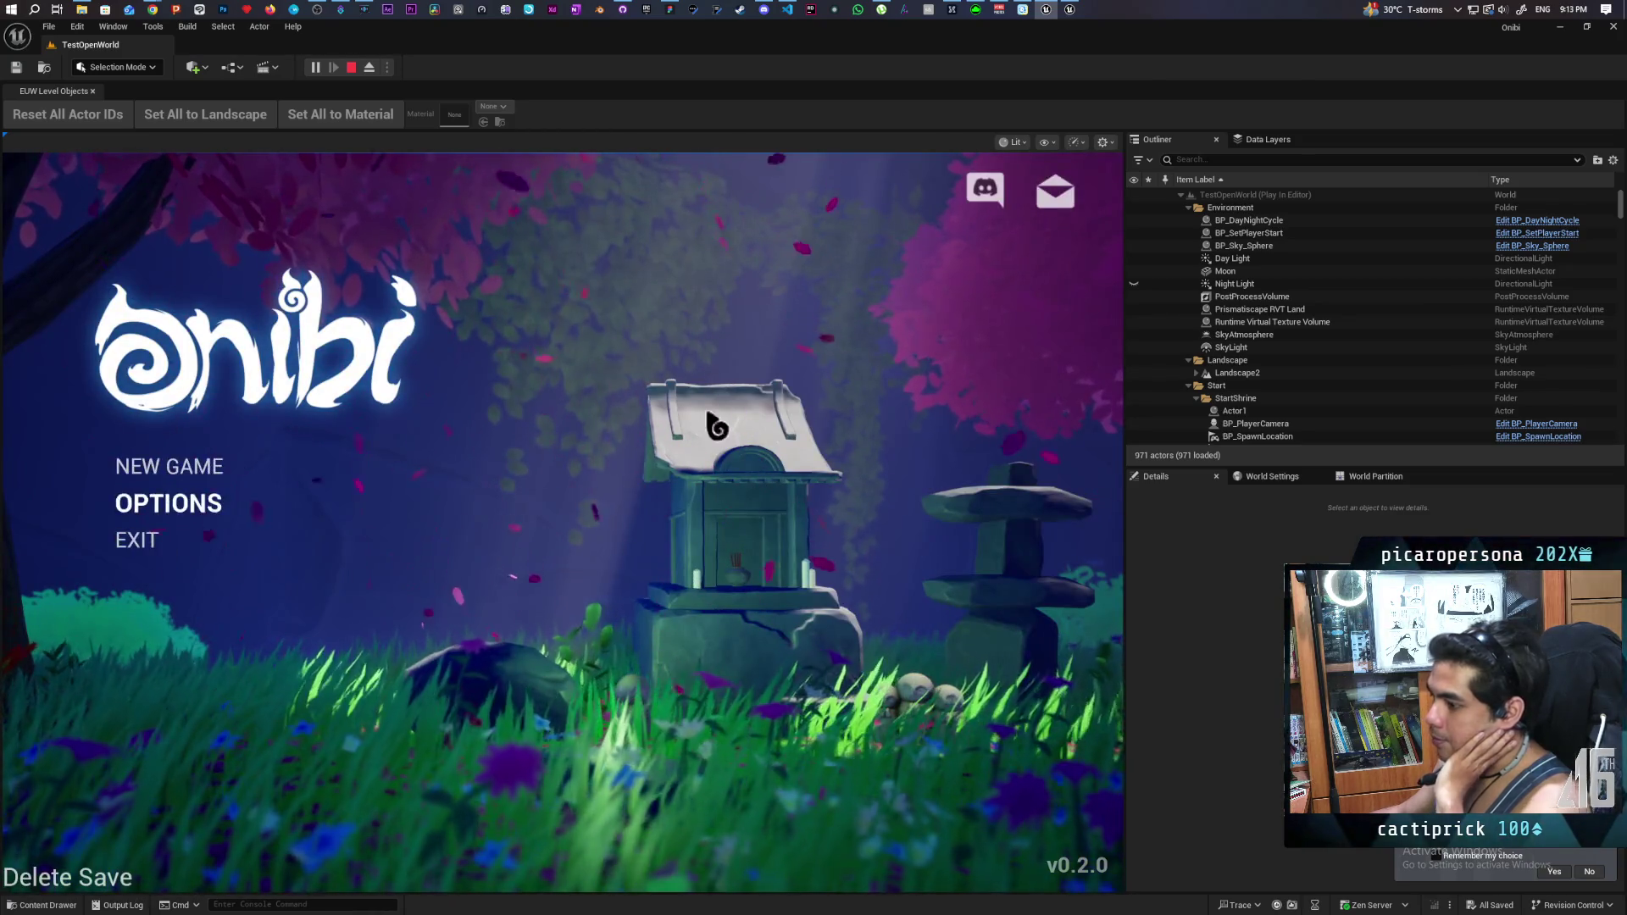
pyautogui.click(174, 468)
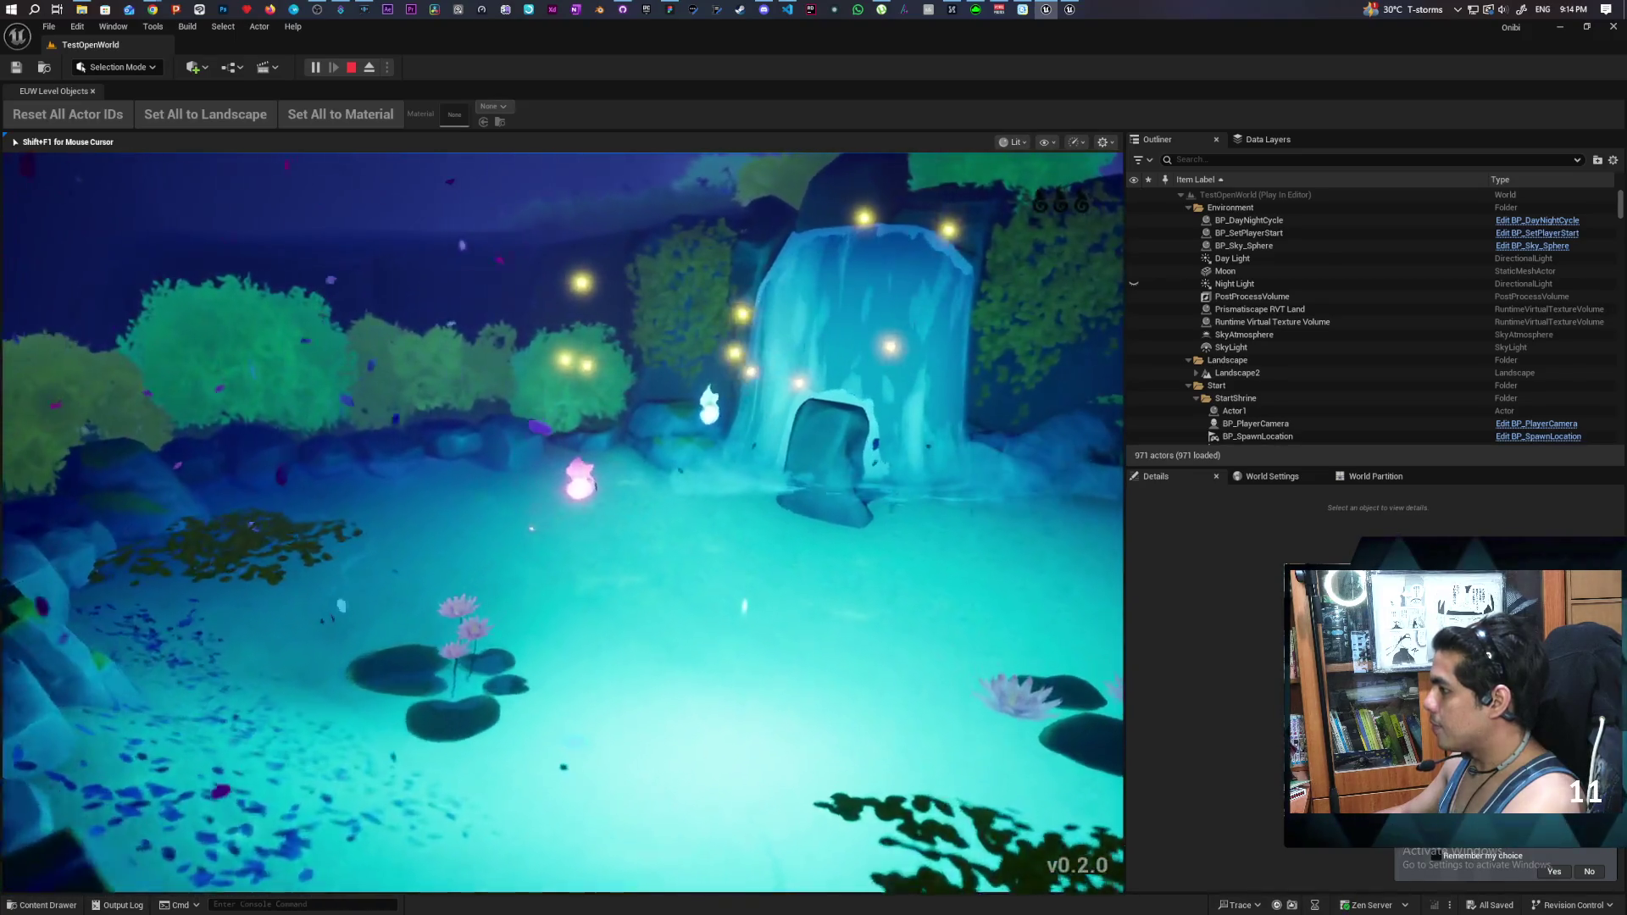
# - Consume the nearby wisp's essence with F
pyautogui.press('f')
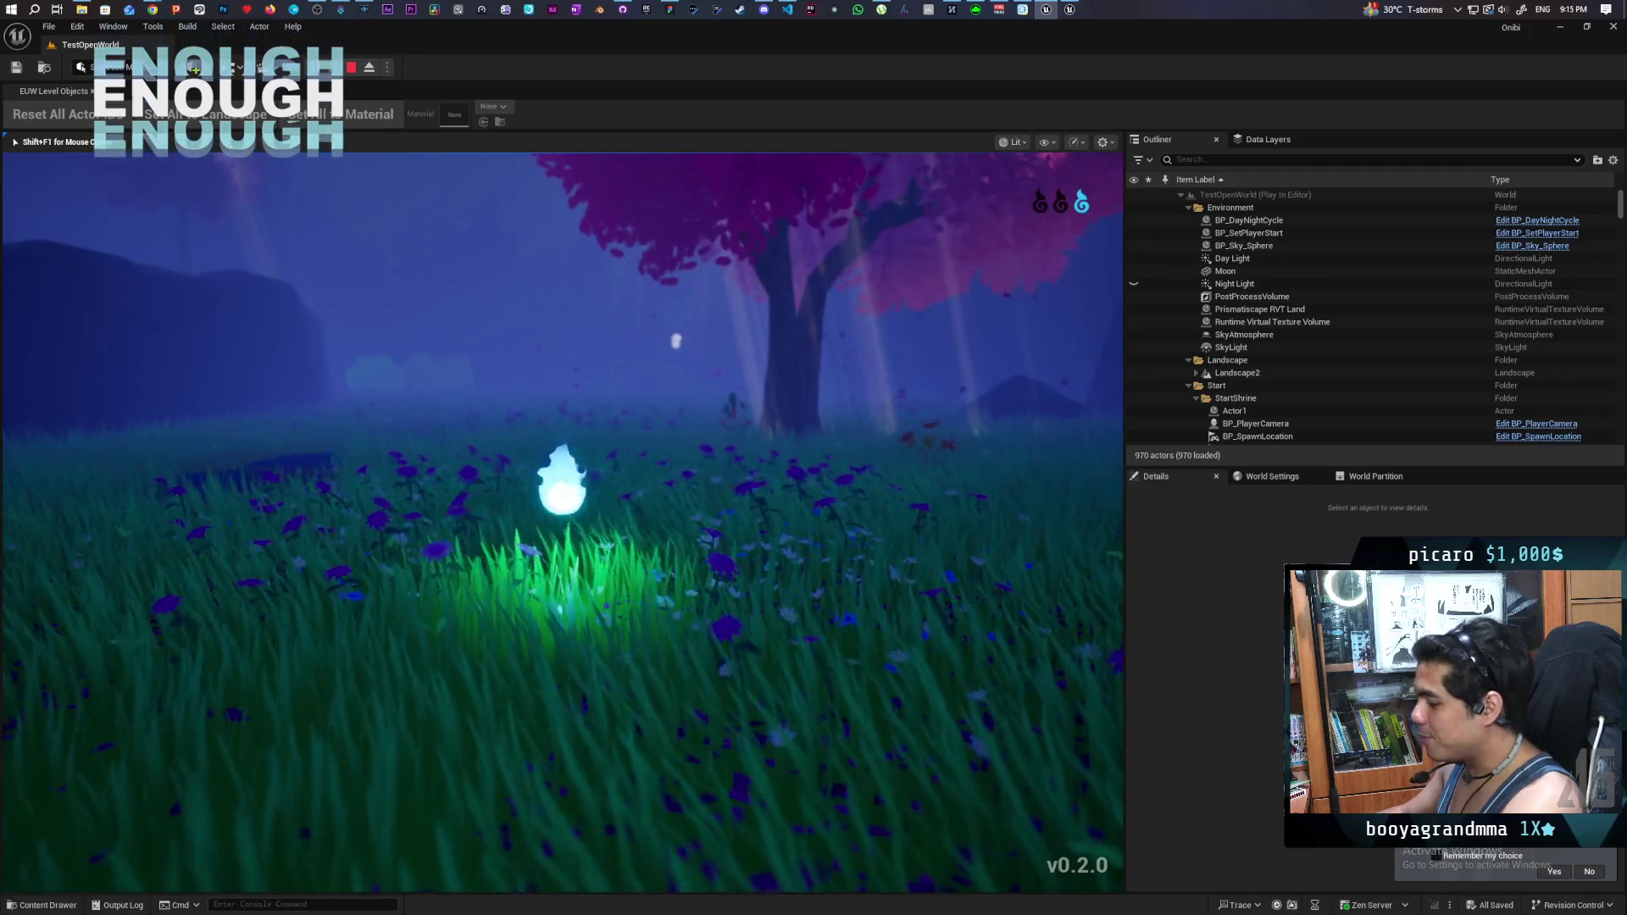
# - Switch the spirit to its pink form, dash into the field, and consume the glowing essence
pyautogui.press('e')
pyautogui.press('w')
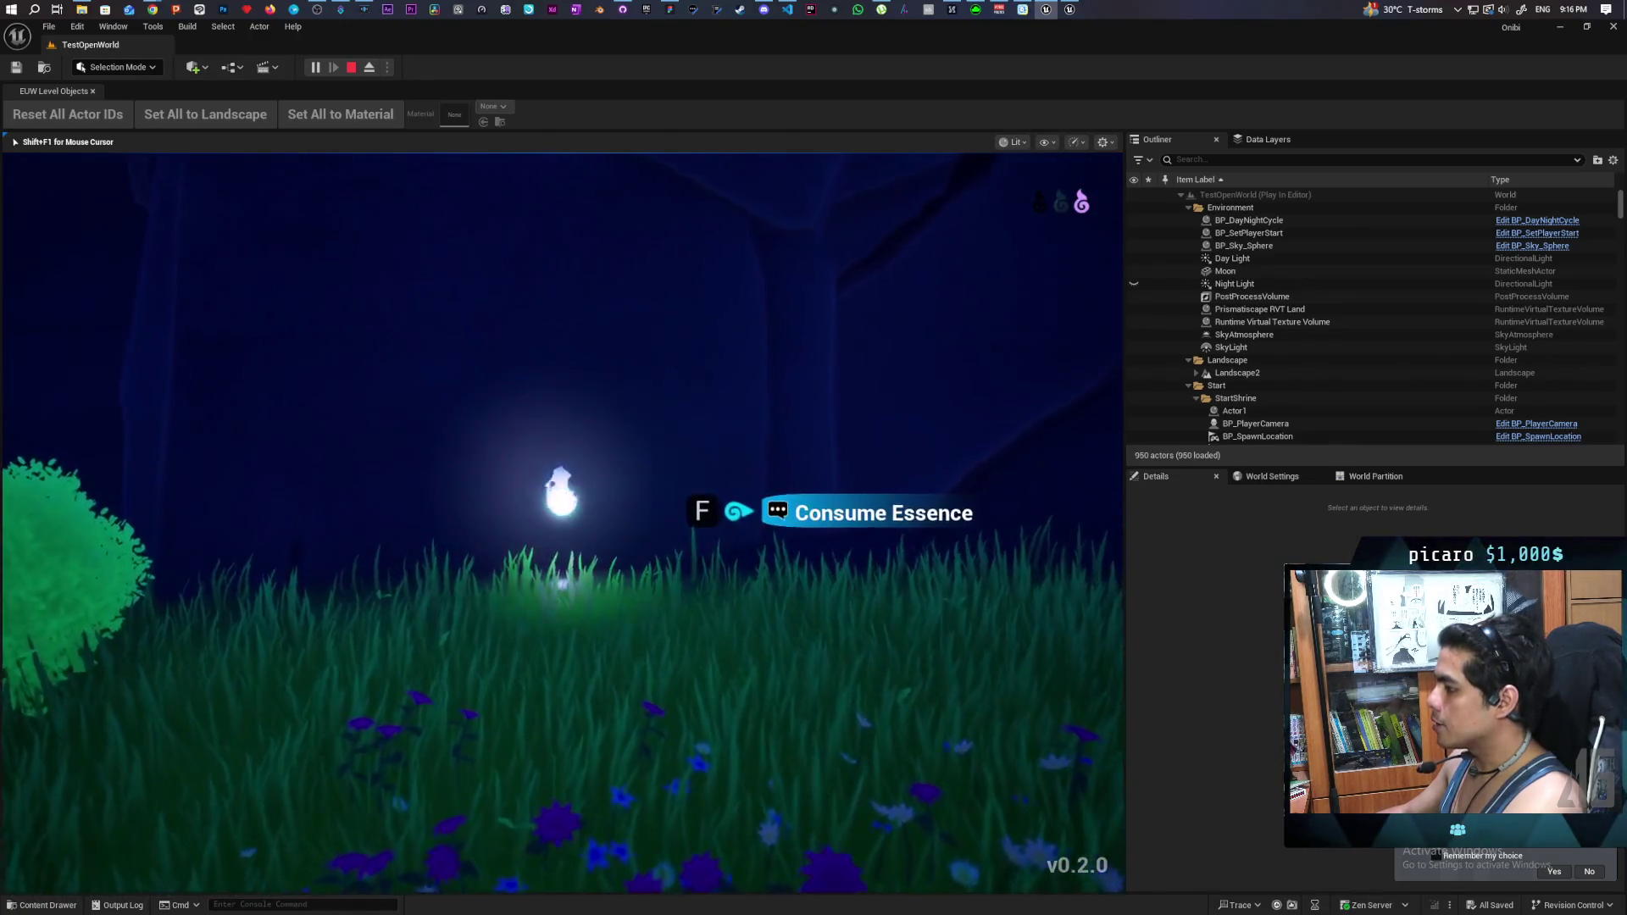
pyautogui.press('f')
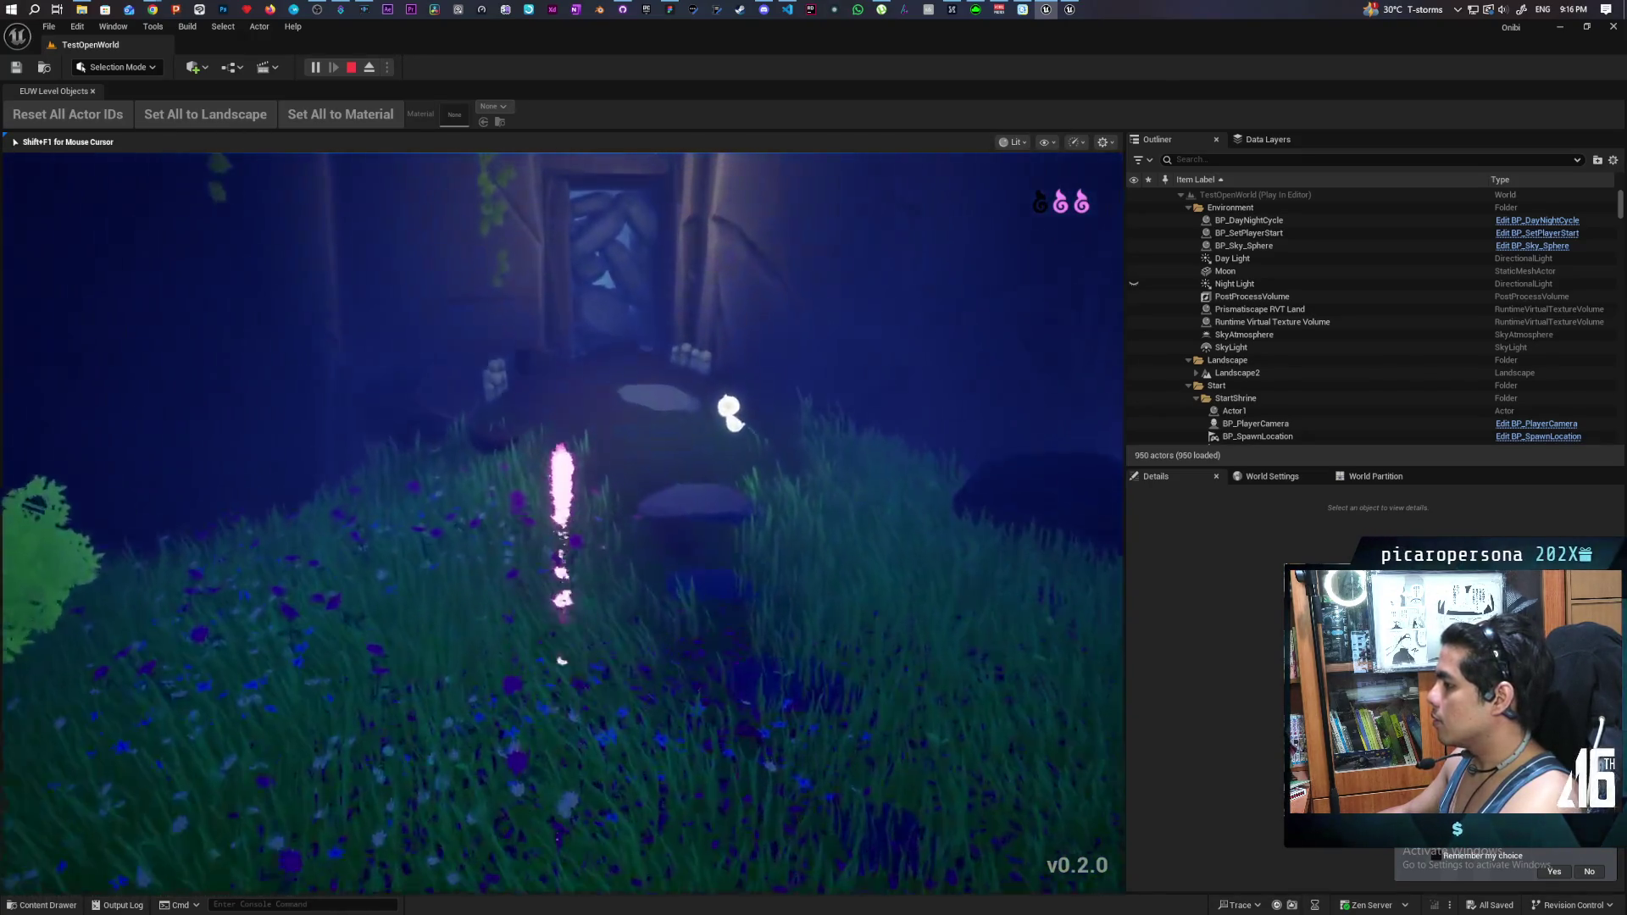
# - Walk the spirit through the shrine doorway, up the cave staircase, and into the dark room
pyautogui.press('w')
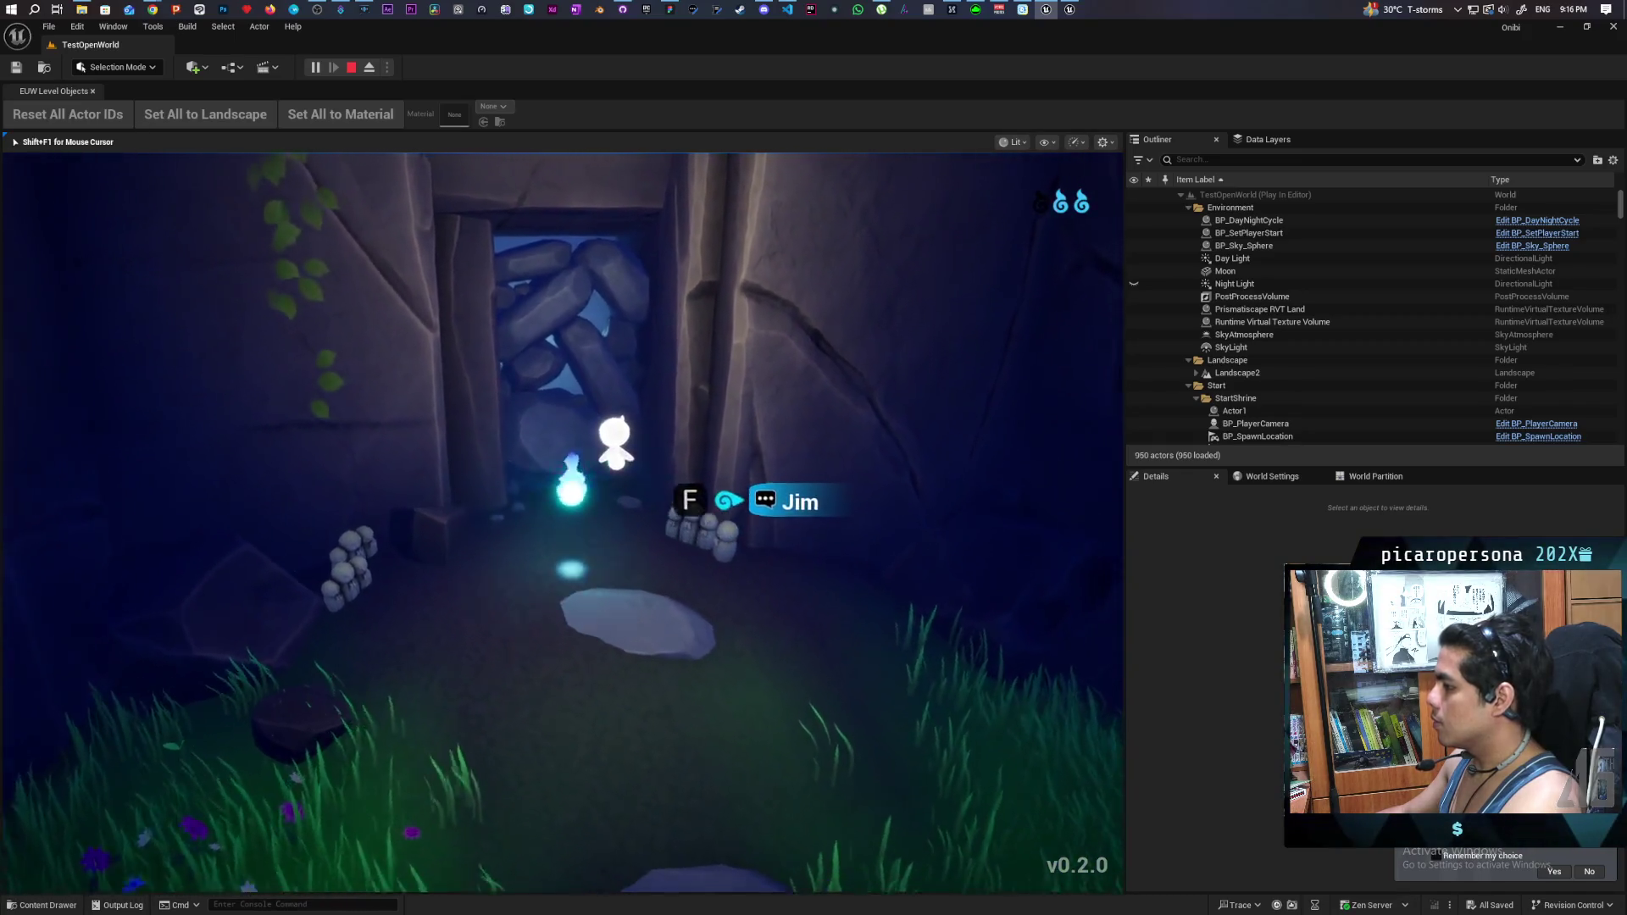
pyautogui.press('w')
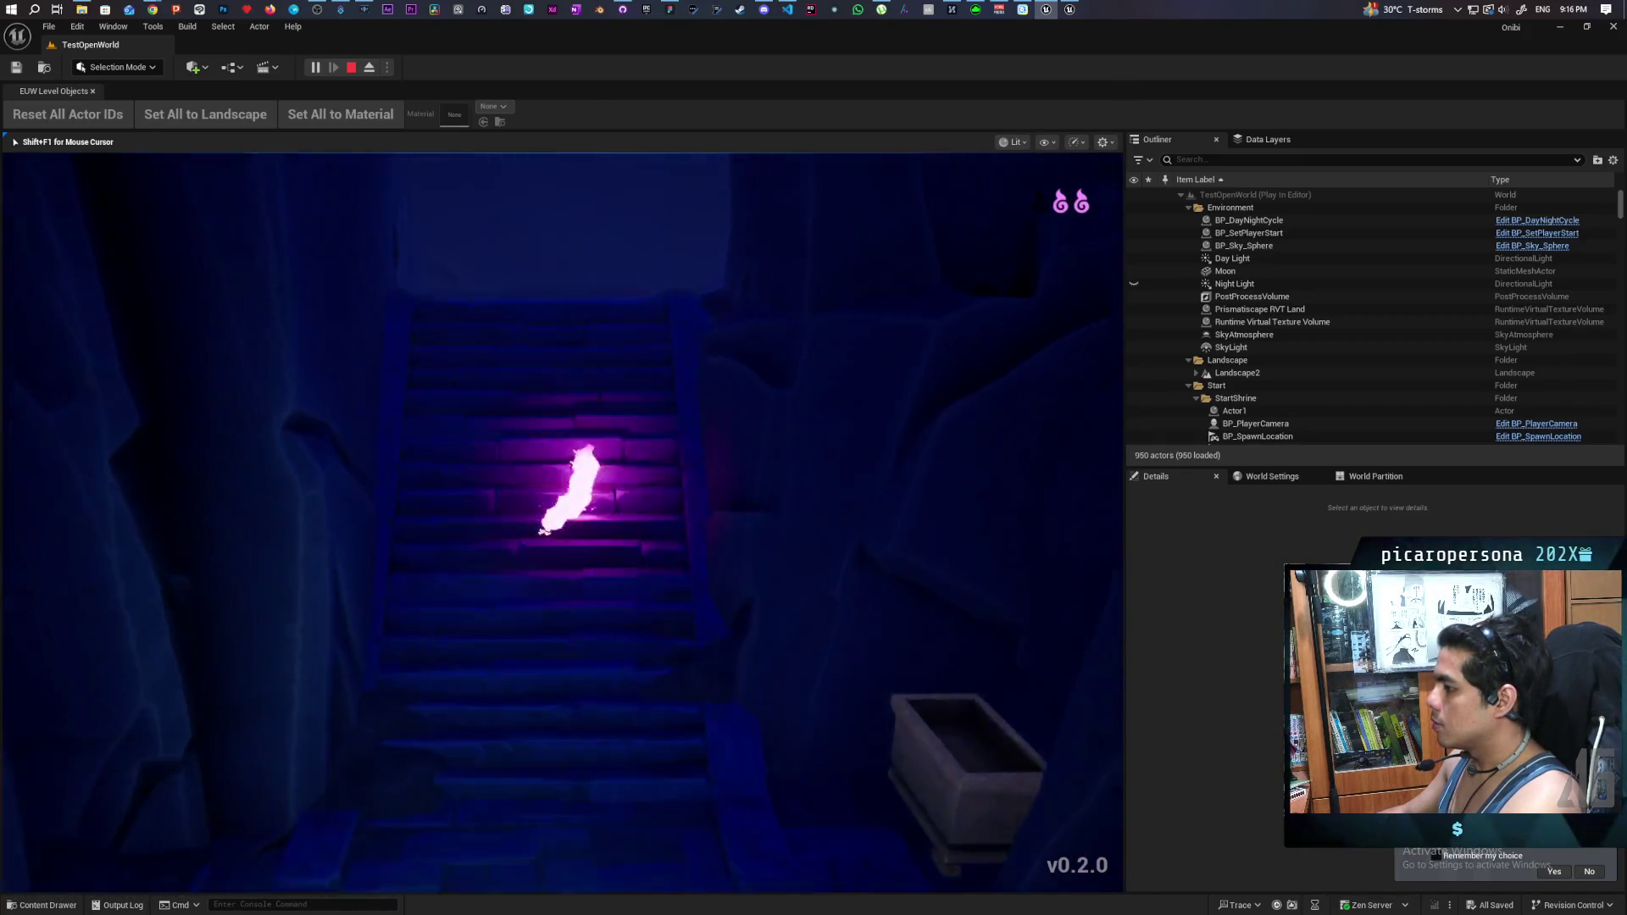
pyautogui.press('w')
pyautogui.press('w')
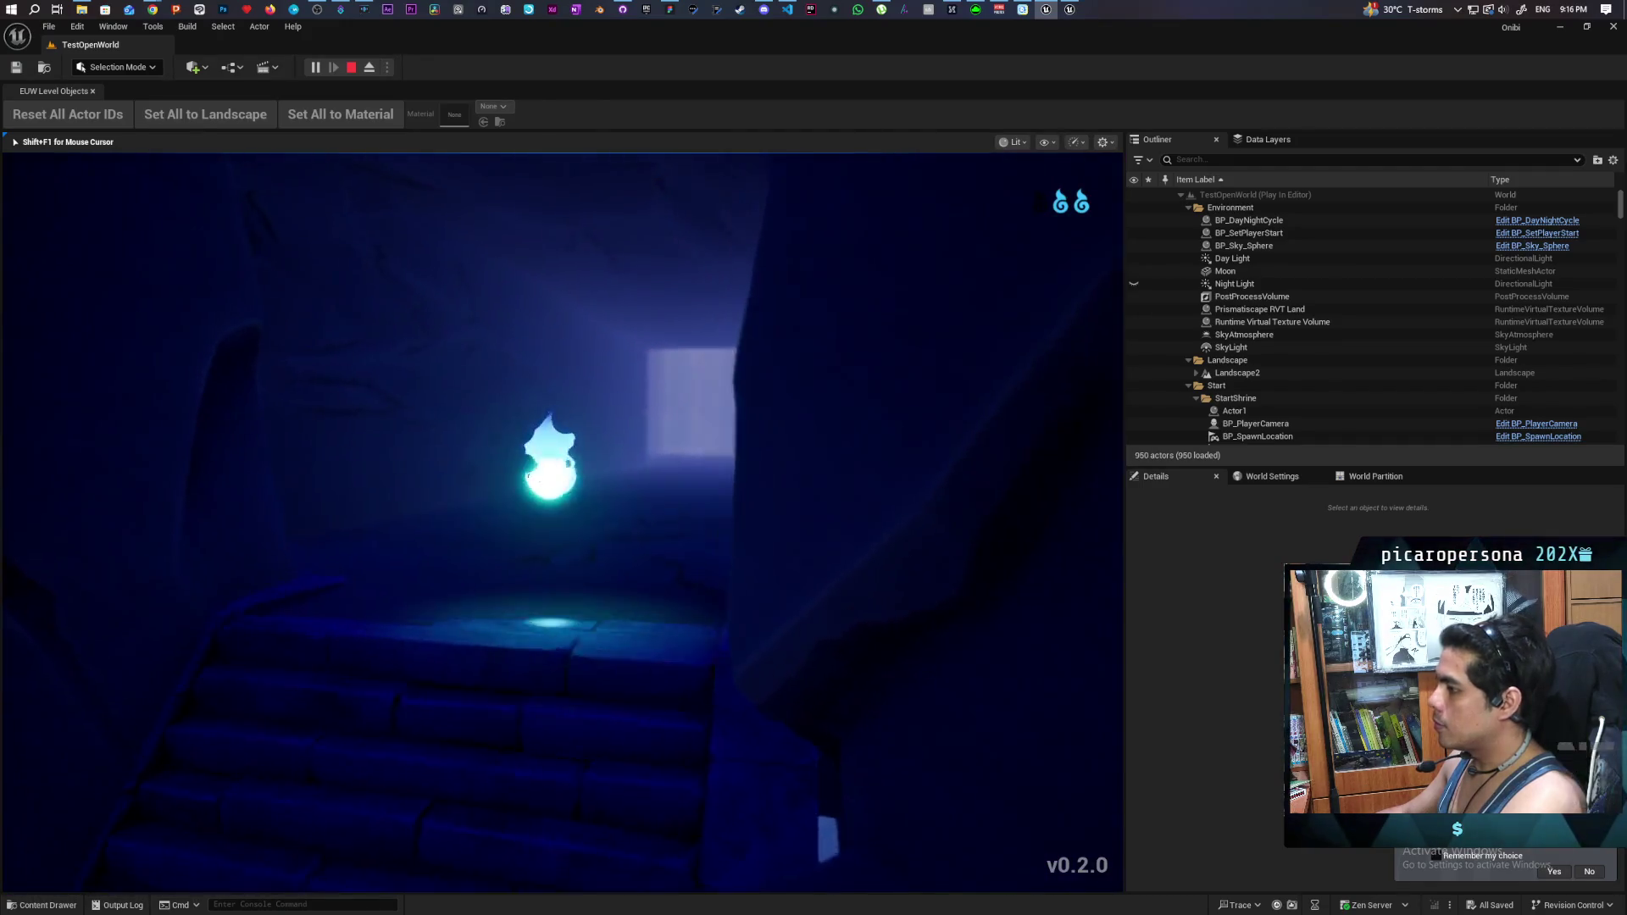
pyautogui.press('w')
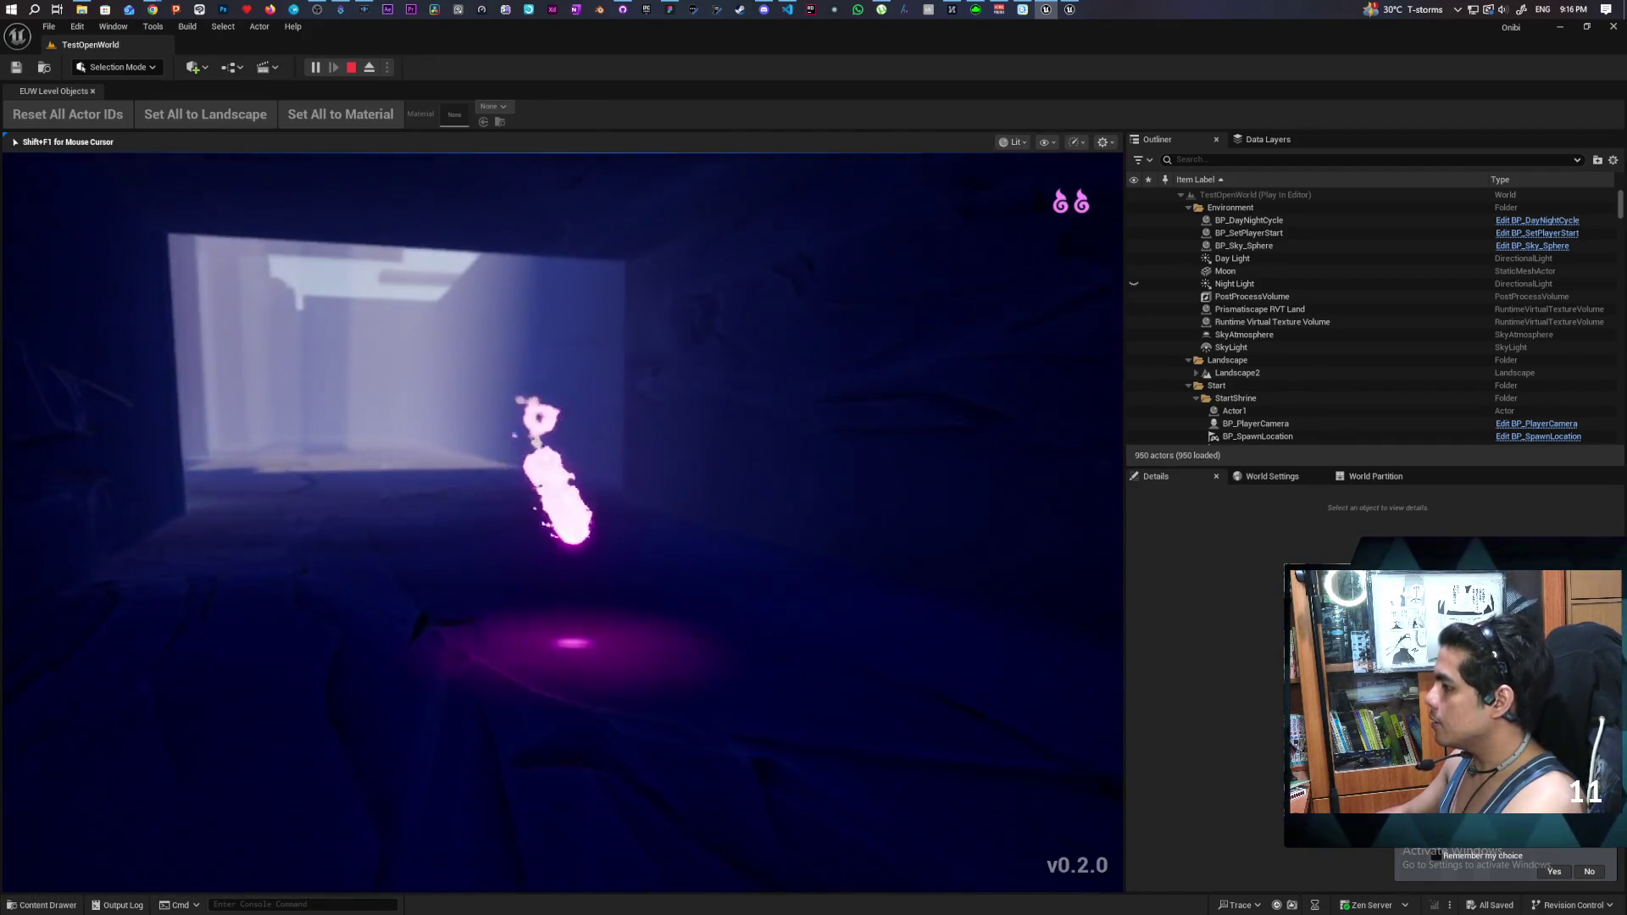
pyautogui.press('w')
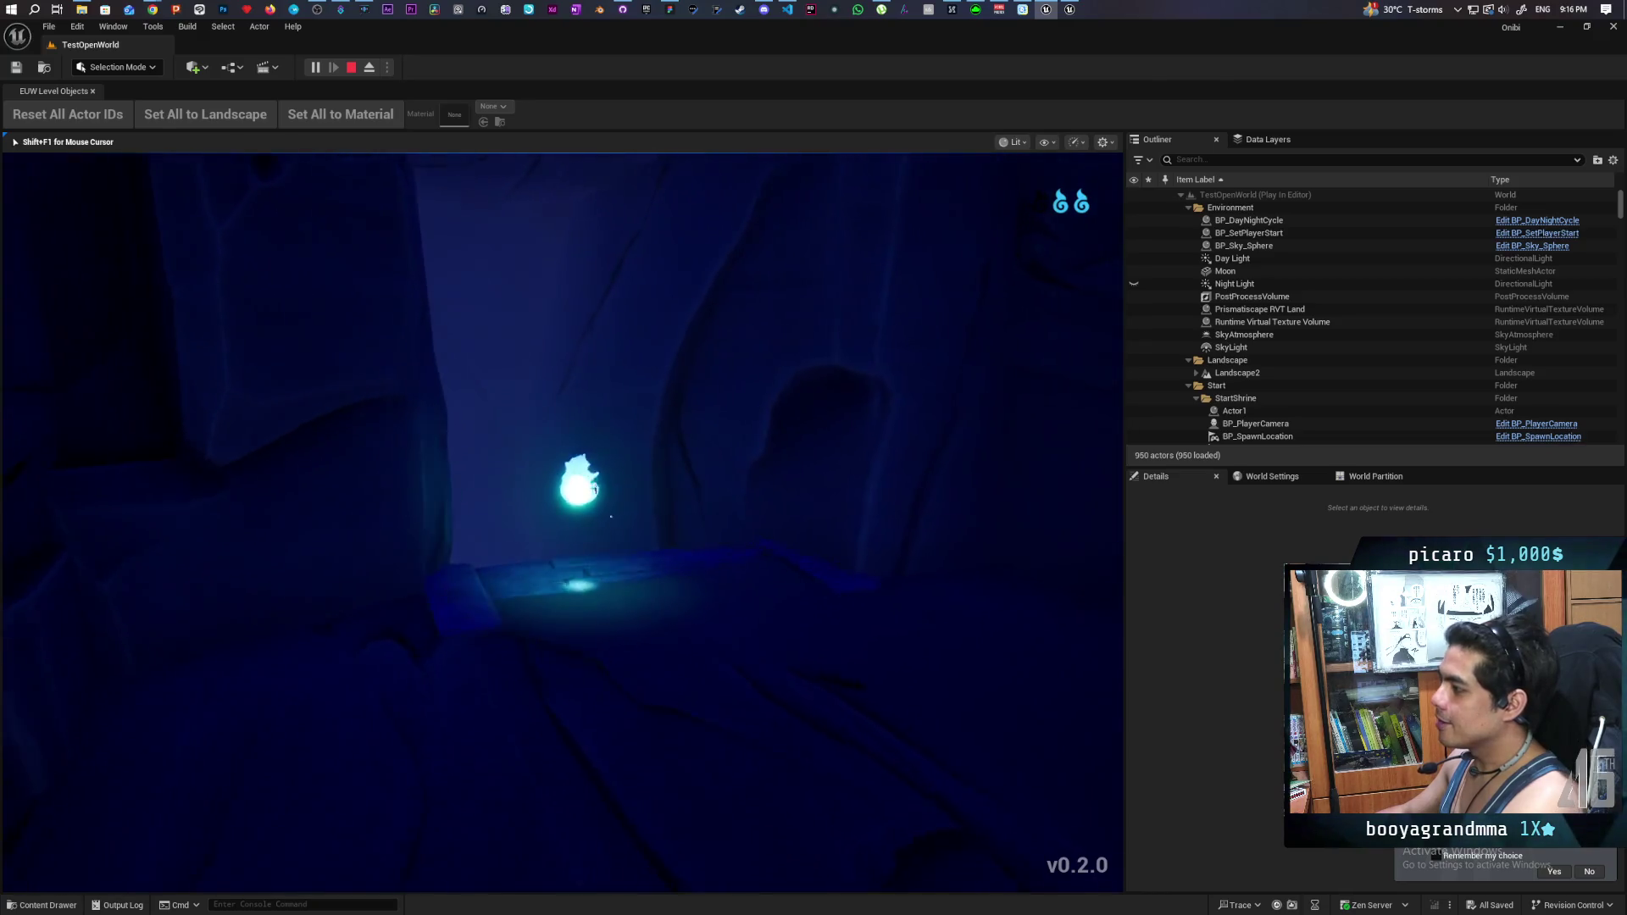
# - Cross the dark room into the sunlit pillared area, then release input and stop the playtest
pyautogui.press('w')
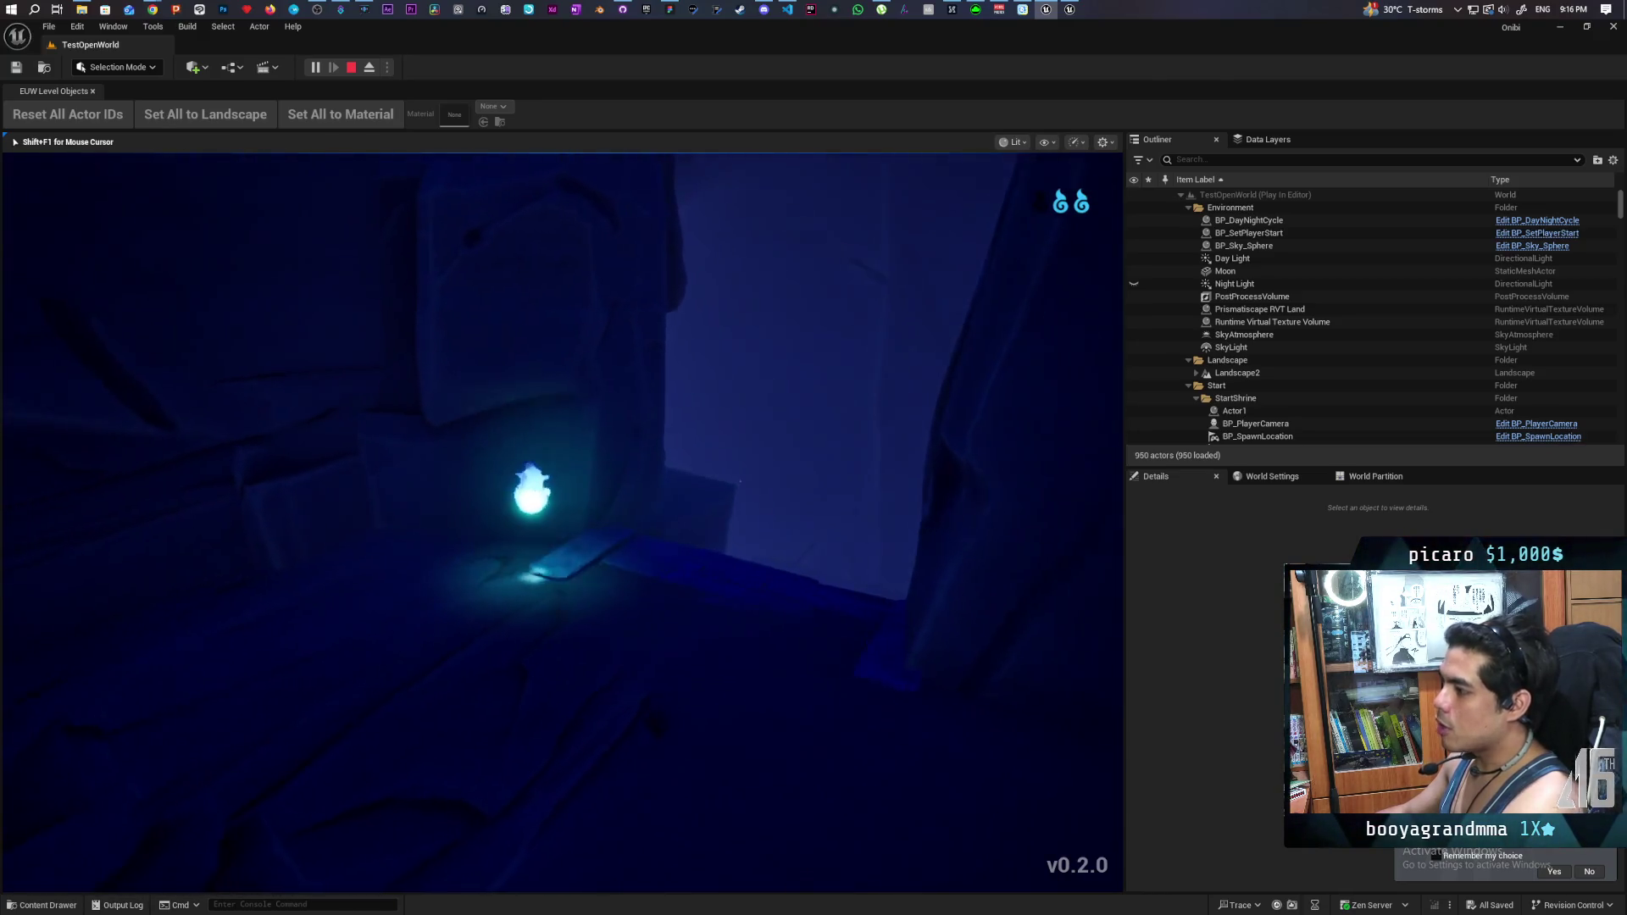
pyautogui.press('w')
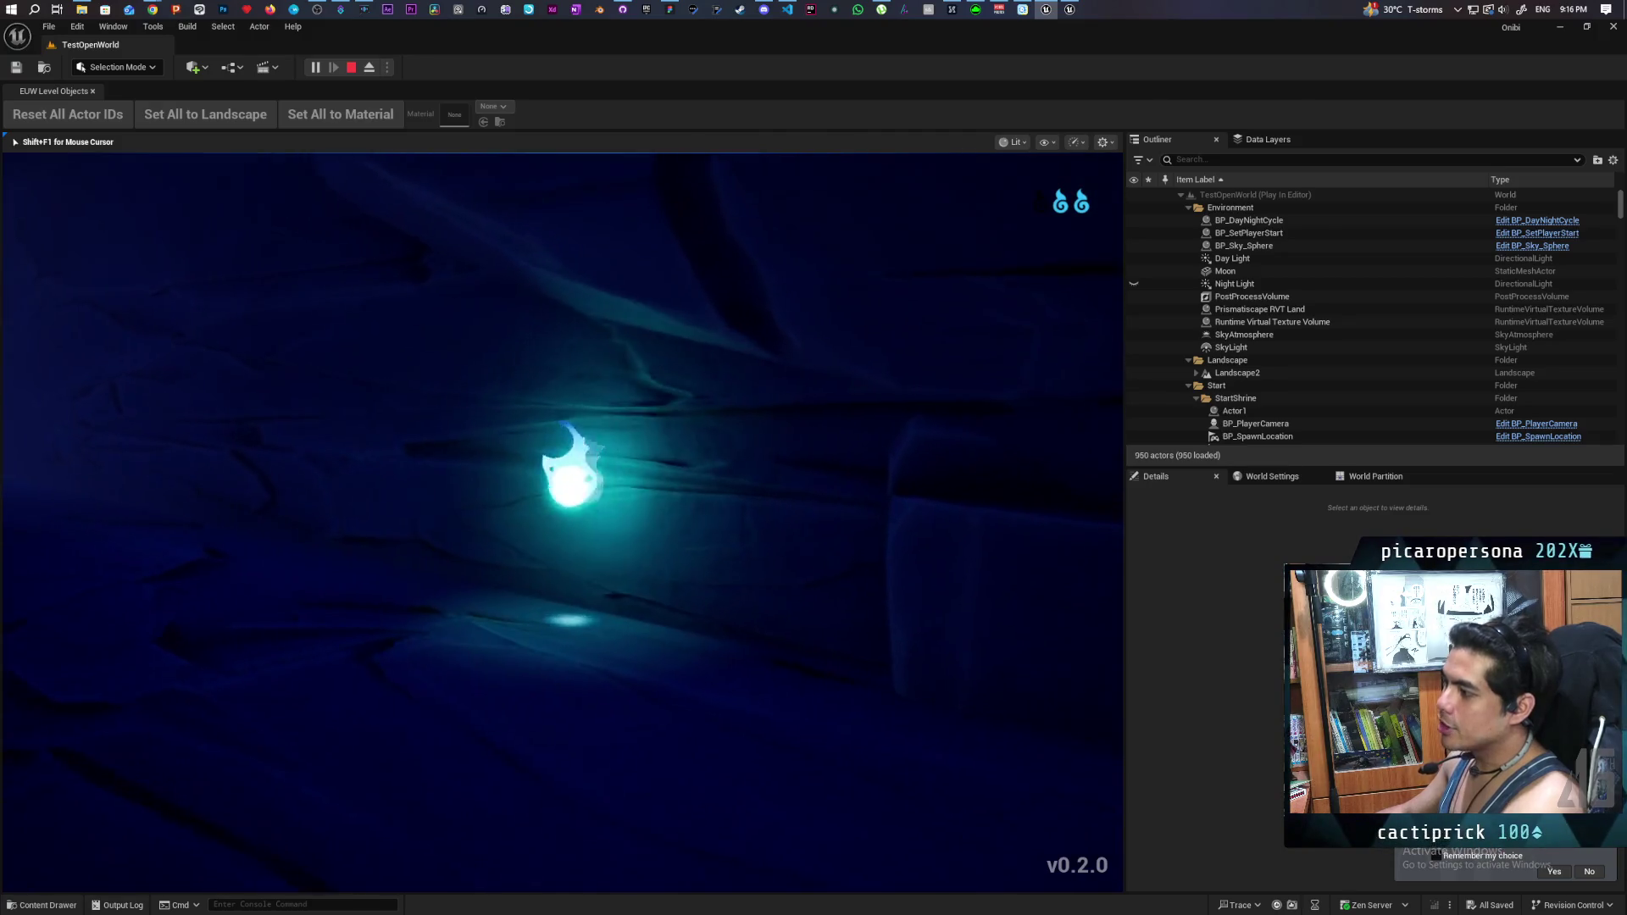
pyautogui.press('w')
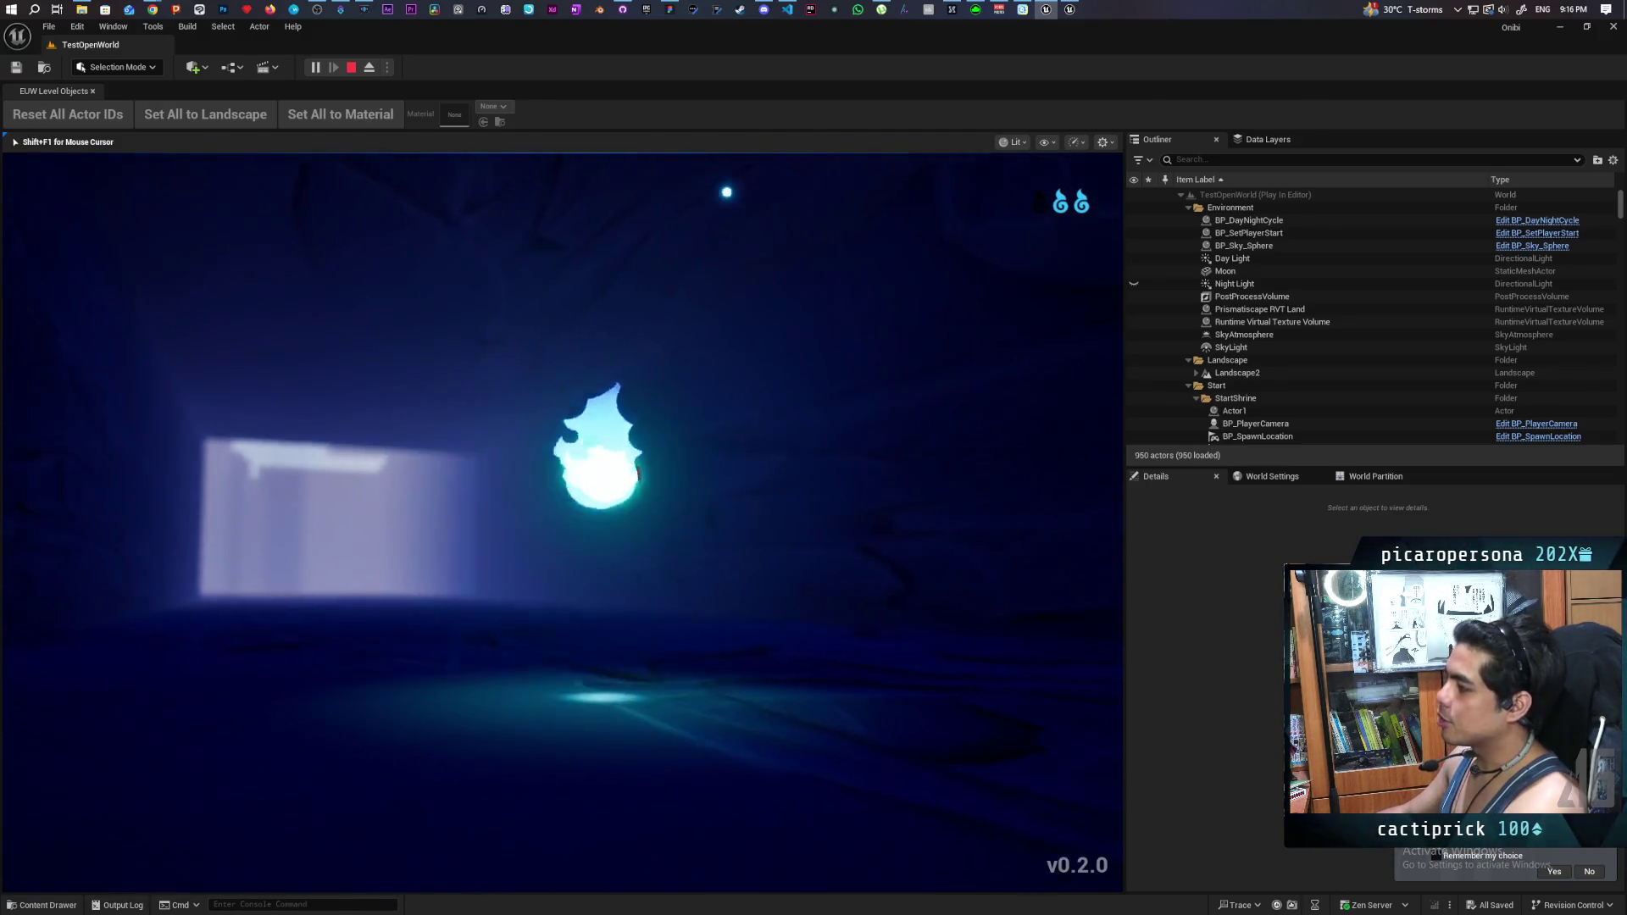
pyautogui.press('w')
pyautogui.press('w')
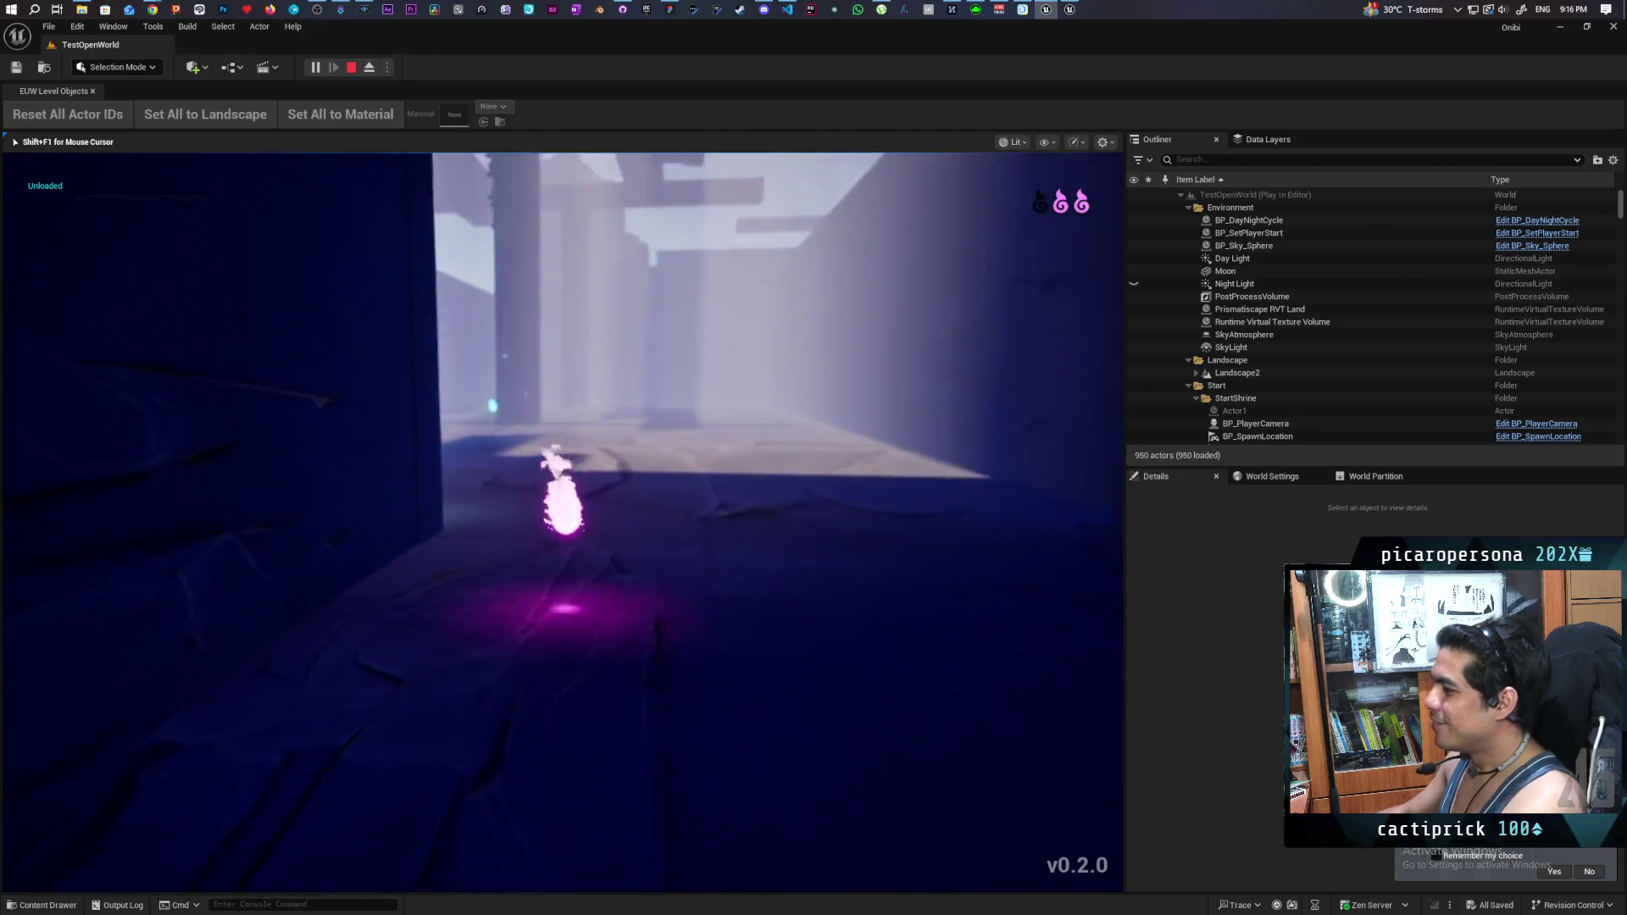
pyautogui.press('w')
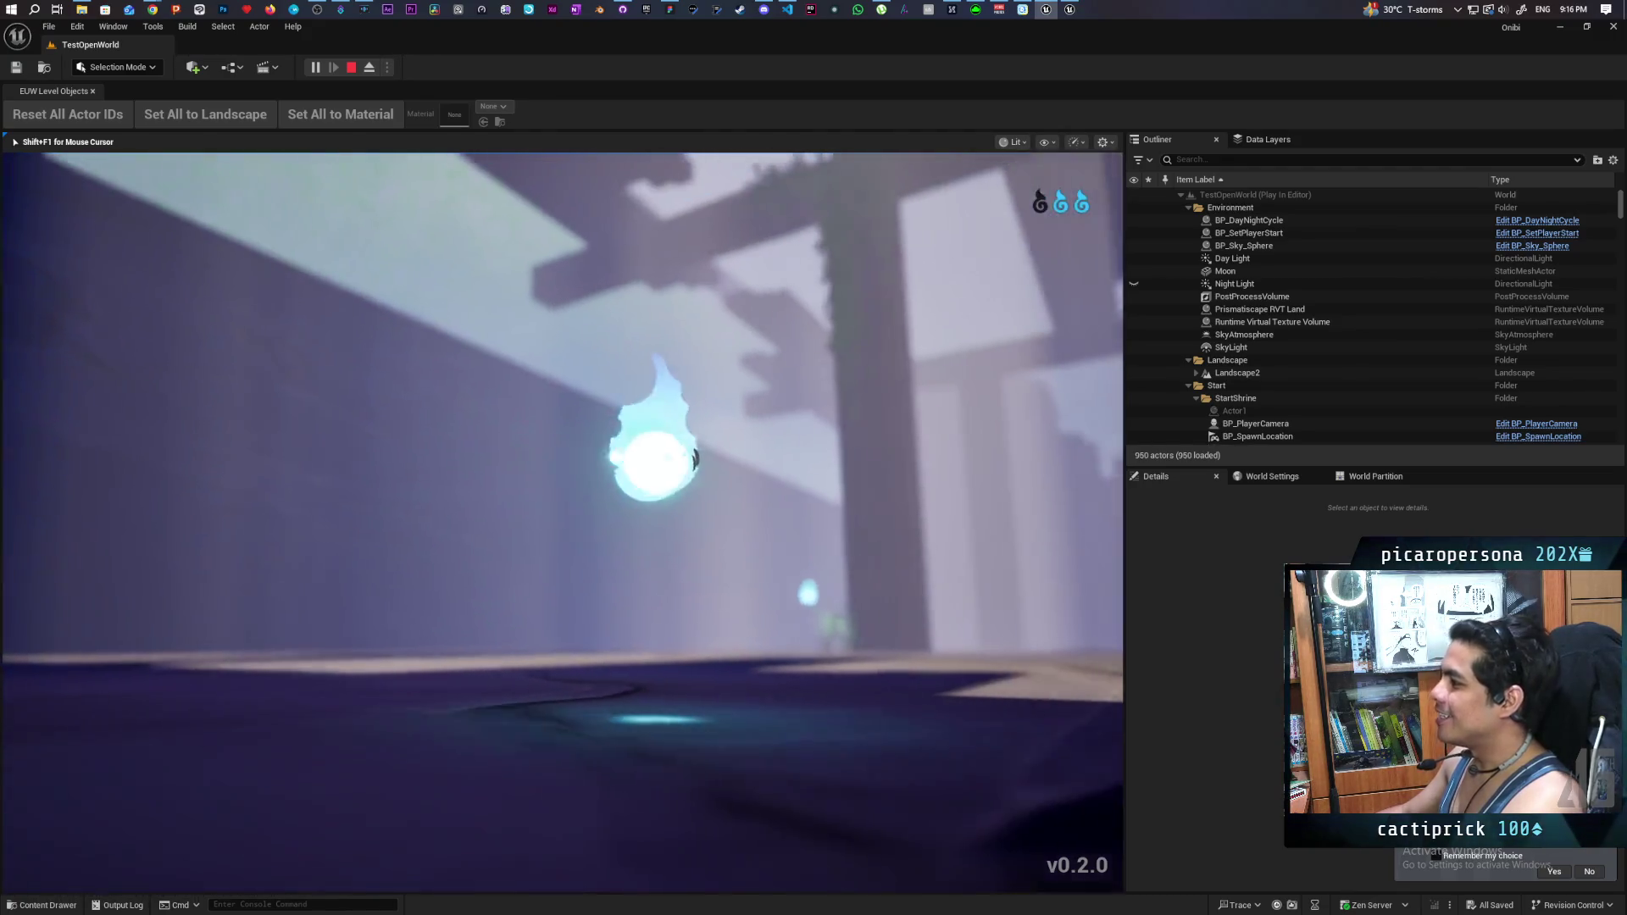
pyautogui.press('w')
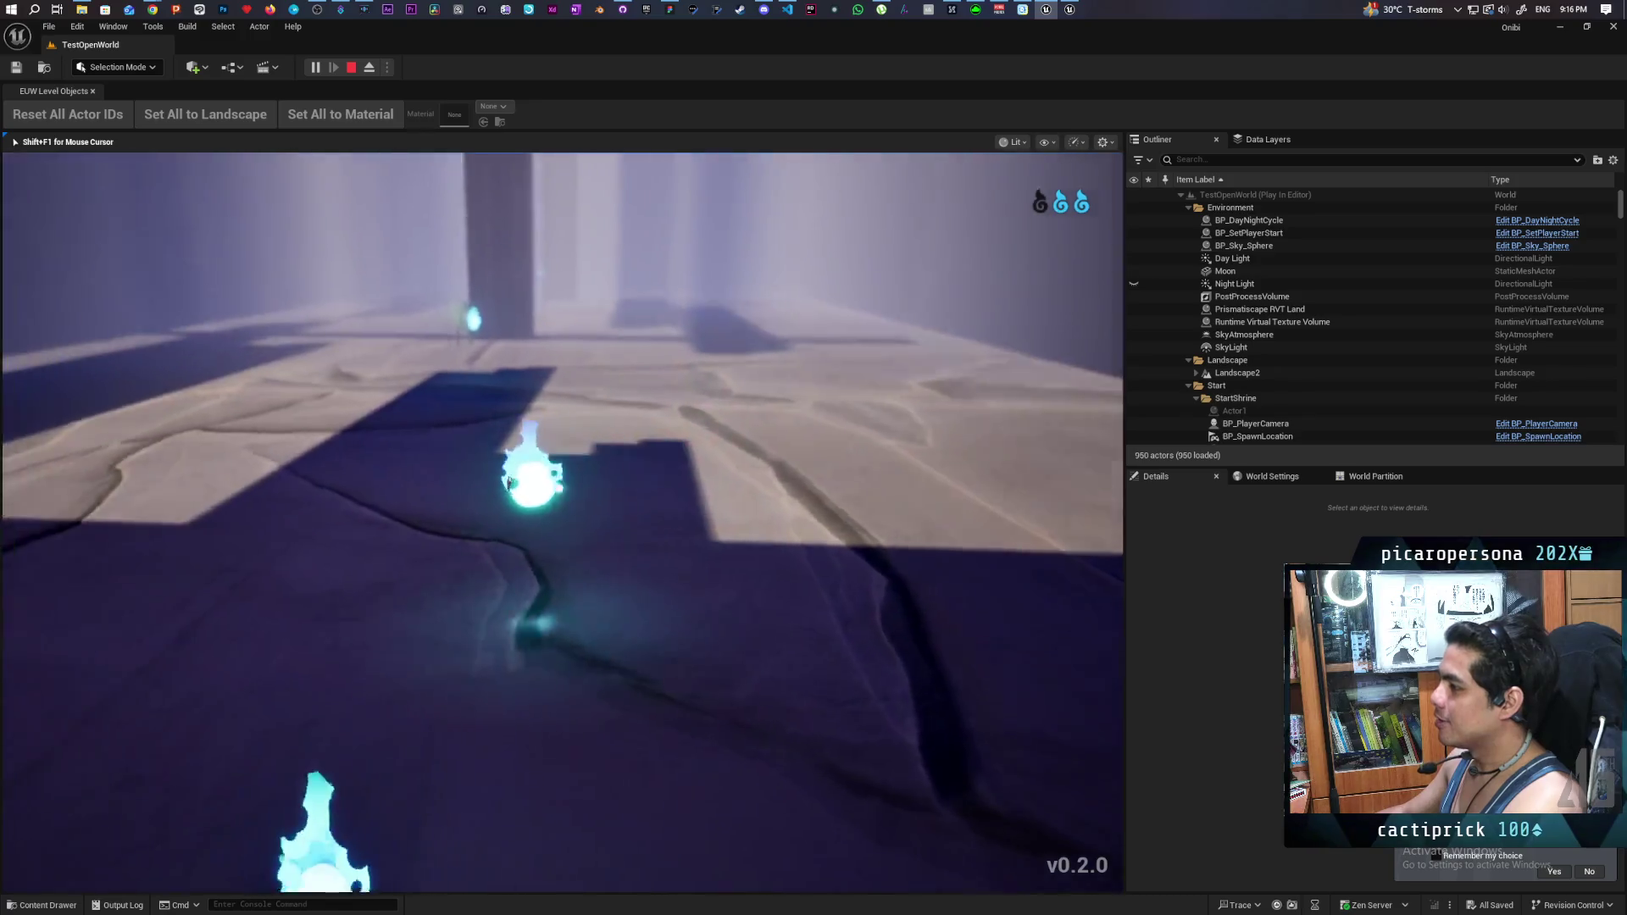
pyautogui.press('w')
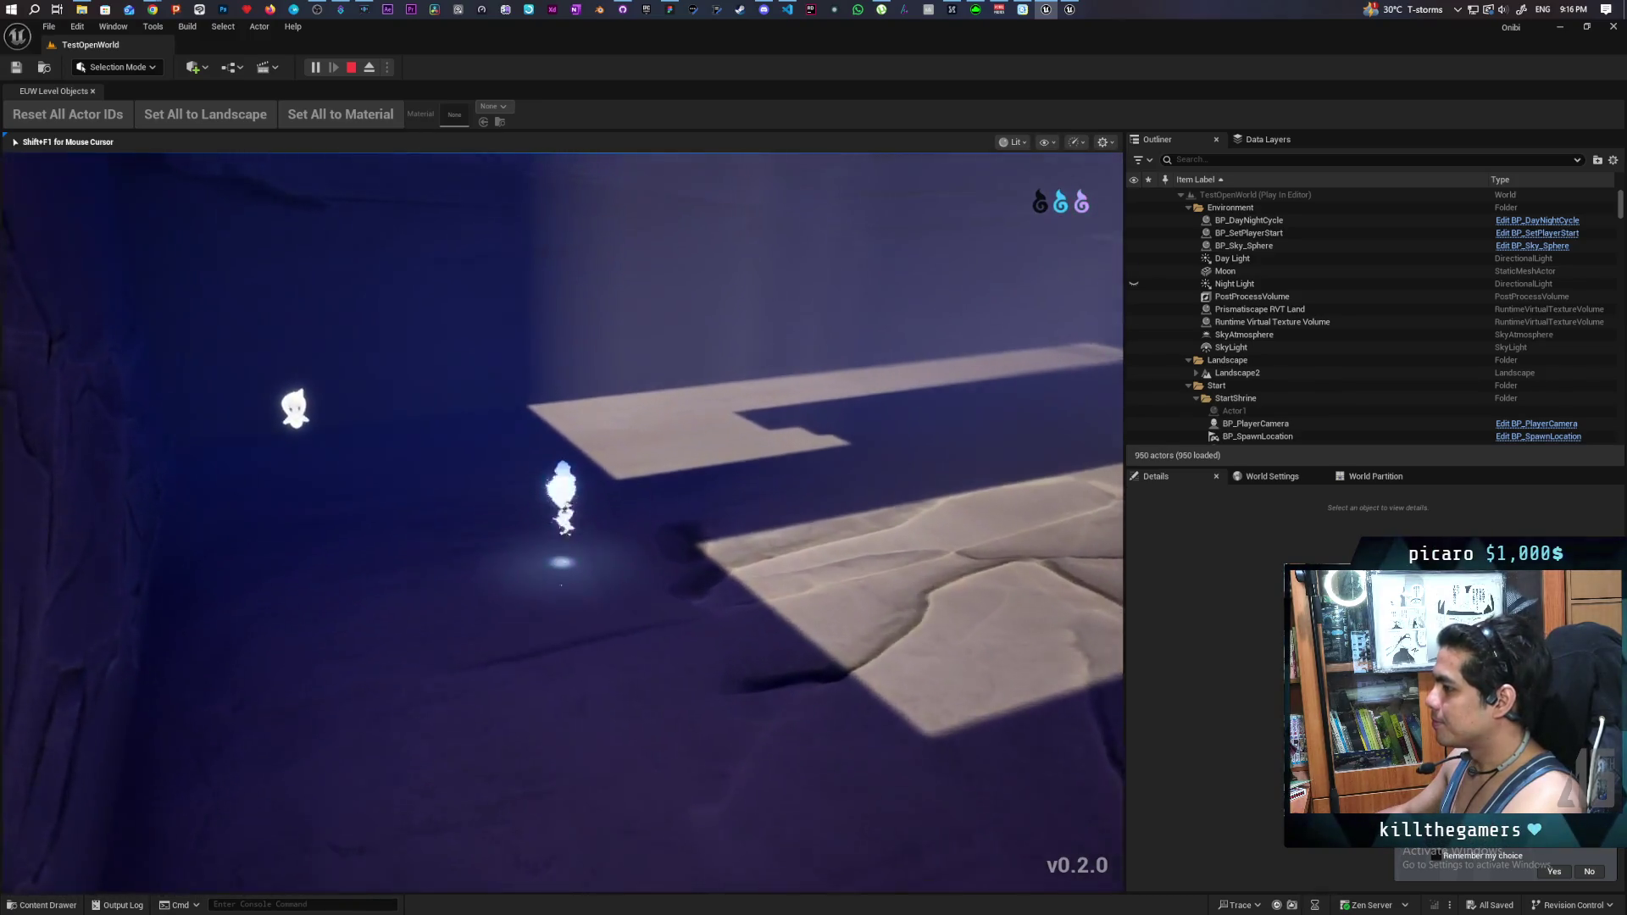
pyautogui.press('w')
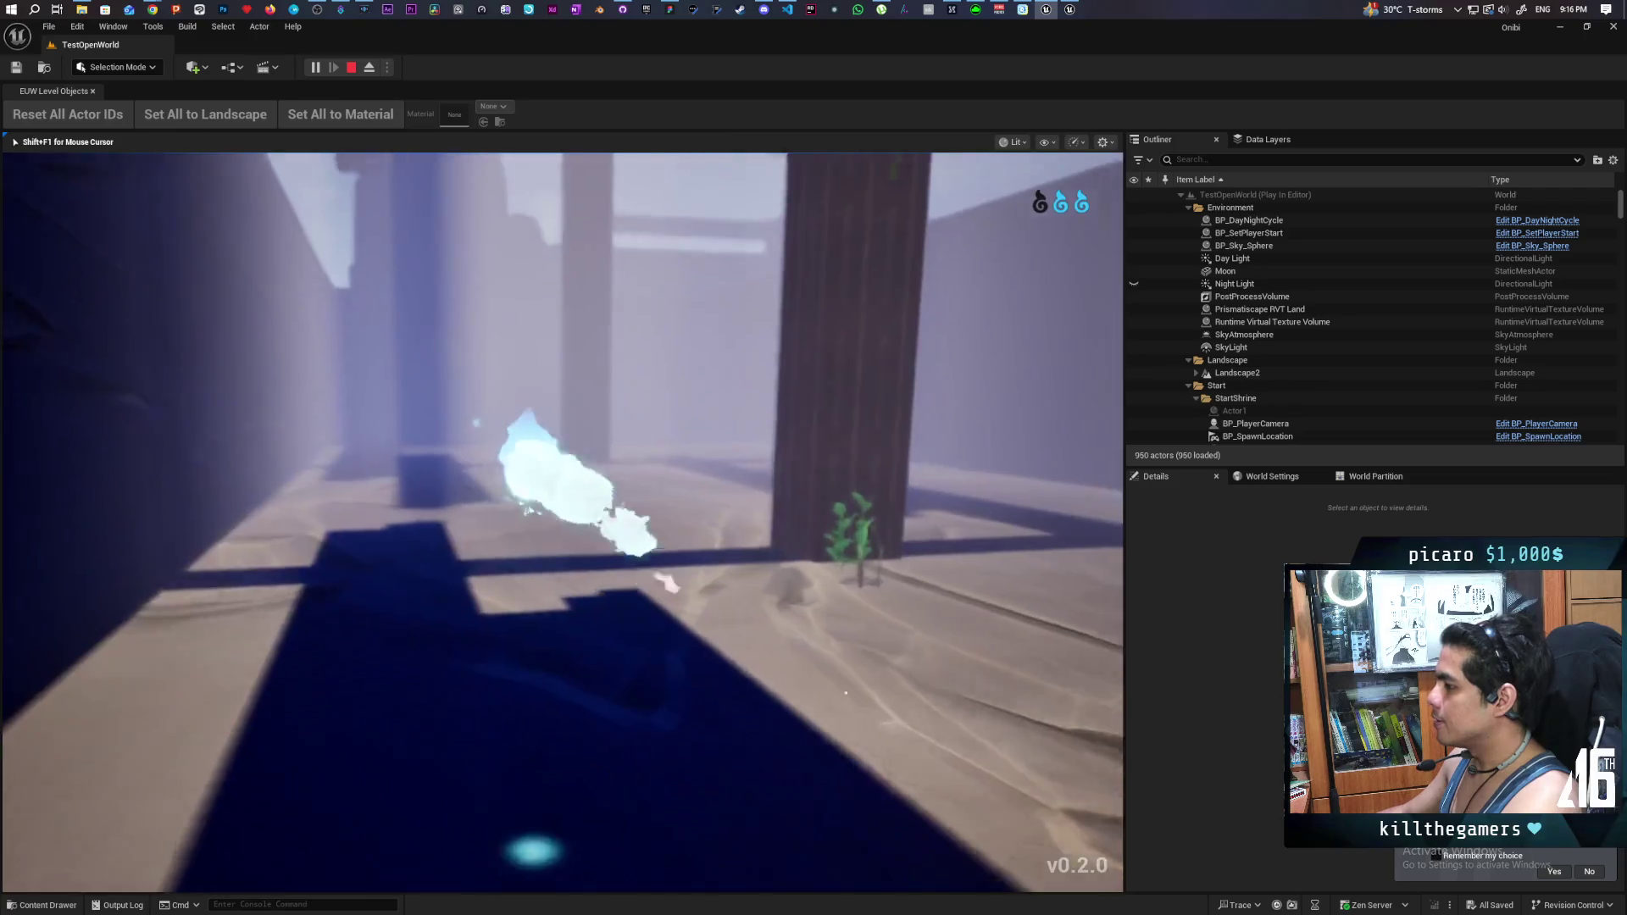
pyautogui.press('w')
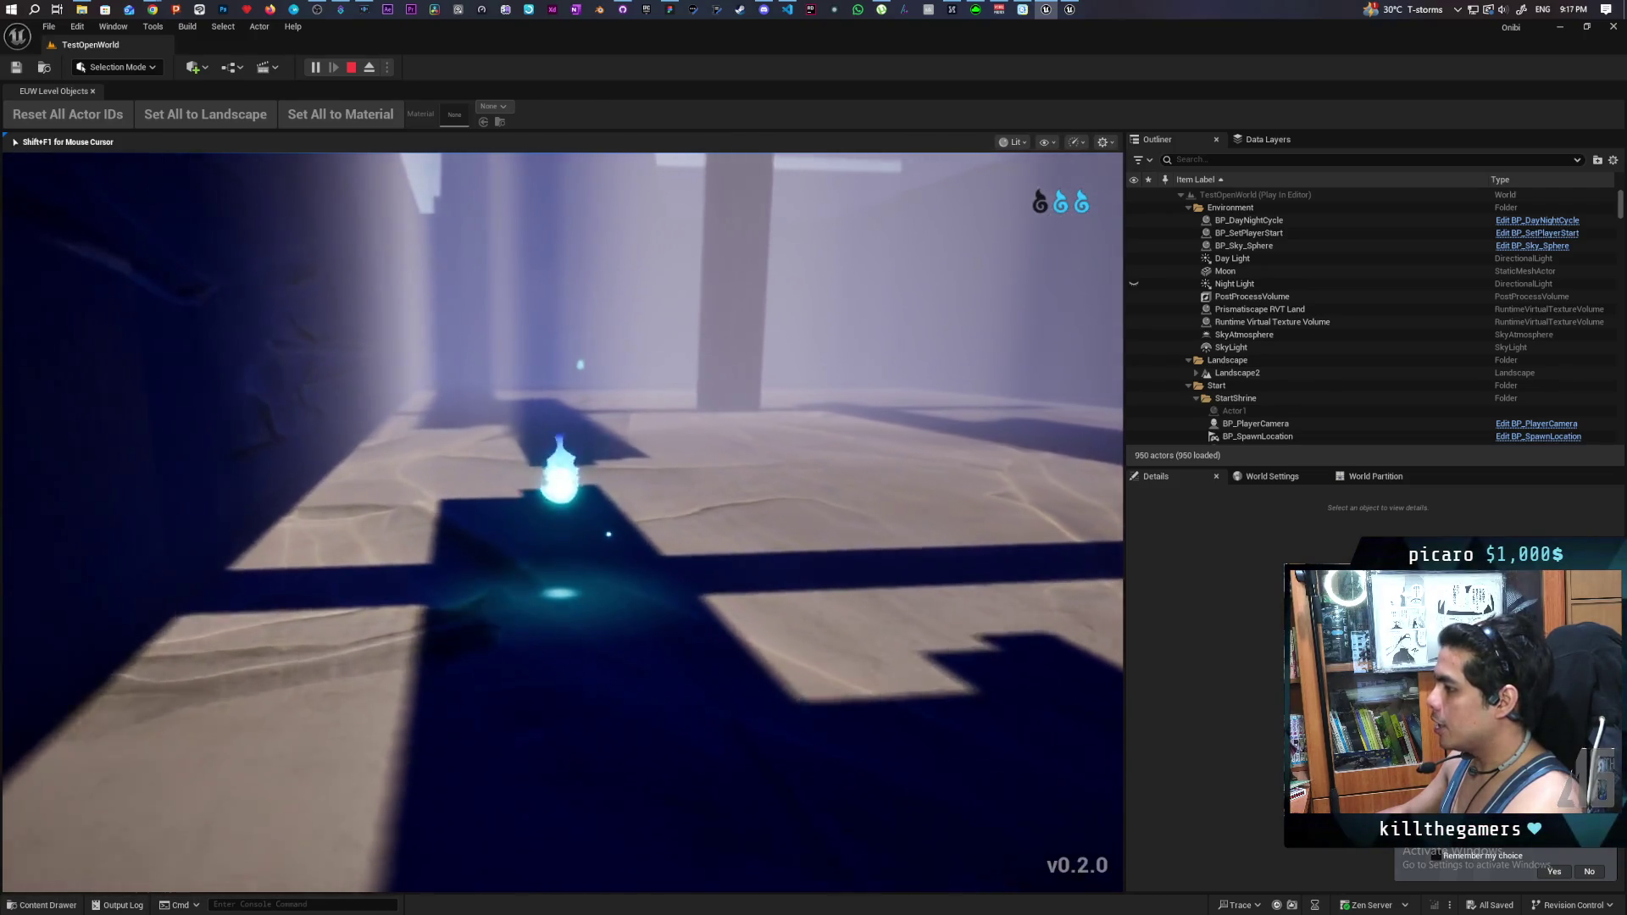
pyautogui.press('w')
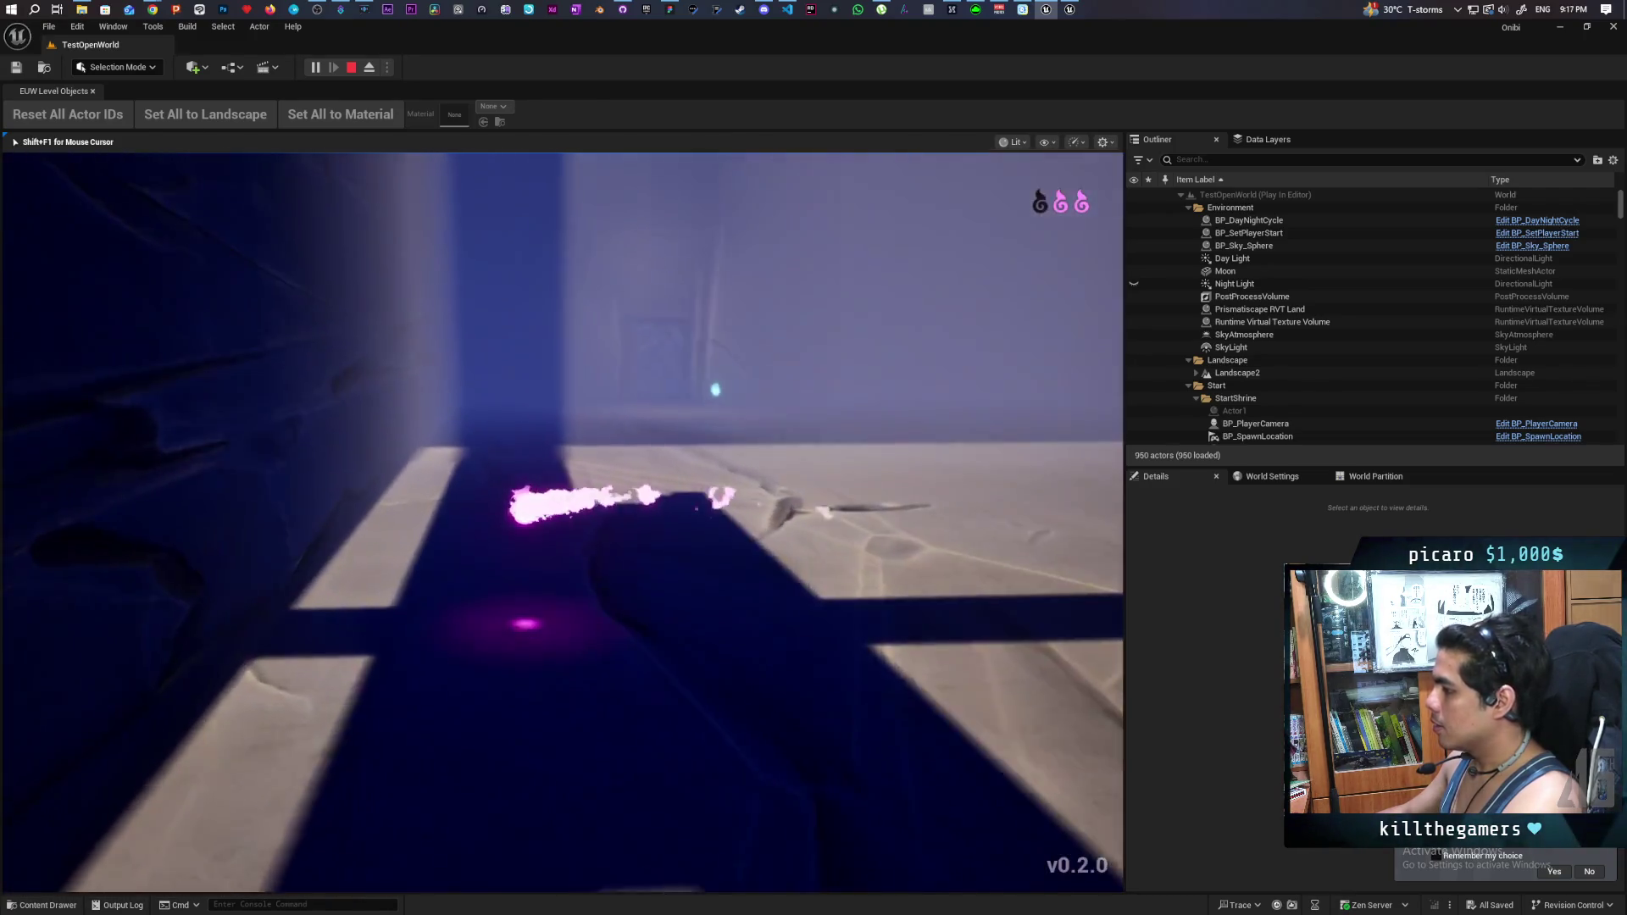
pyautogui.hotkey('shift', 'F1')
pyautogui.press('Escape')
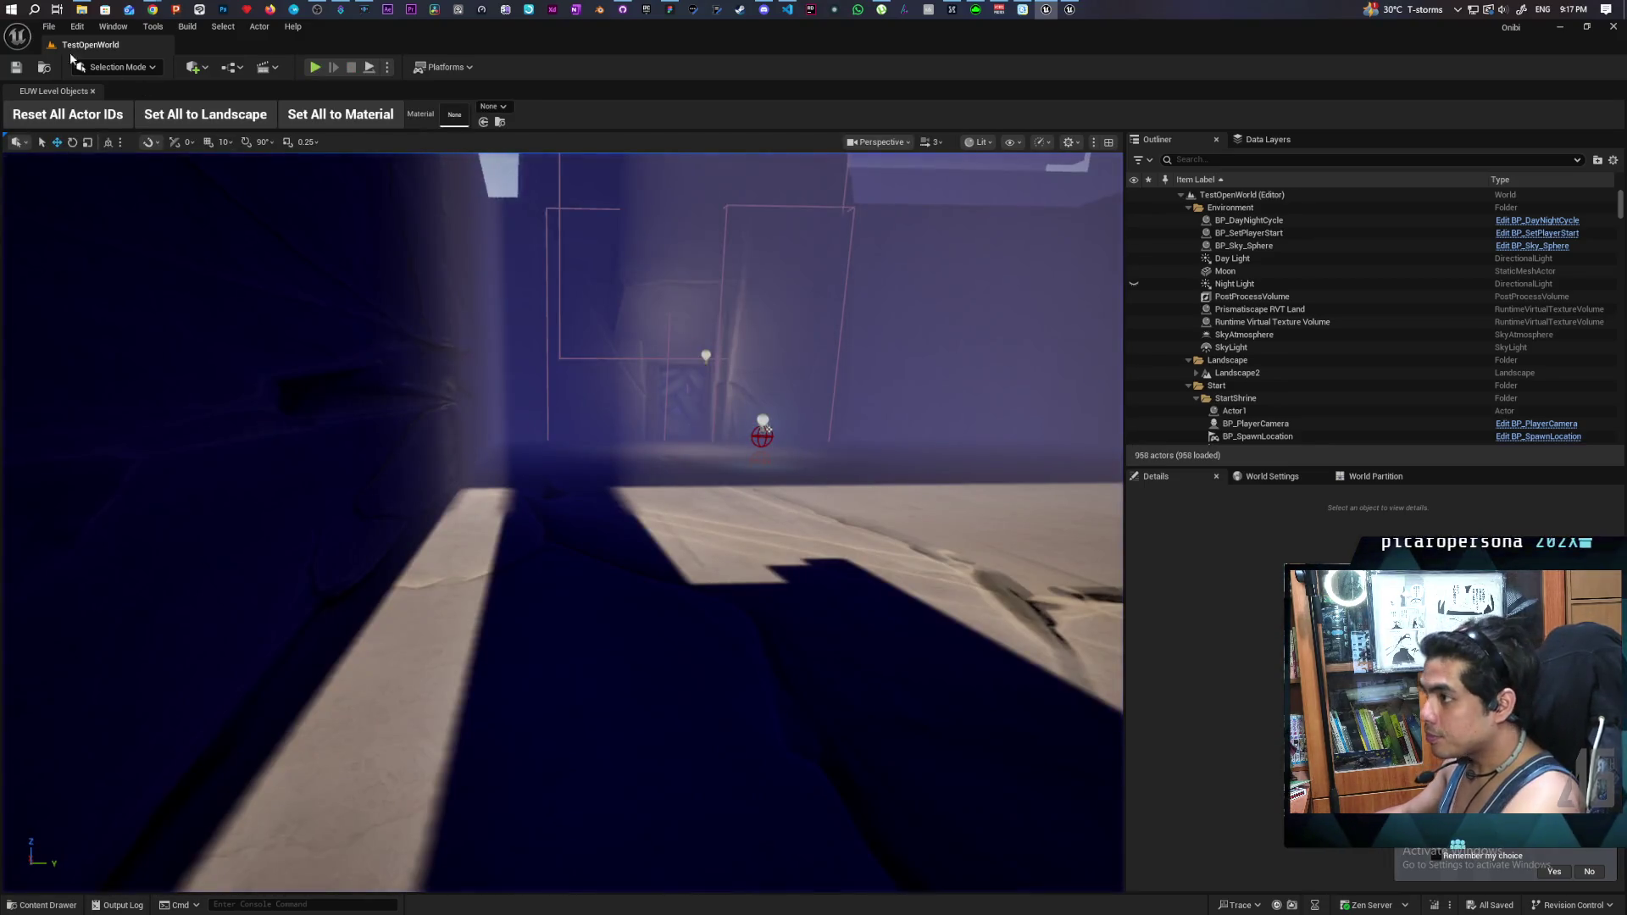
# - Open TestLevel from the Content Drawer's Levels folder and Play it with Alt+P
pyautogui.hotkey('ctrl', 'space')
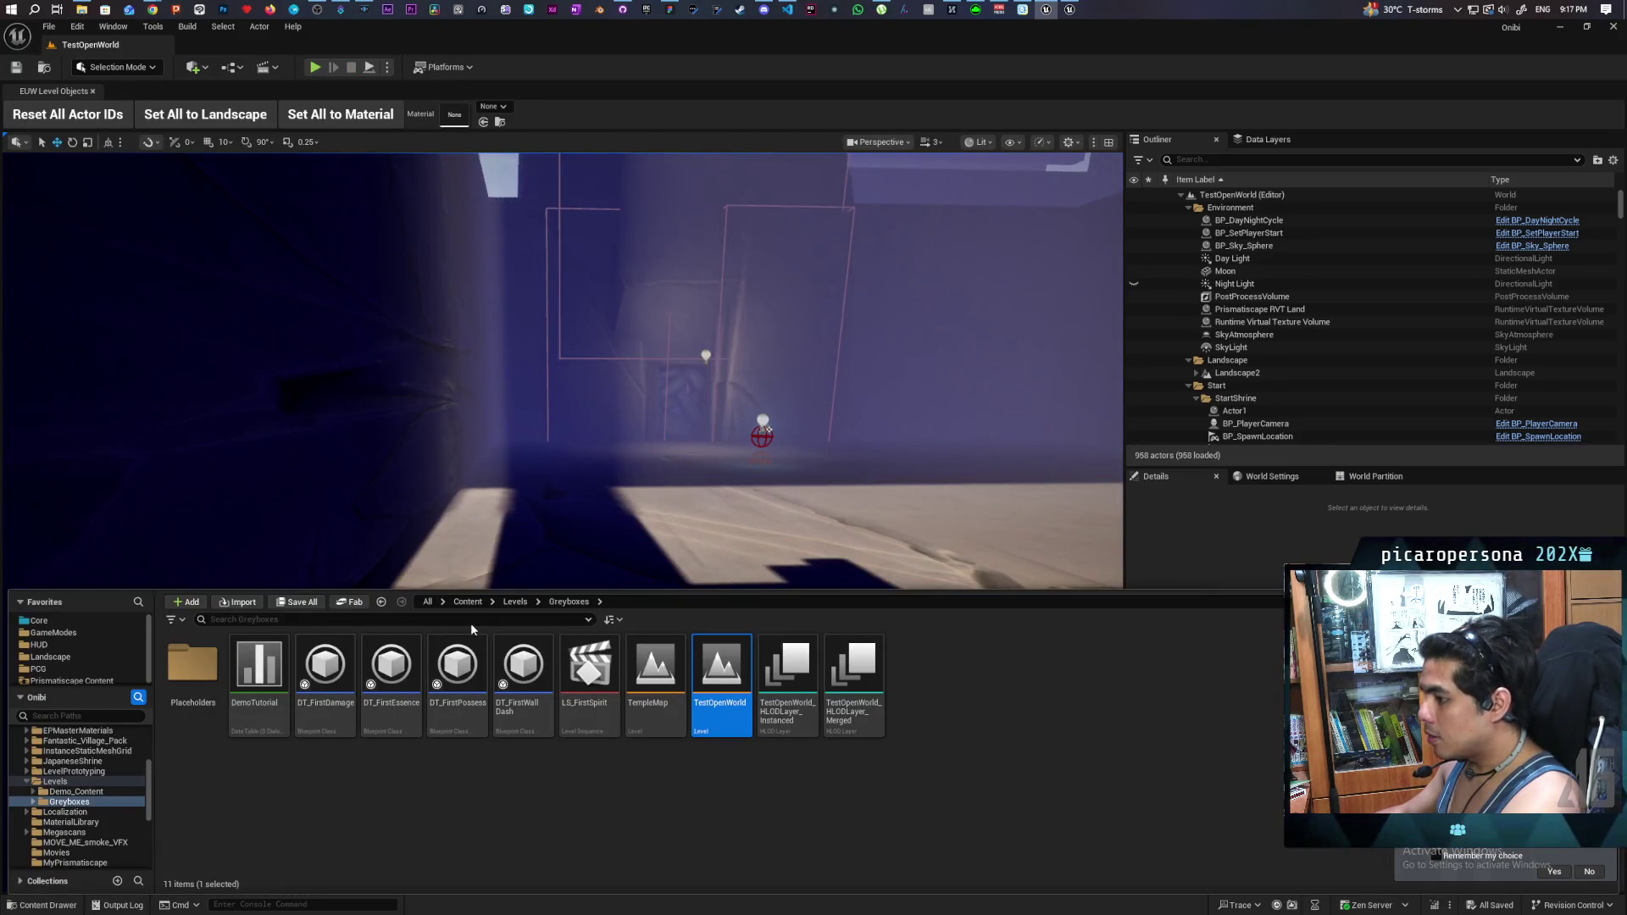
pyautogui.click(515, 603)
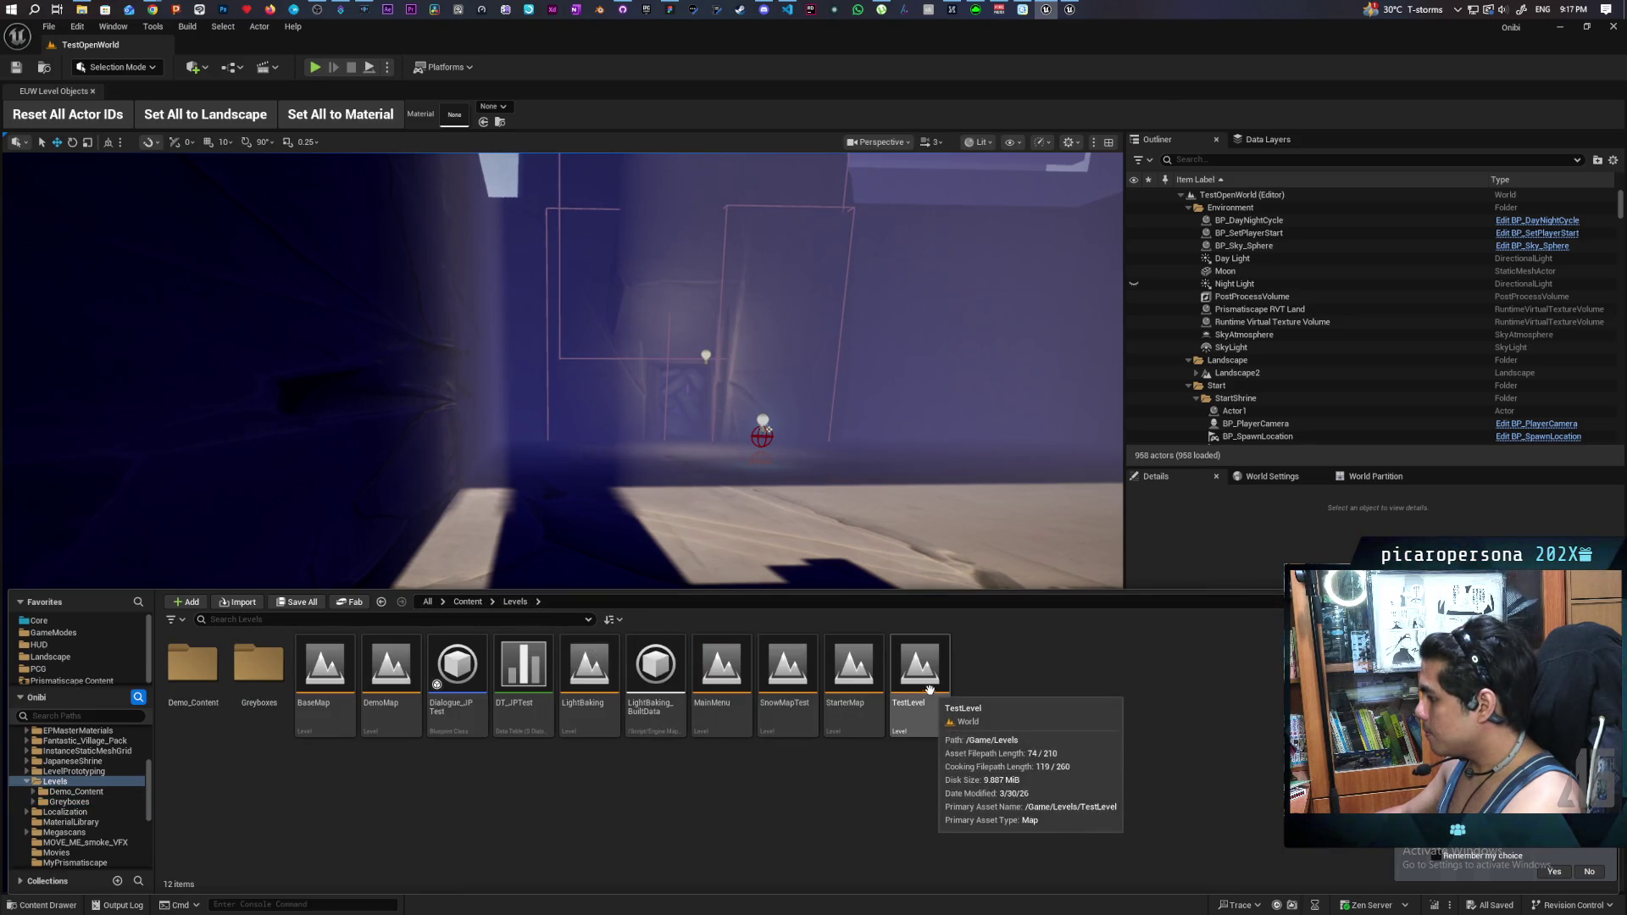
pyautogui.doubleClick(932, 675)
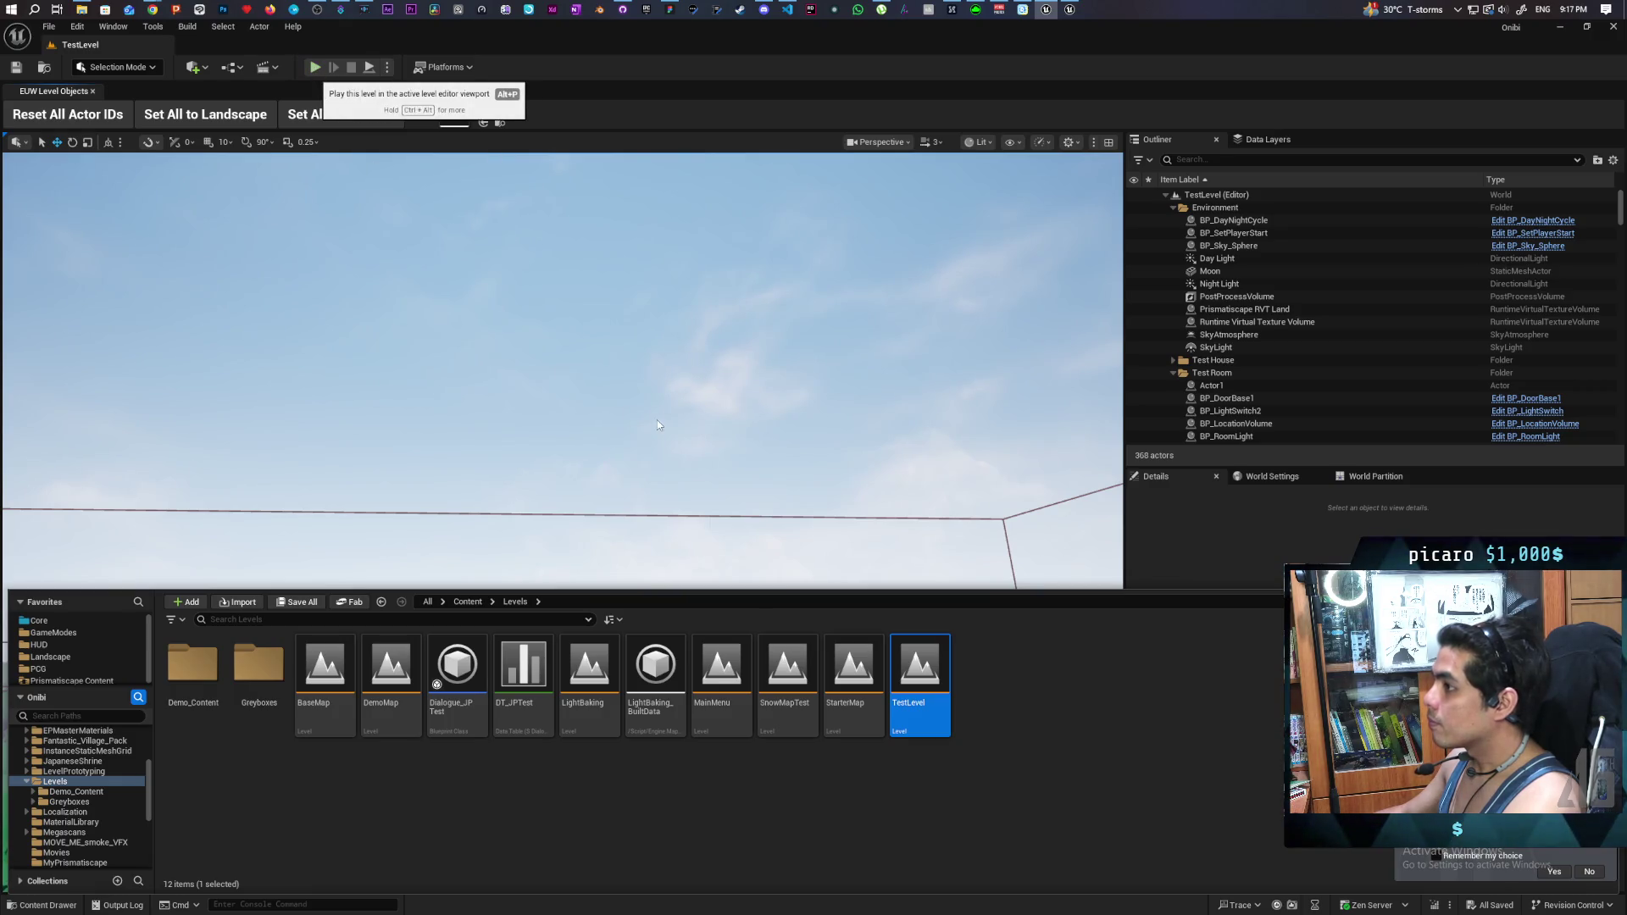
pyautogui.hotkey('alt', 'p')
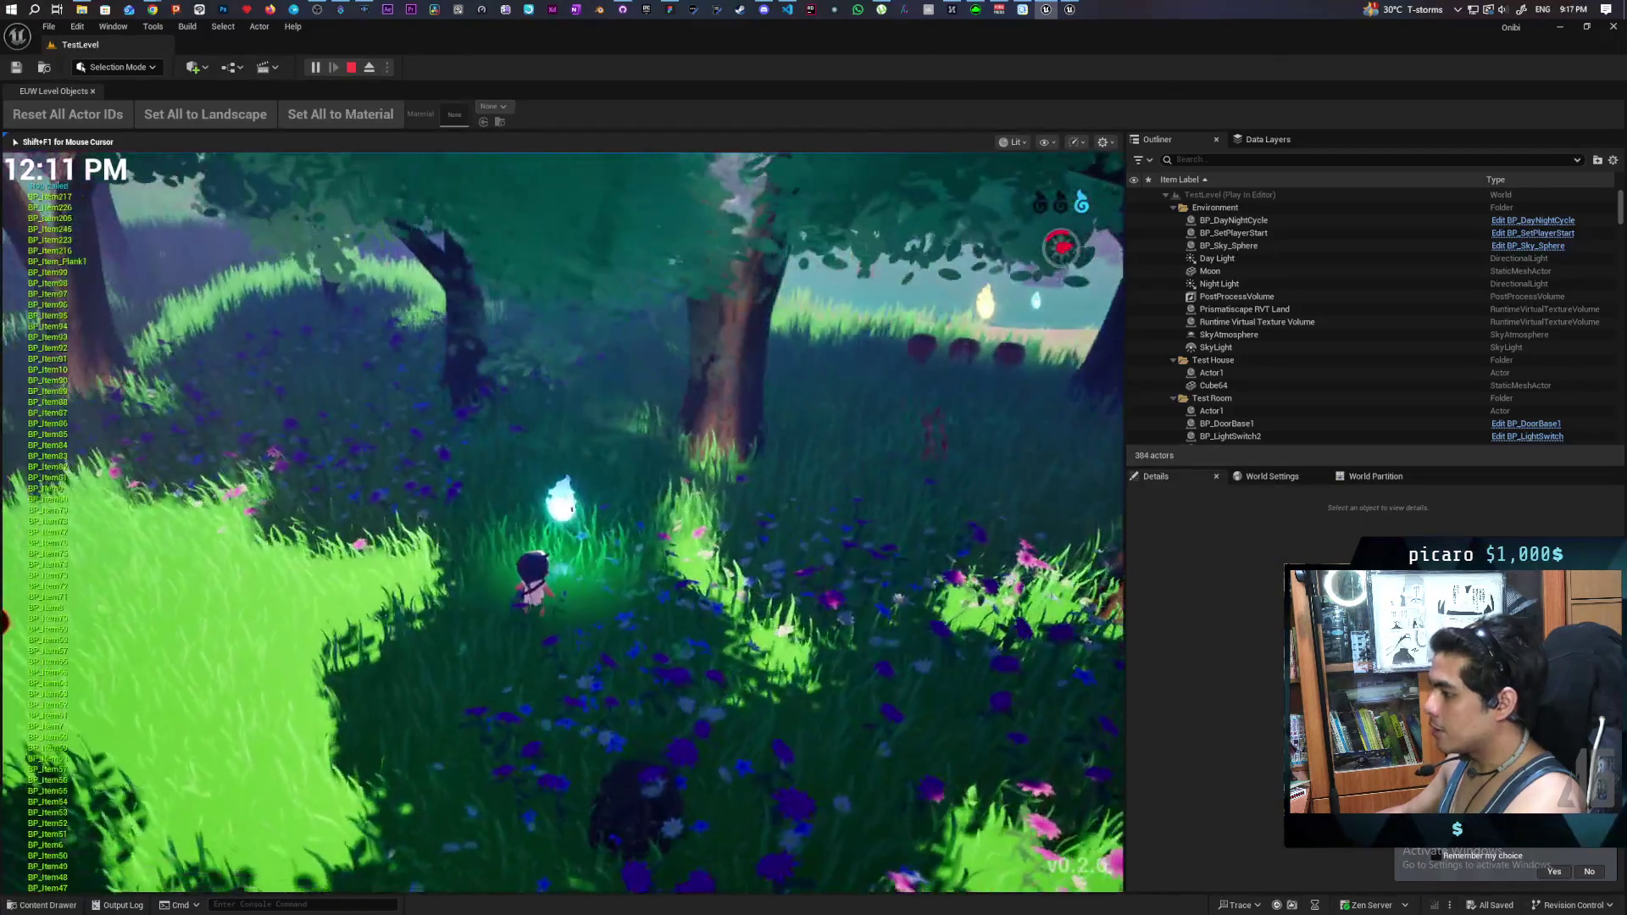
# - Walk through the TestLevel forest past the pots and the other character toward the tree
pyautogui.press('w')
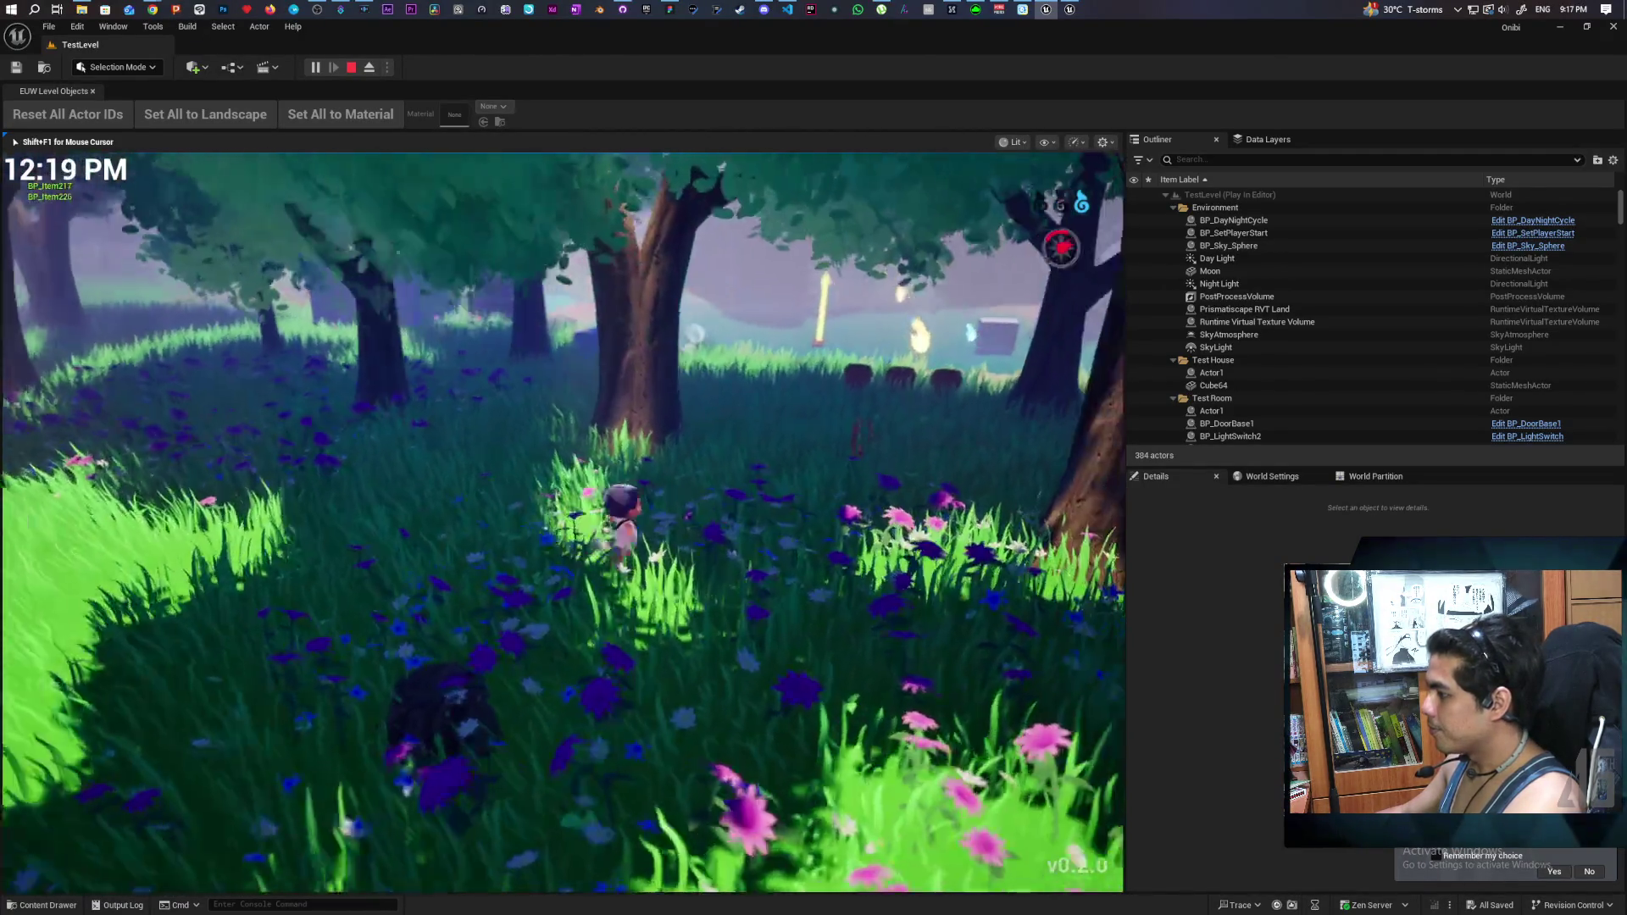
pyautogui.press('w')
pyautogui.press('w')
pyautogui.press('a')
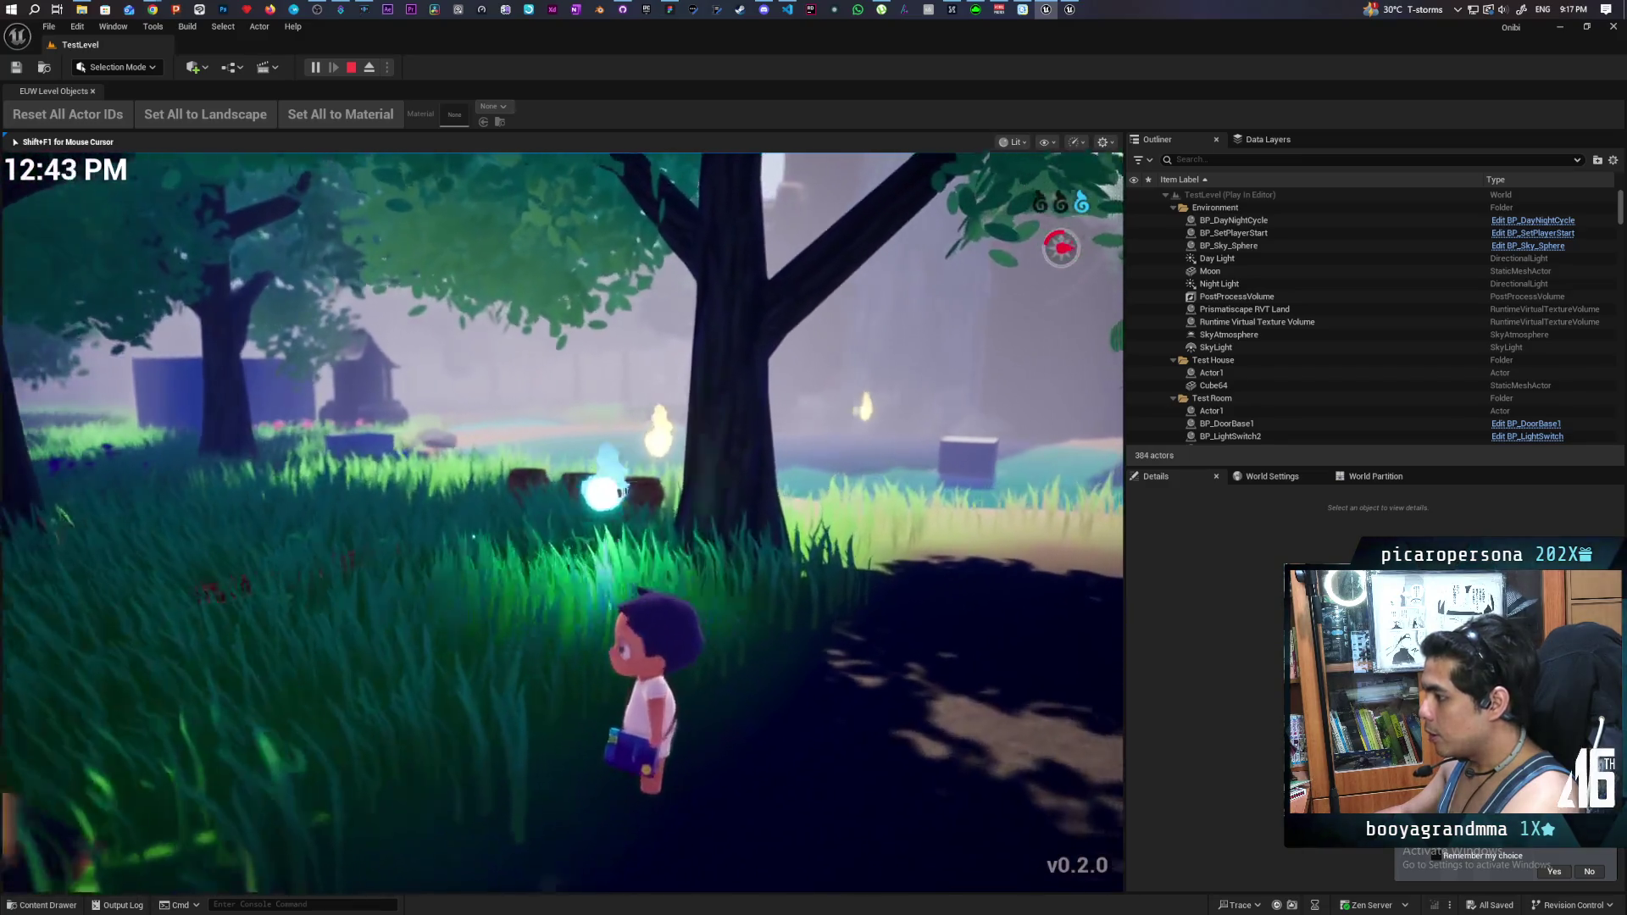
pyautogui.press('s')
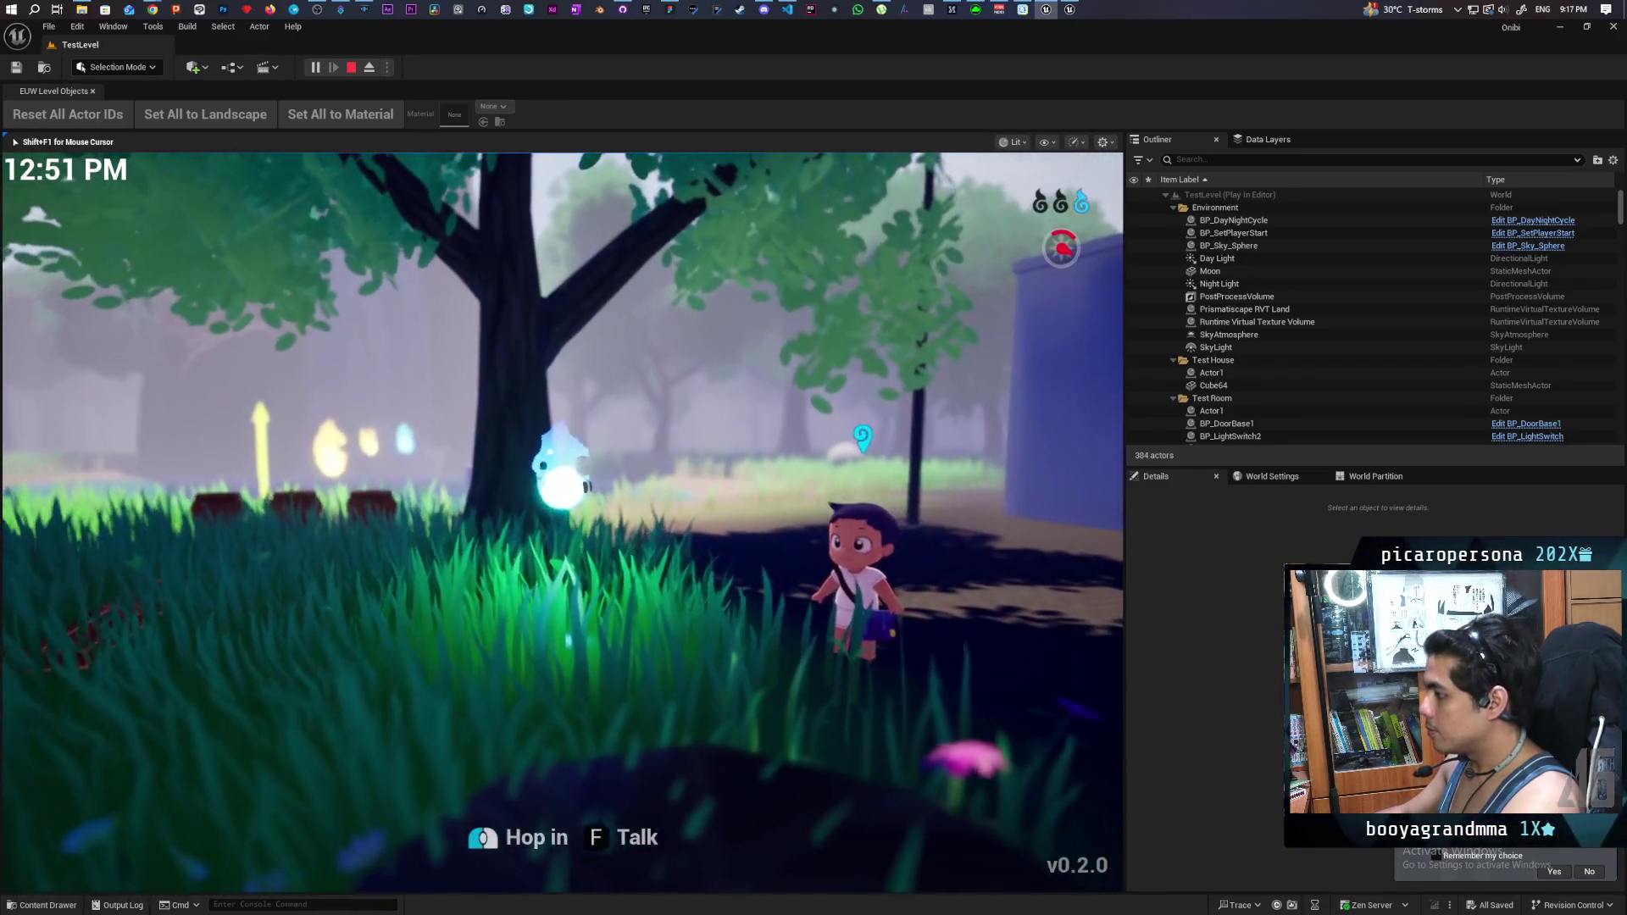
pyautogui.press('a')
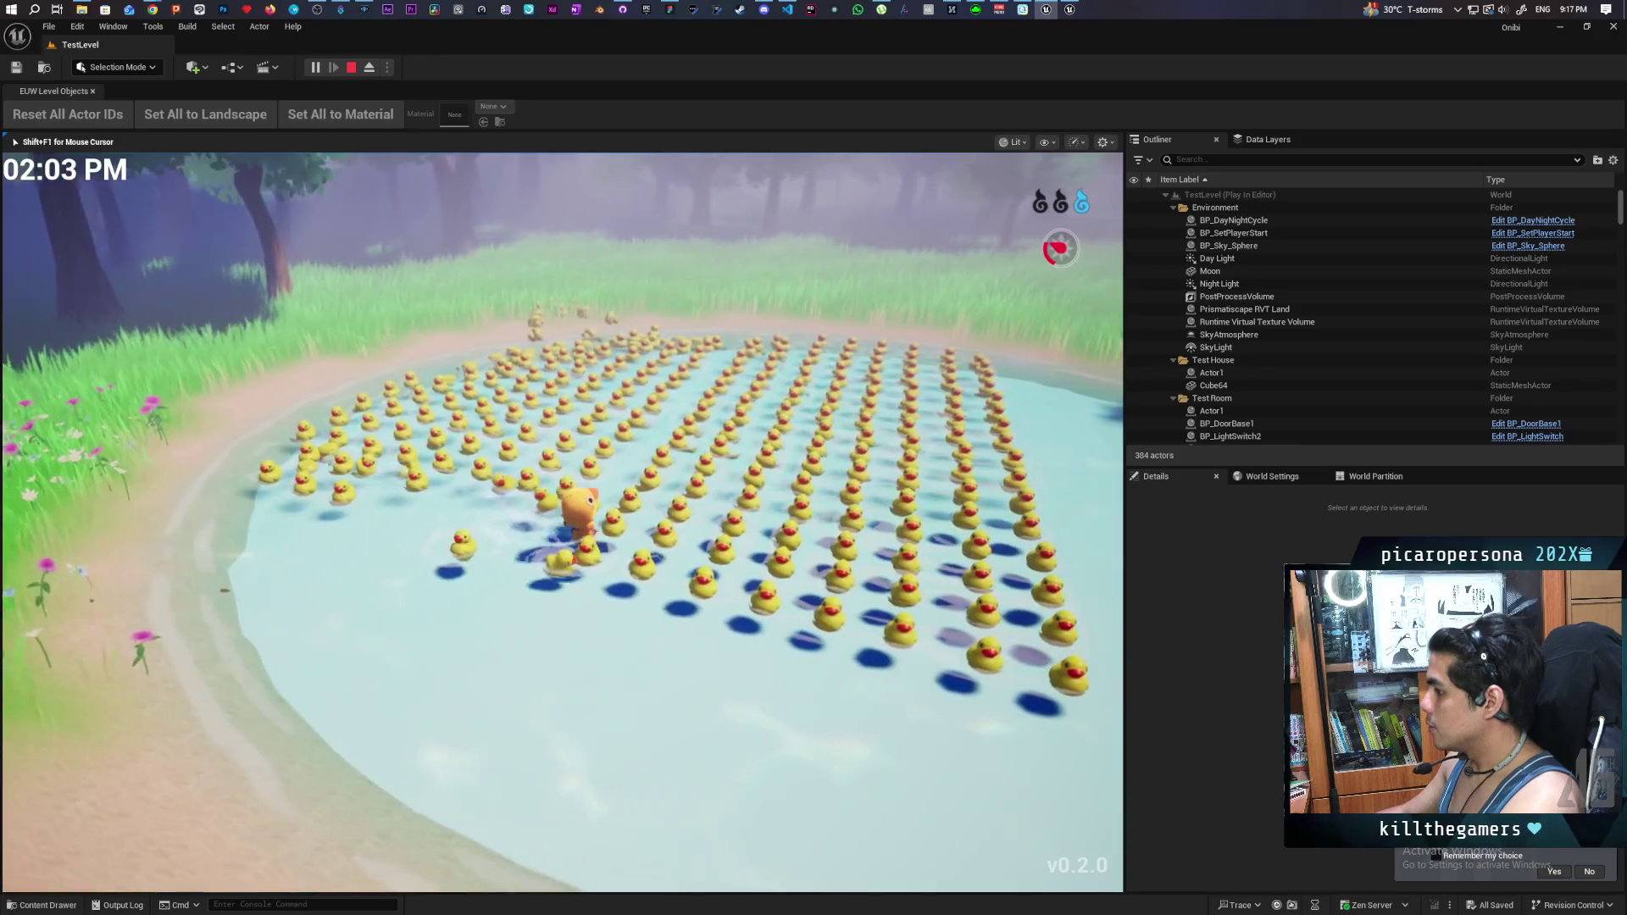
# - Wade through the duck pond, follow the path past the rock, and cross the pond
pyautogui.press('w')
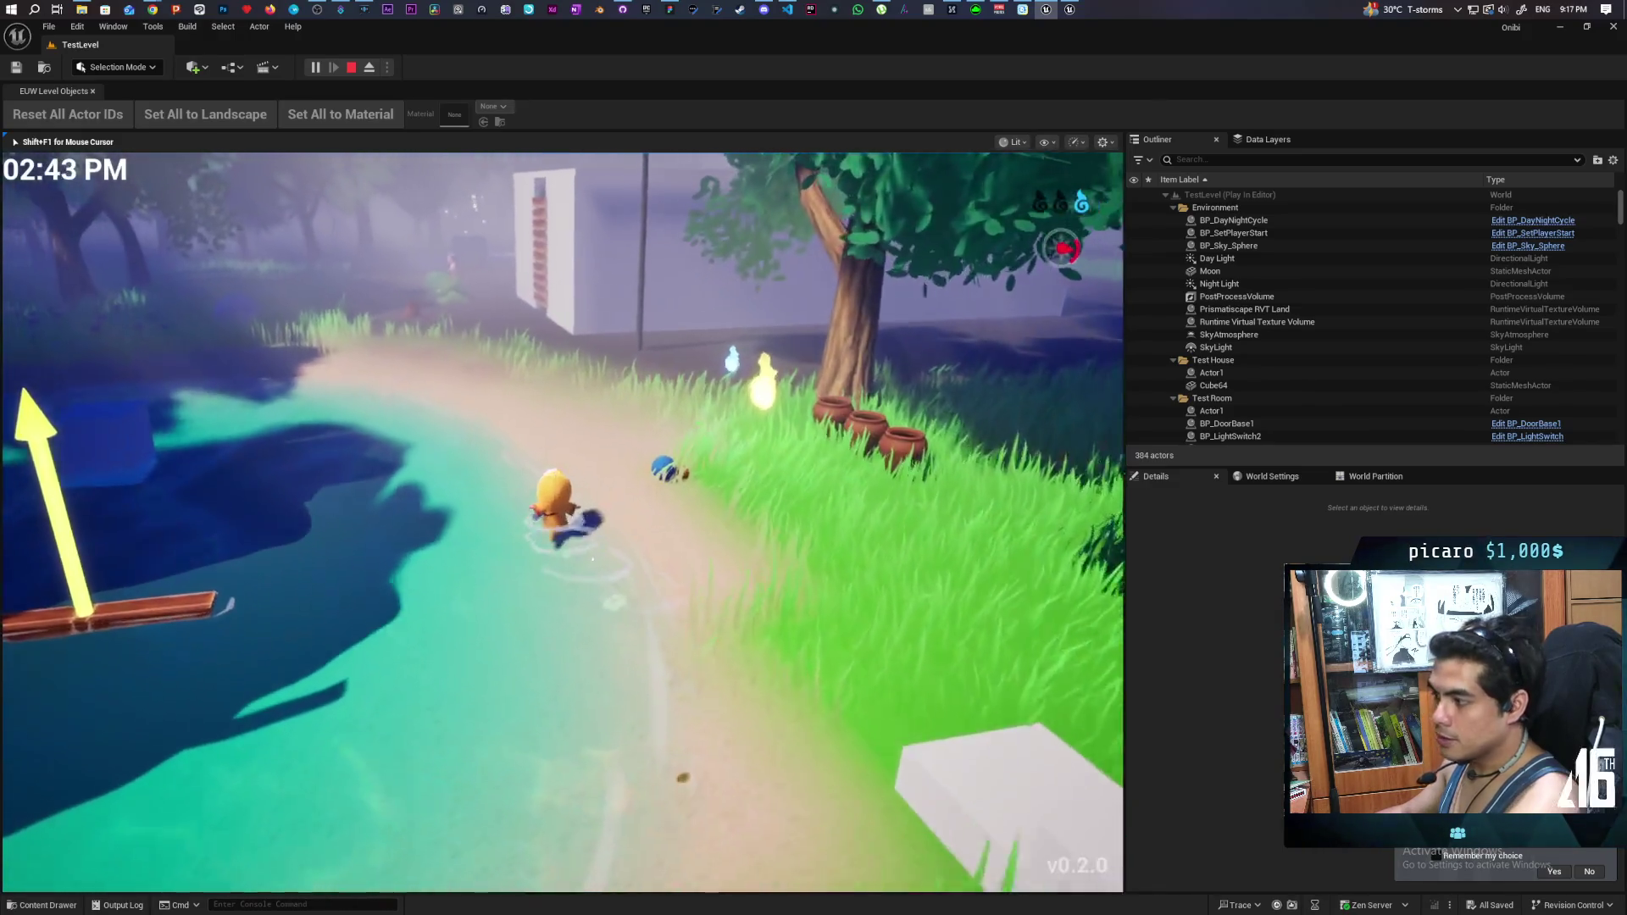
pyautogui.press('w')
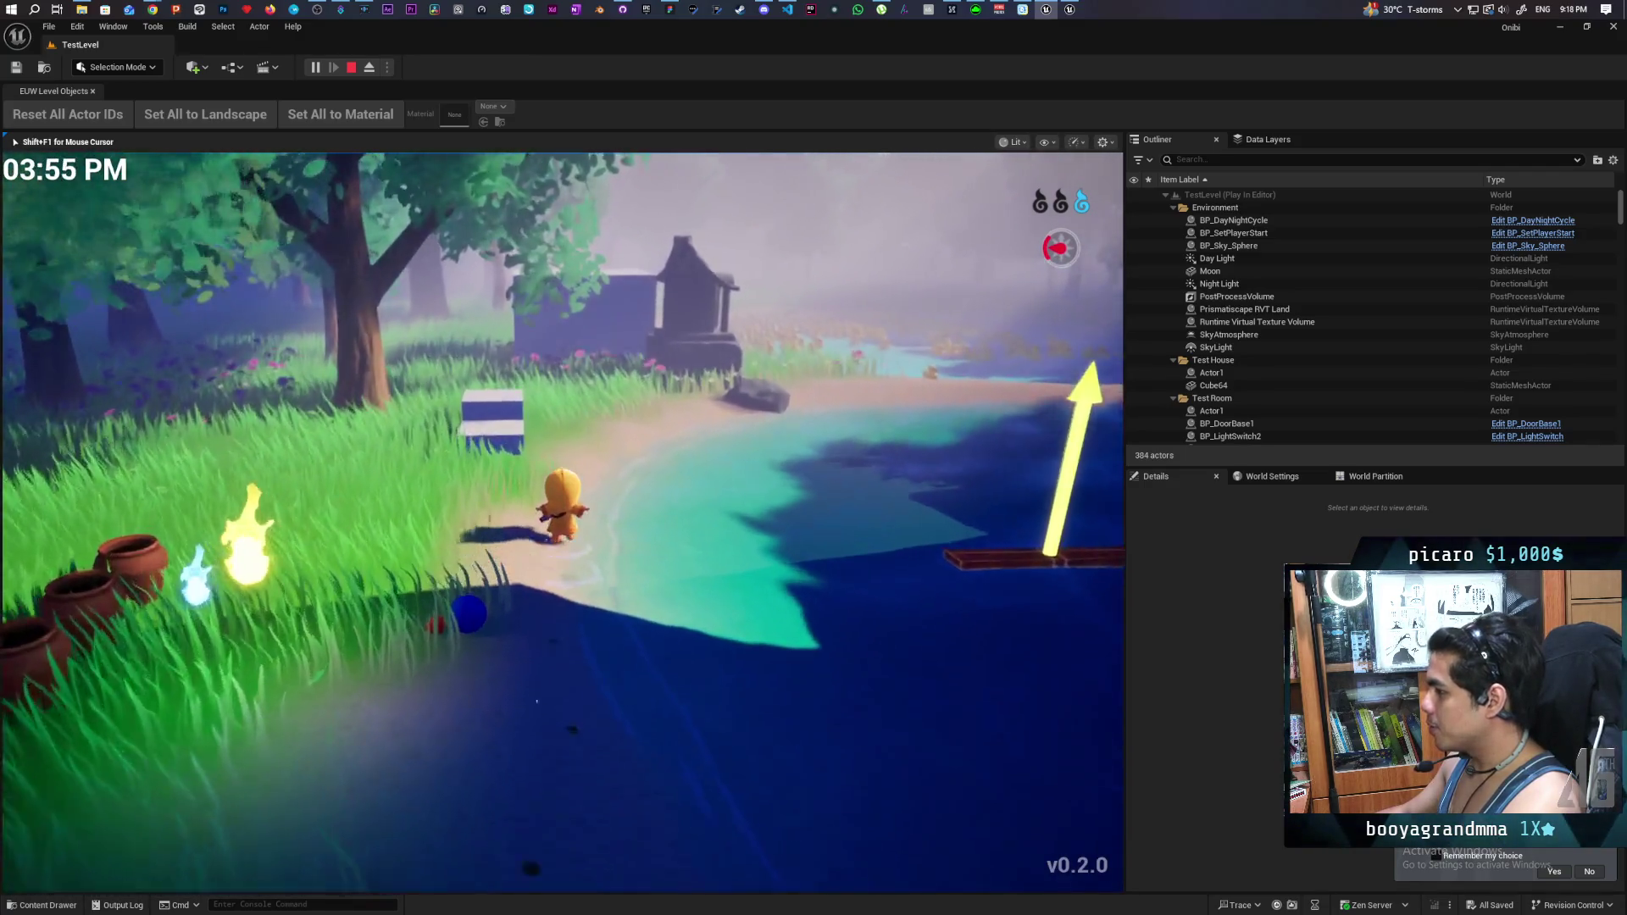
pyautogui.press('w')
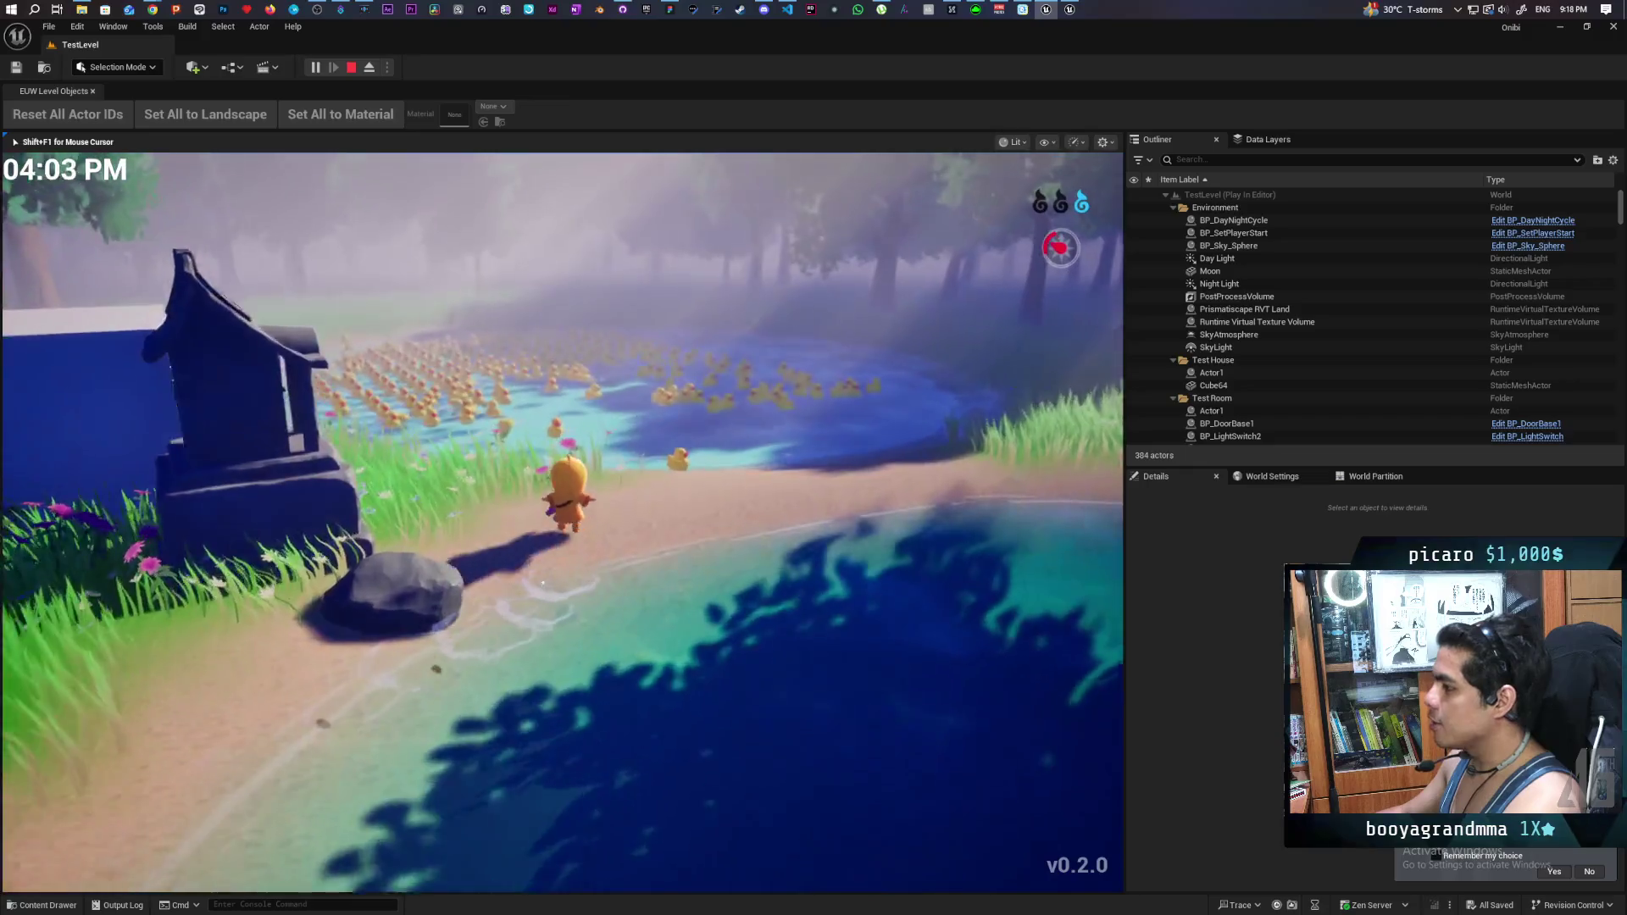
pyautogui.press('w')
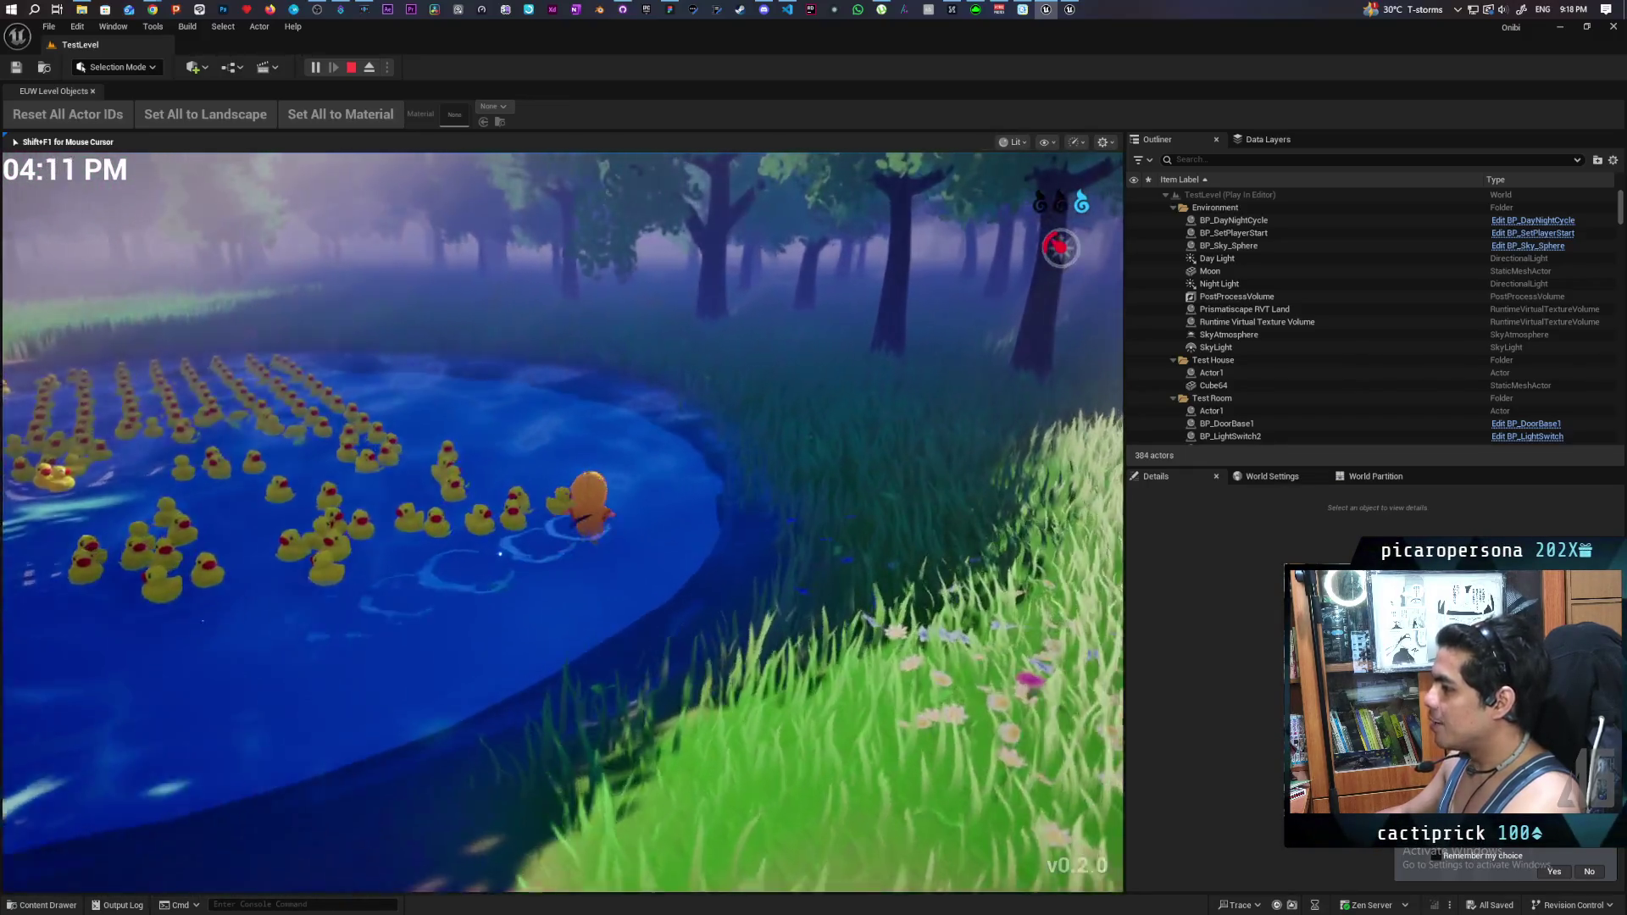
pyautogui.press('d')
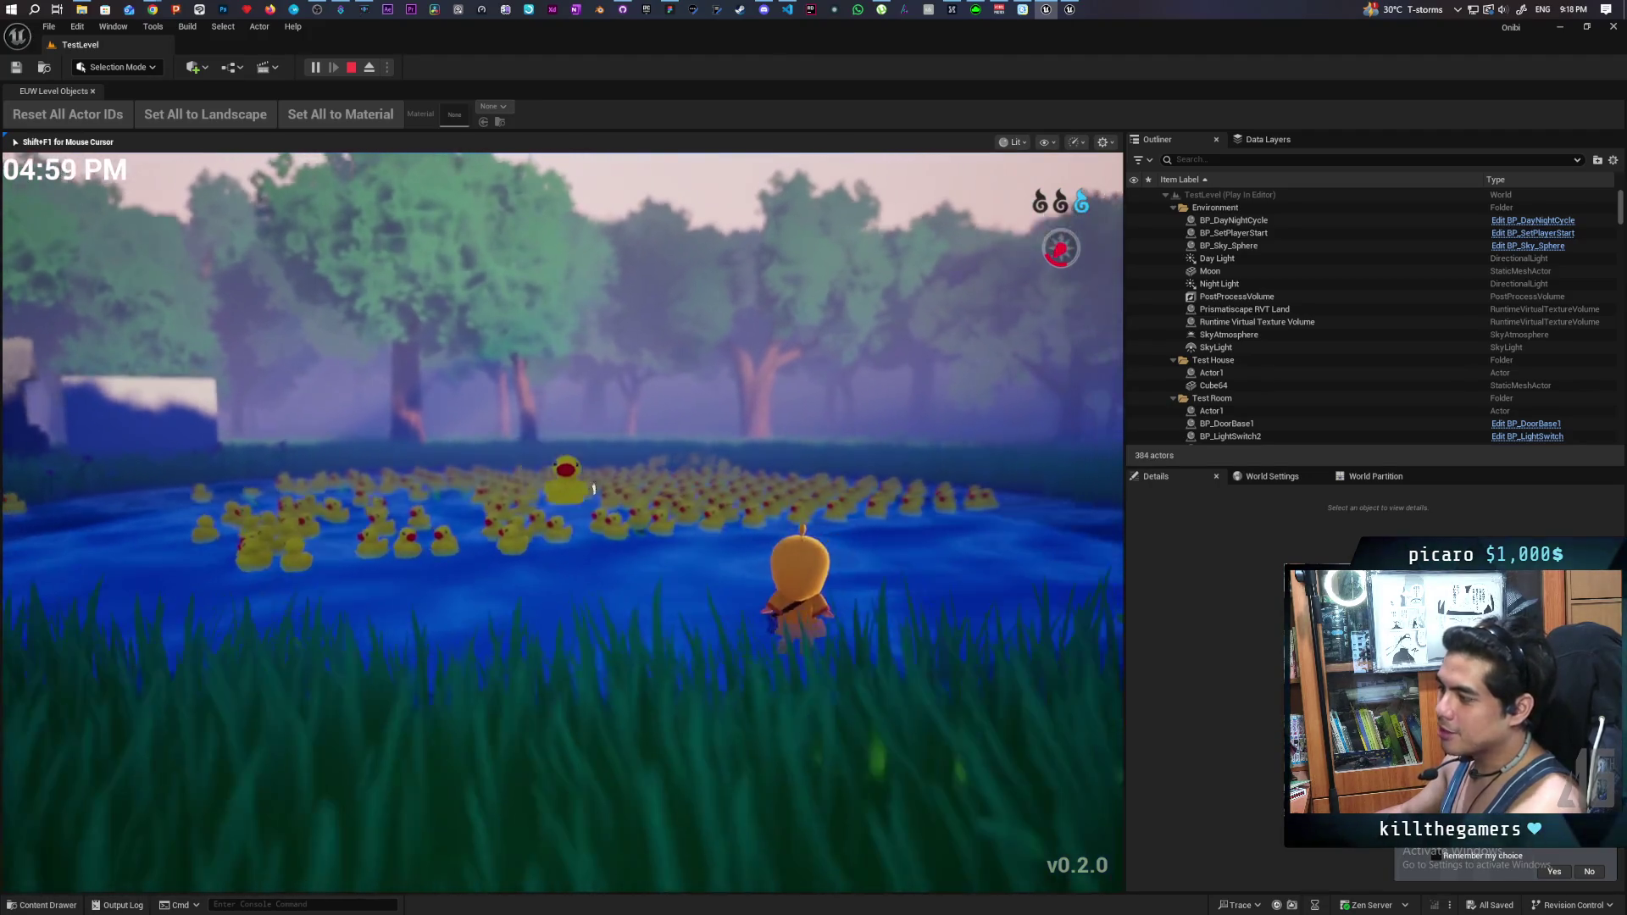
pyautogui.press('d')
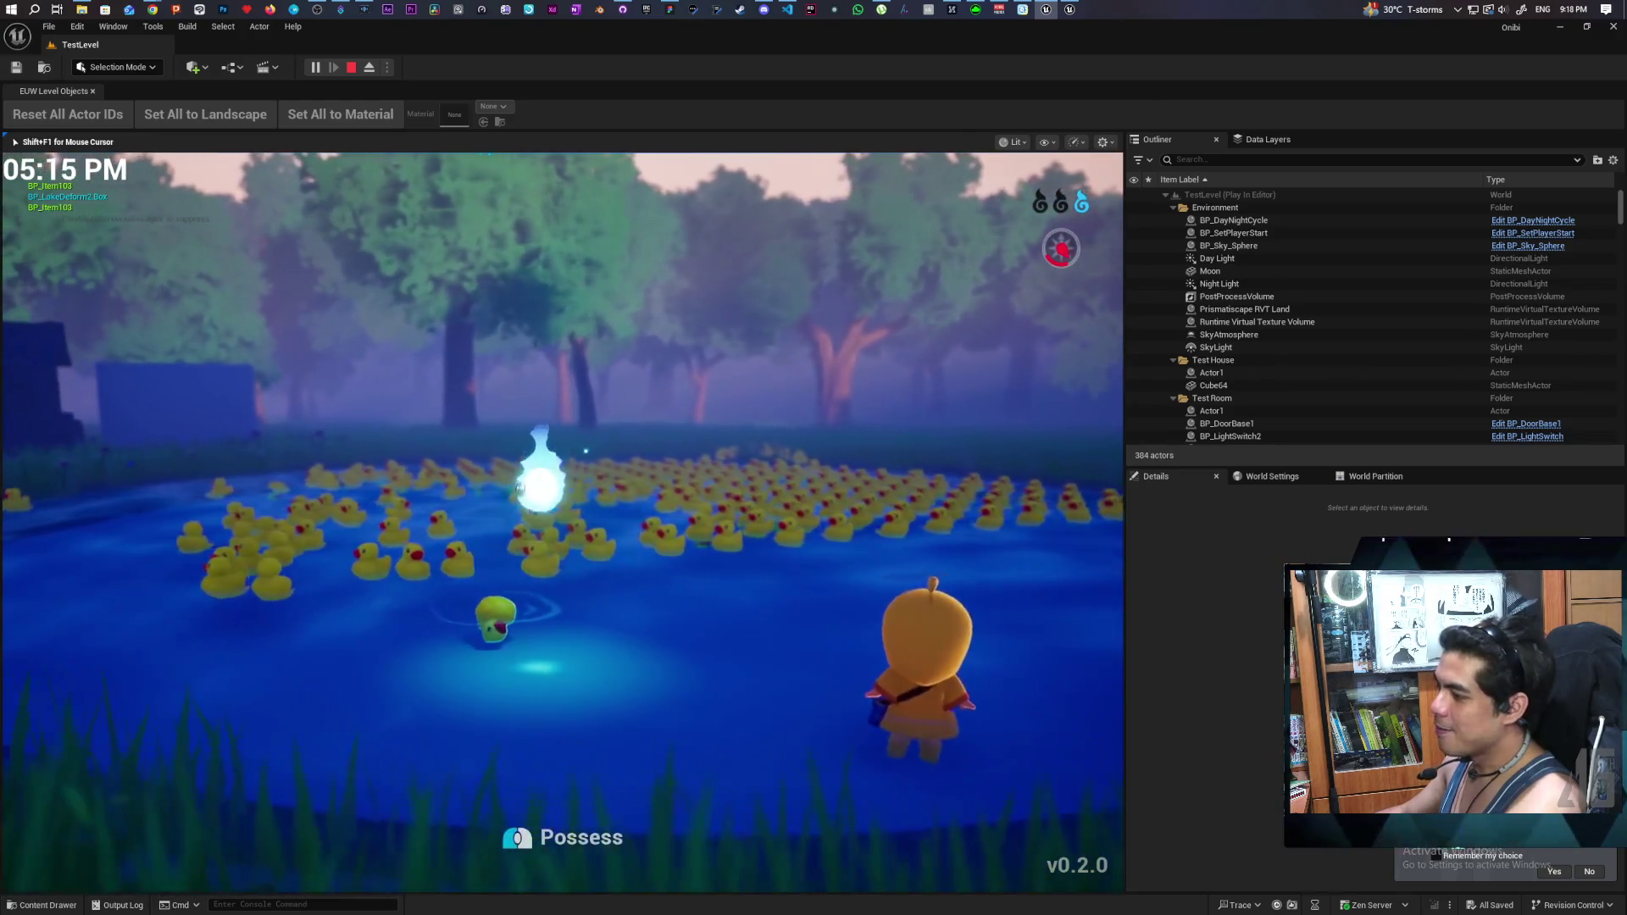
pyautogui.press('w')
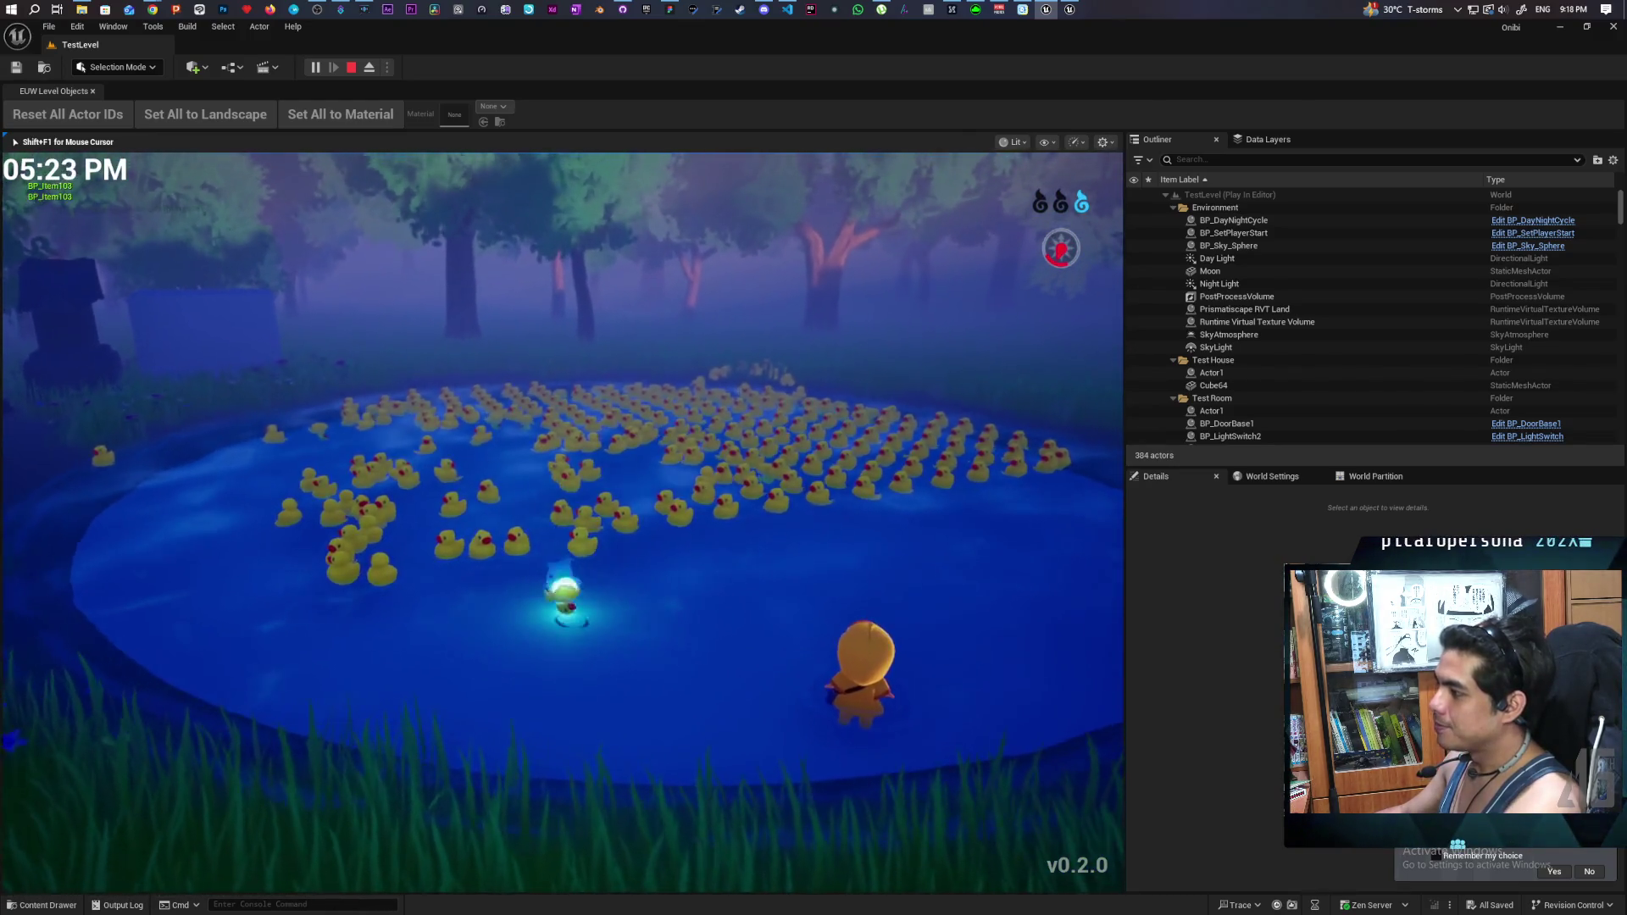
pyautogui.press('w')
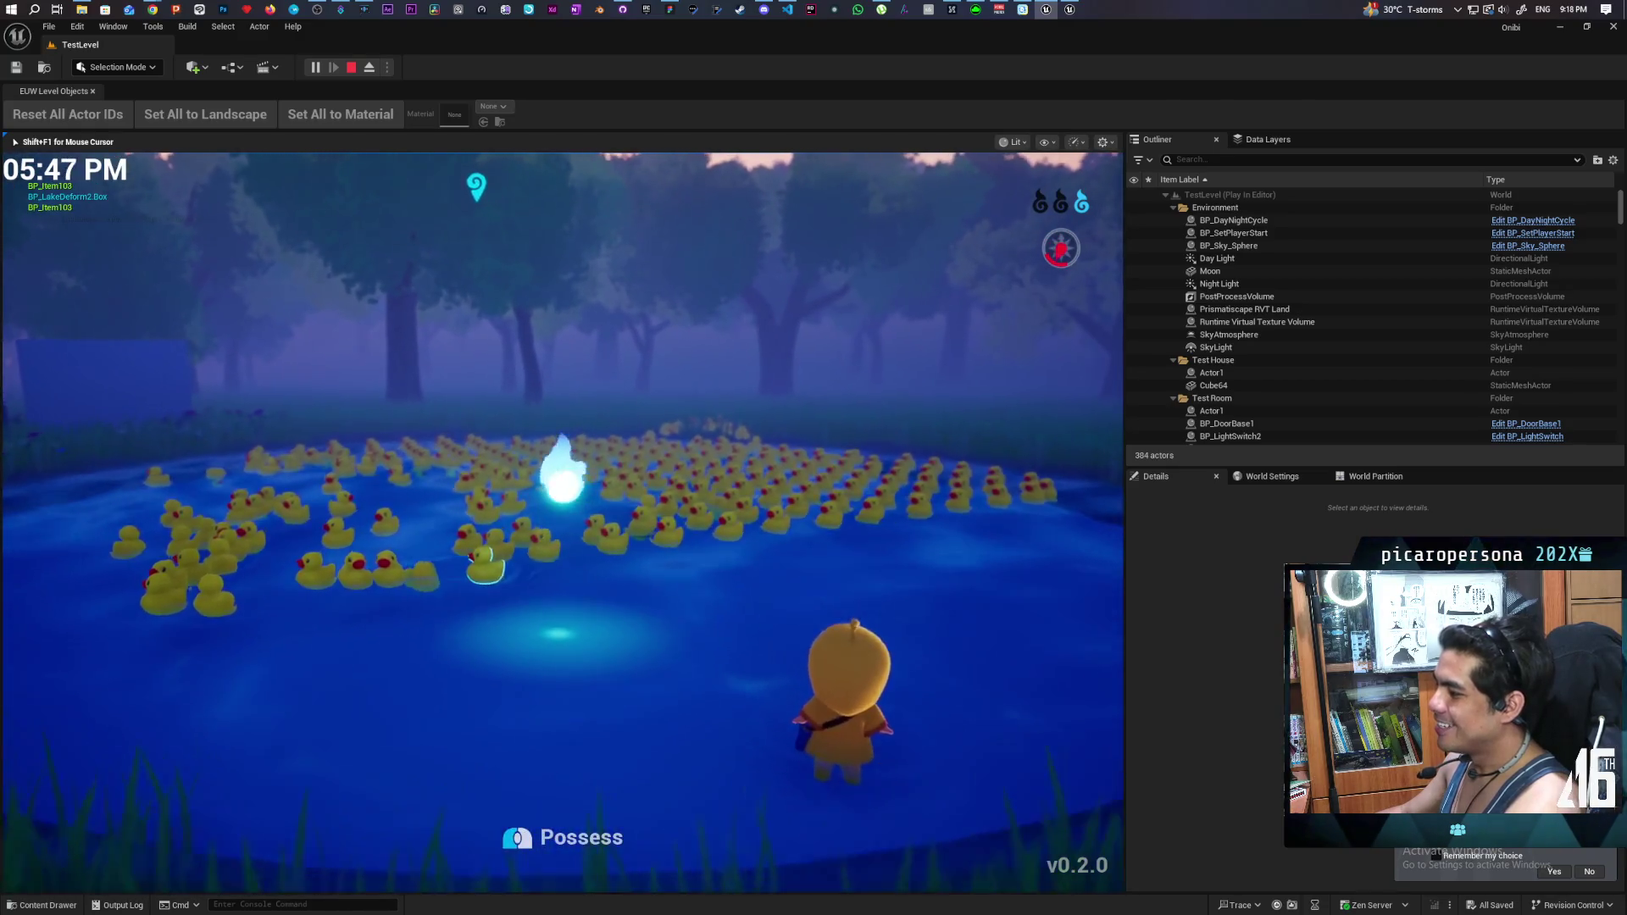
pyautogui.press('w')
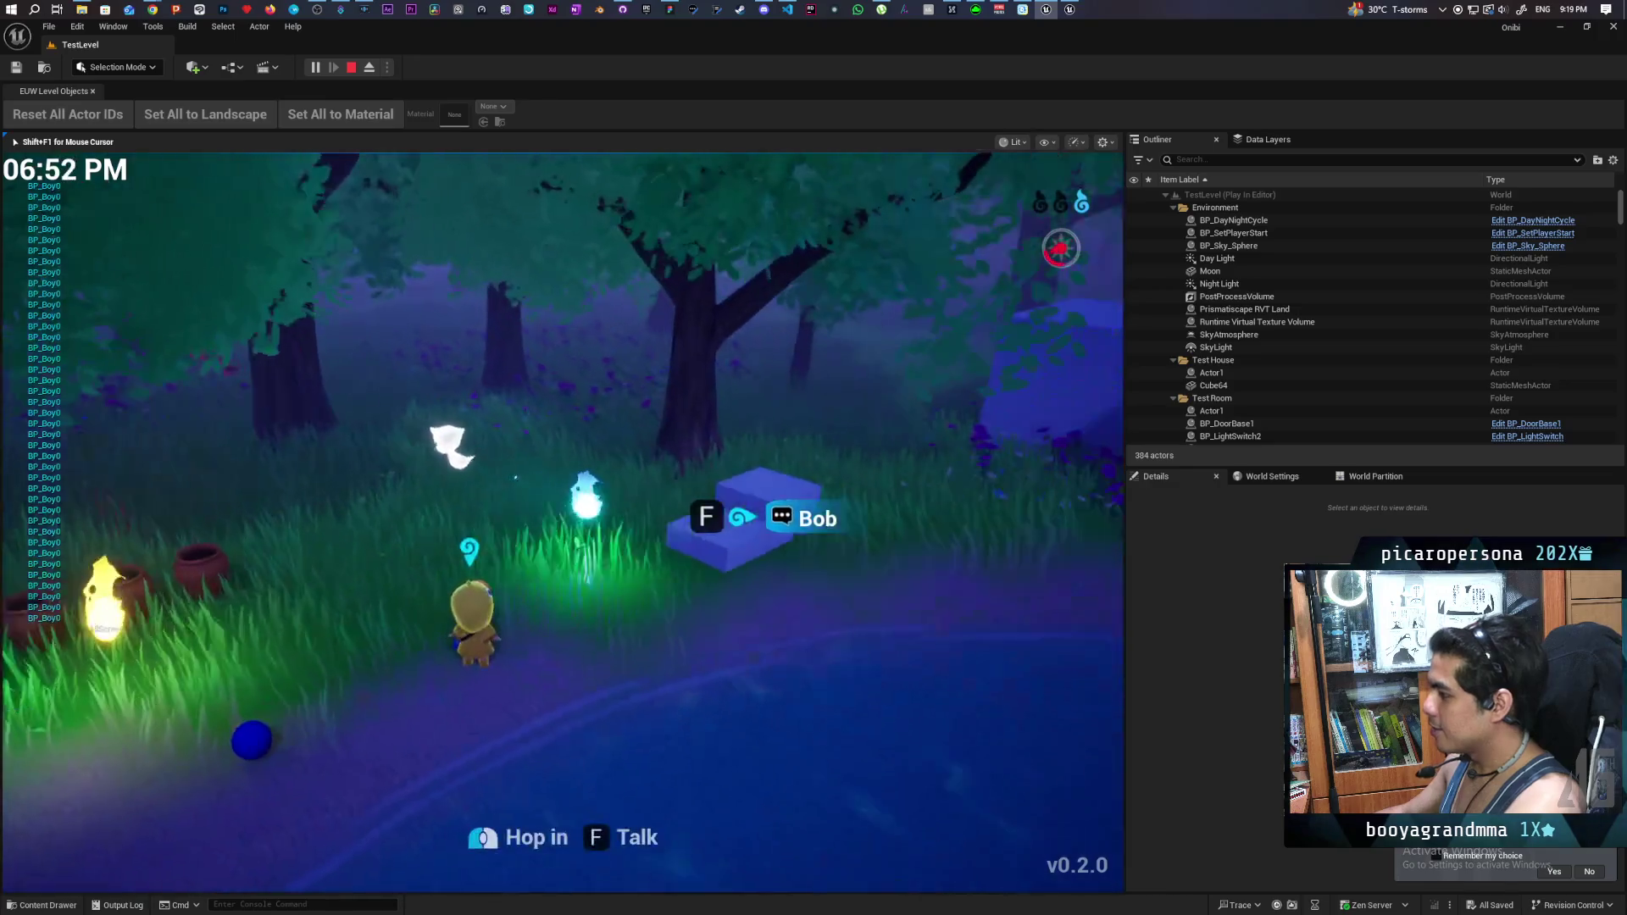
# - Cross the night forest, close the ghost's dialogue bubble, and stop the TestLevel play session
pyautogui.press('s')
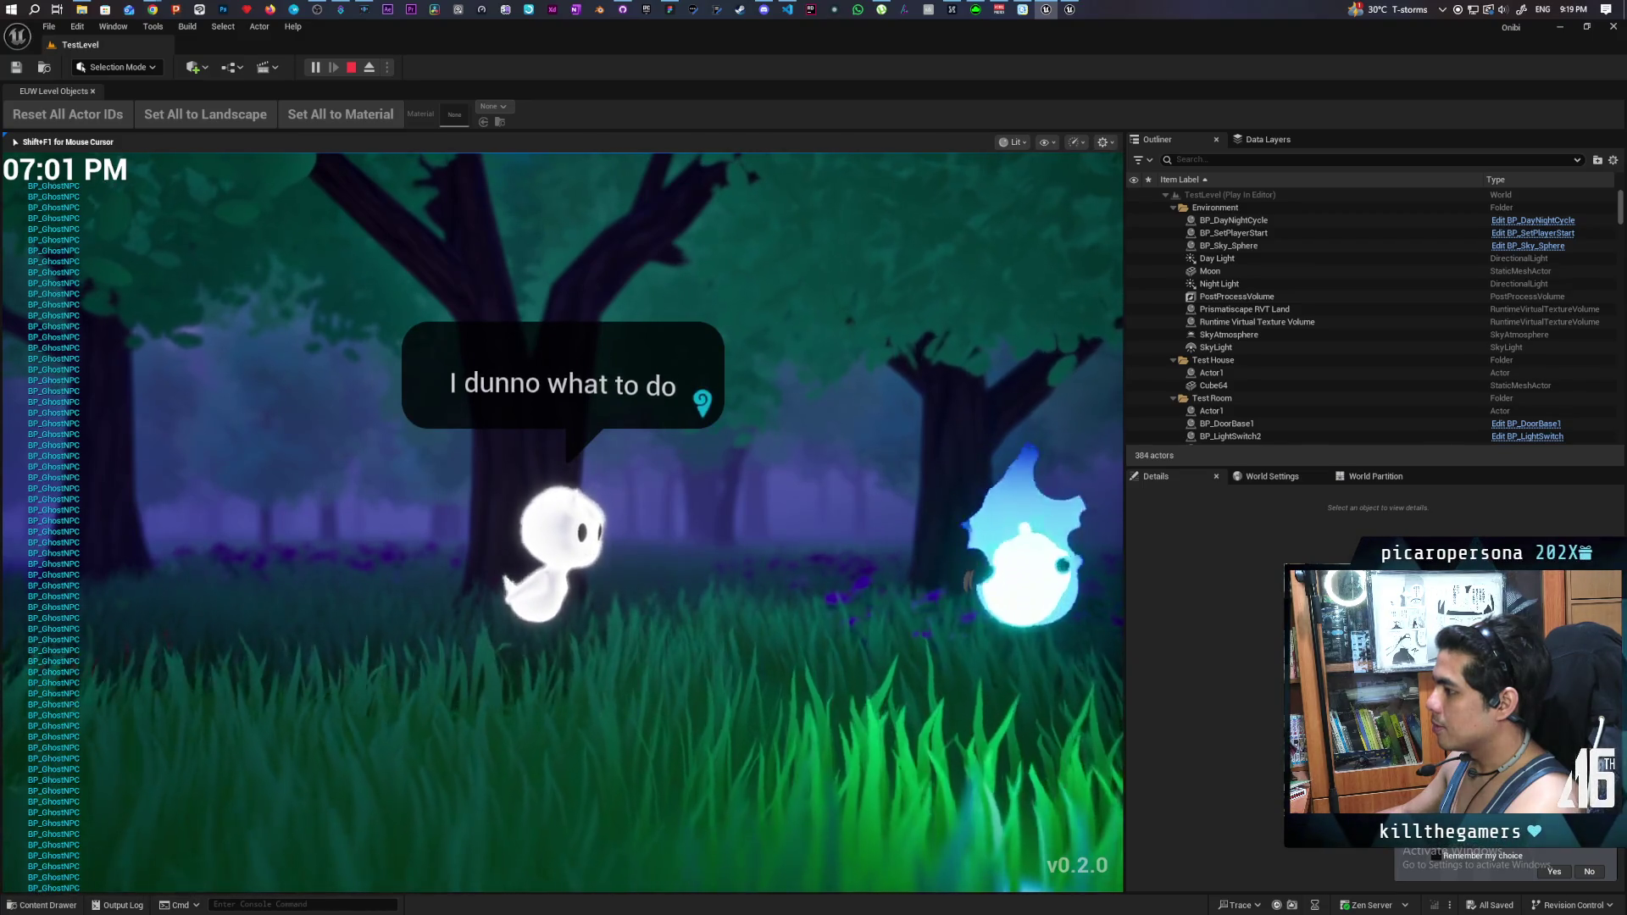
pyautogui.press('f')
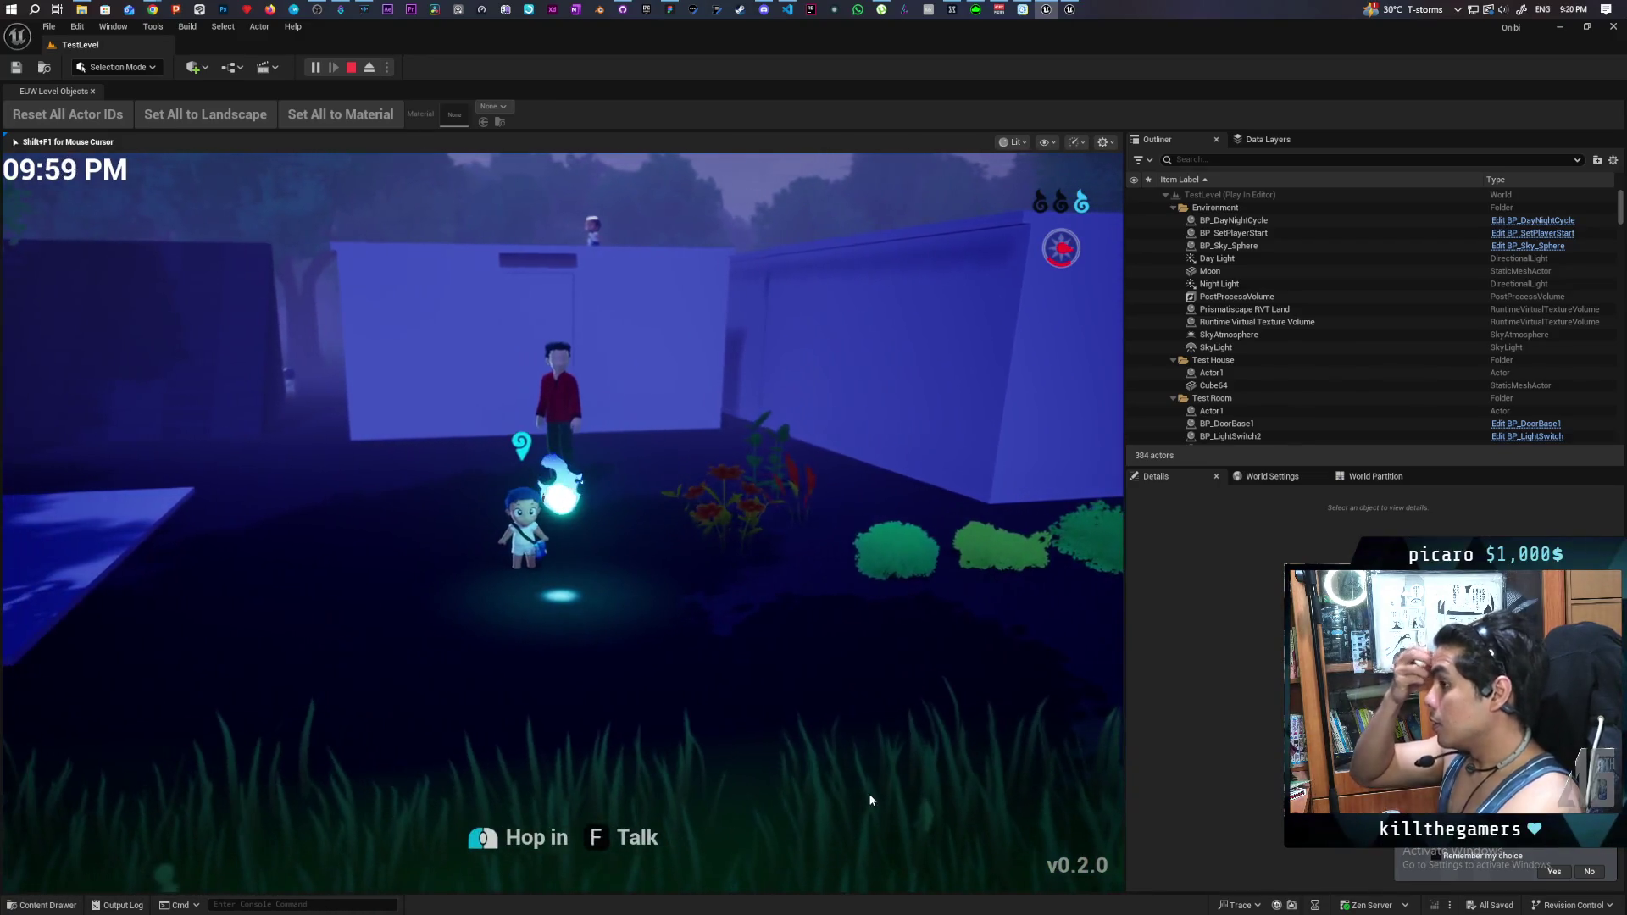
pyautogui.press('Escape')
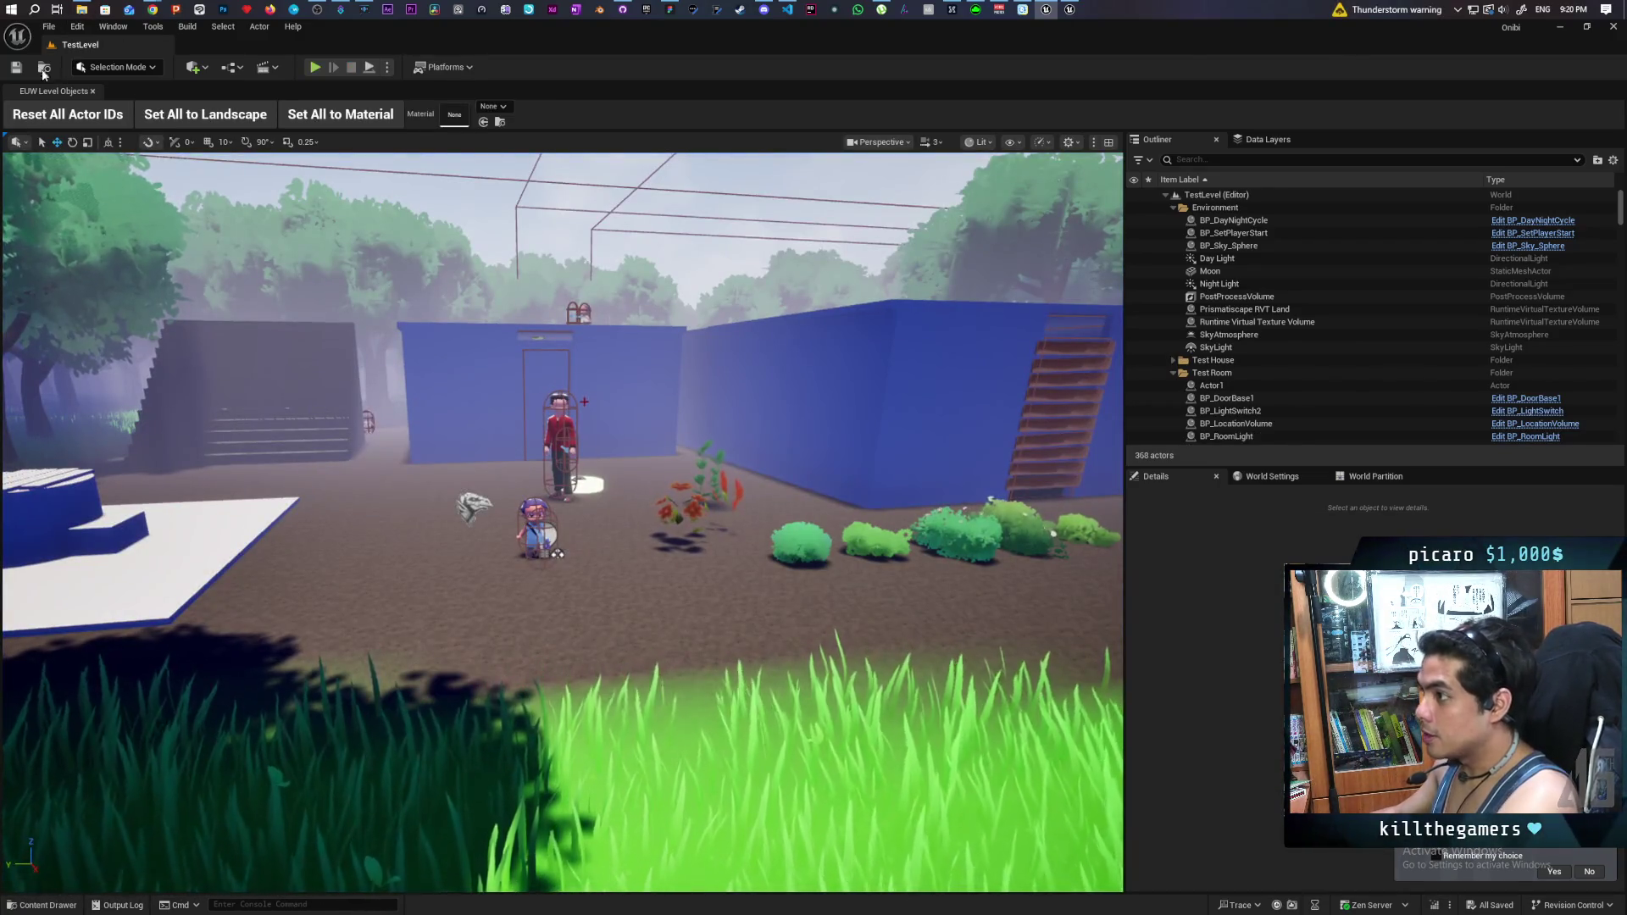
# - Open SnowMapTest from the Levels folder and launch Play in Editor on it
pyautogui.click(47, 69)
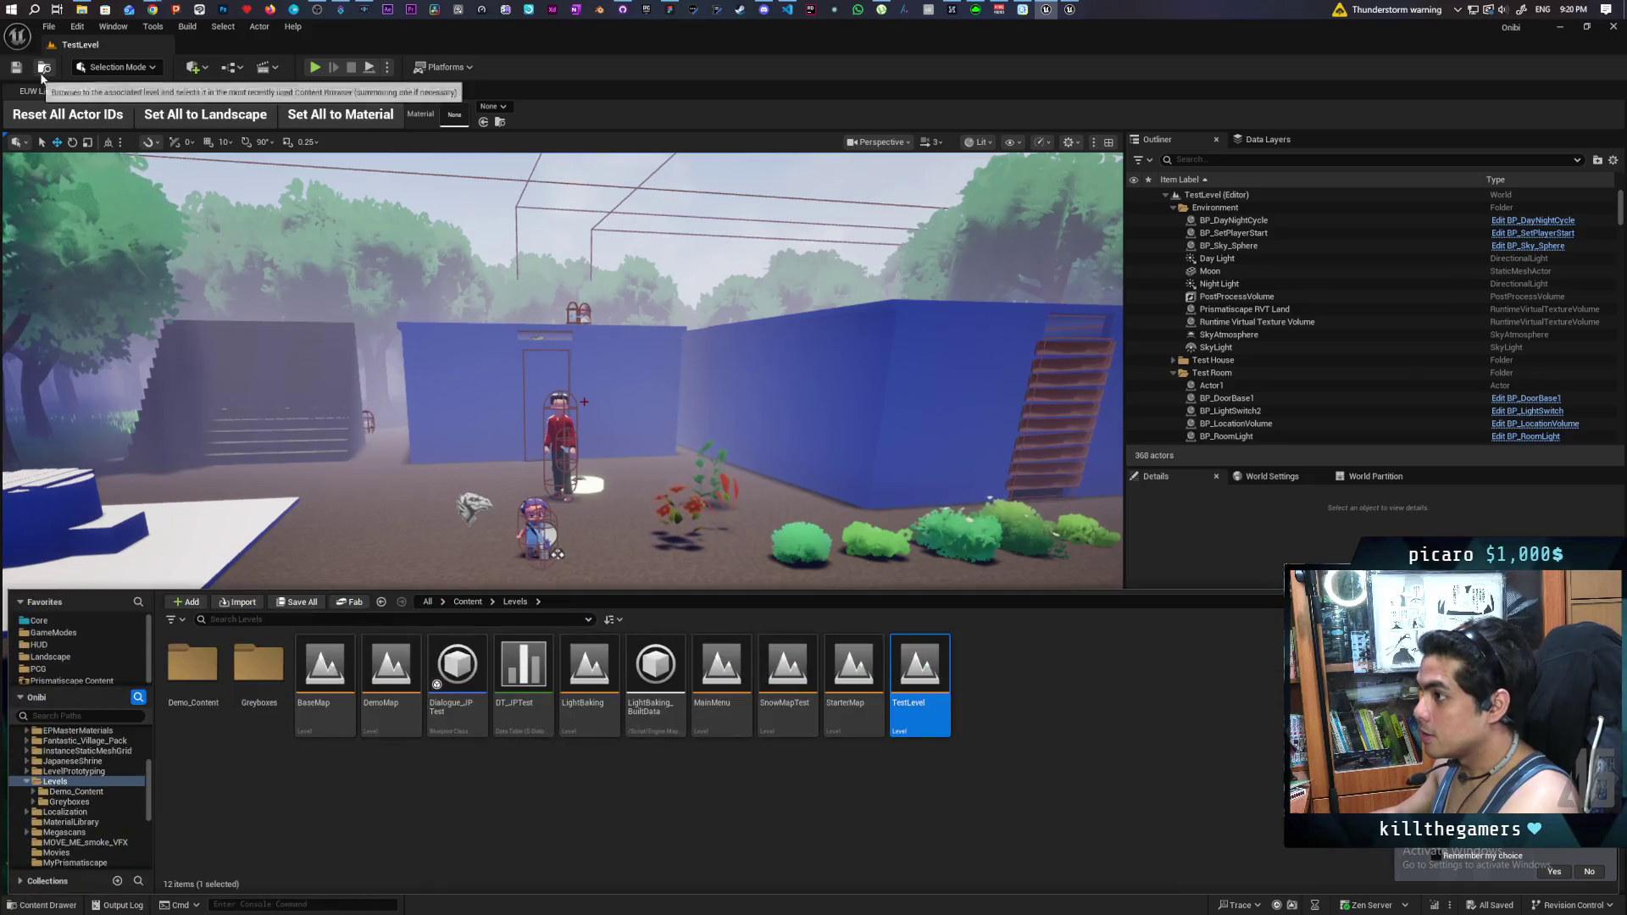
pyautogui.doubleClick(787, 673)
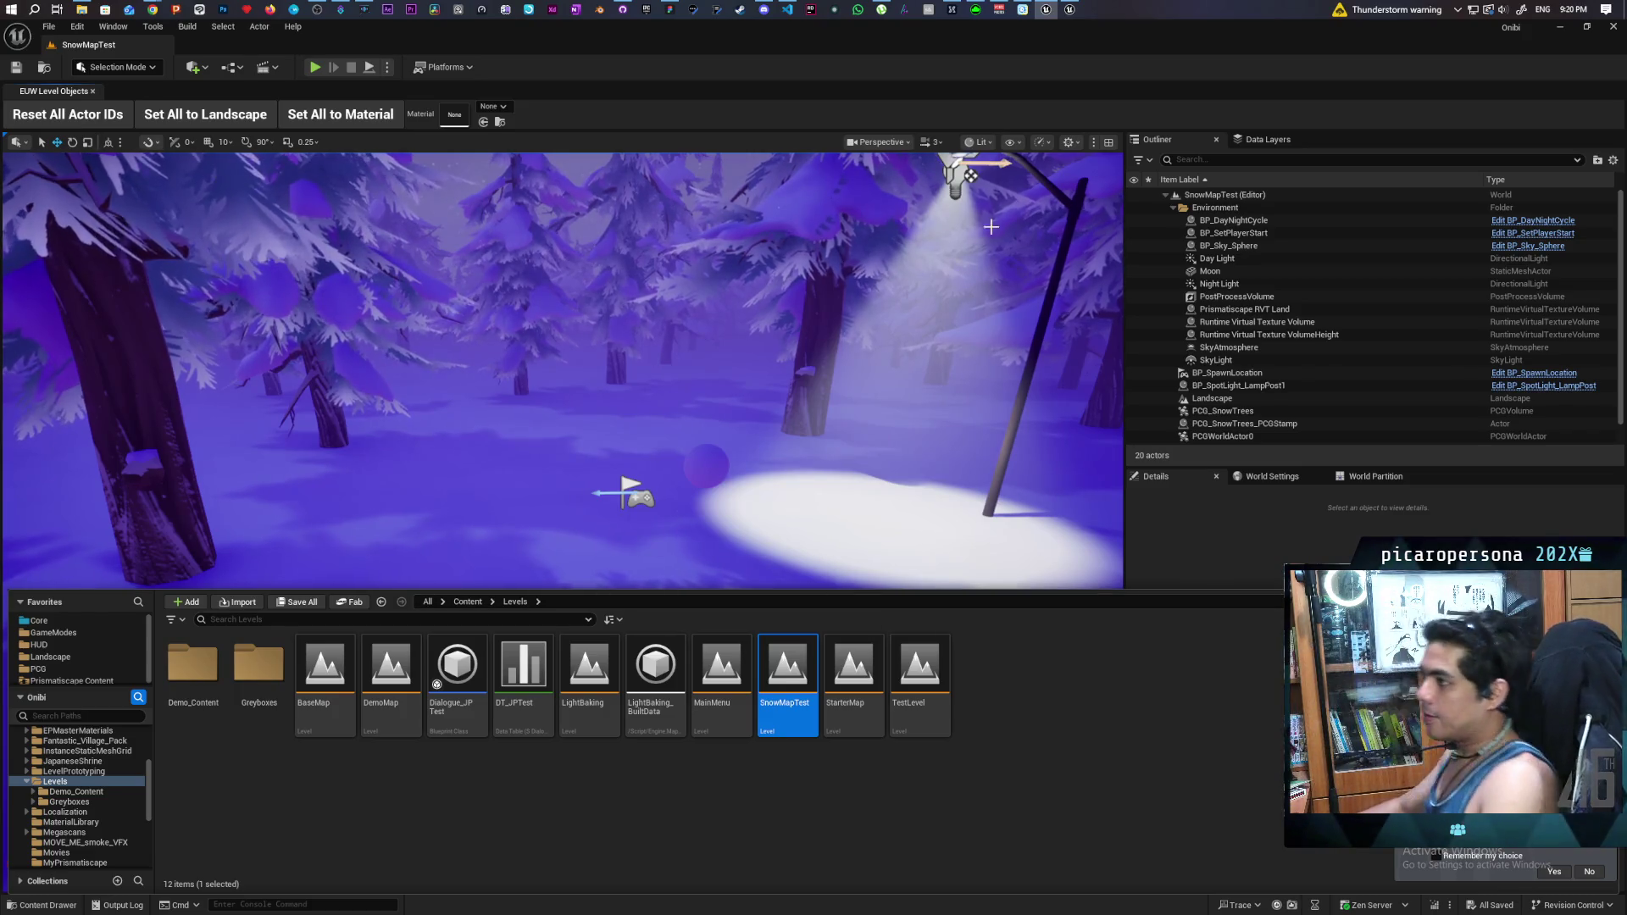
pyautogui.click(314, 67)
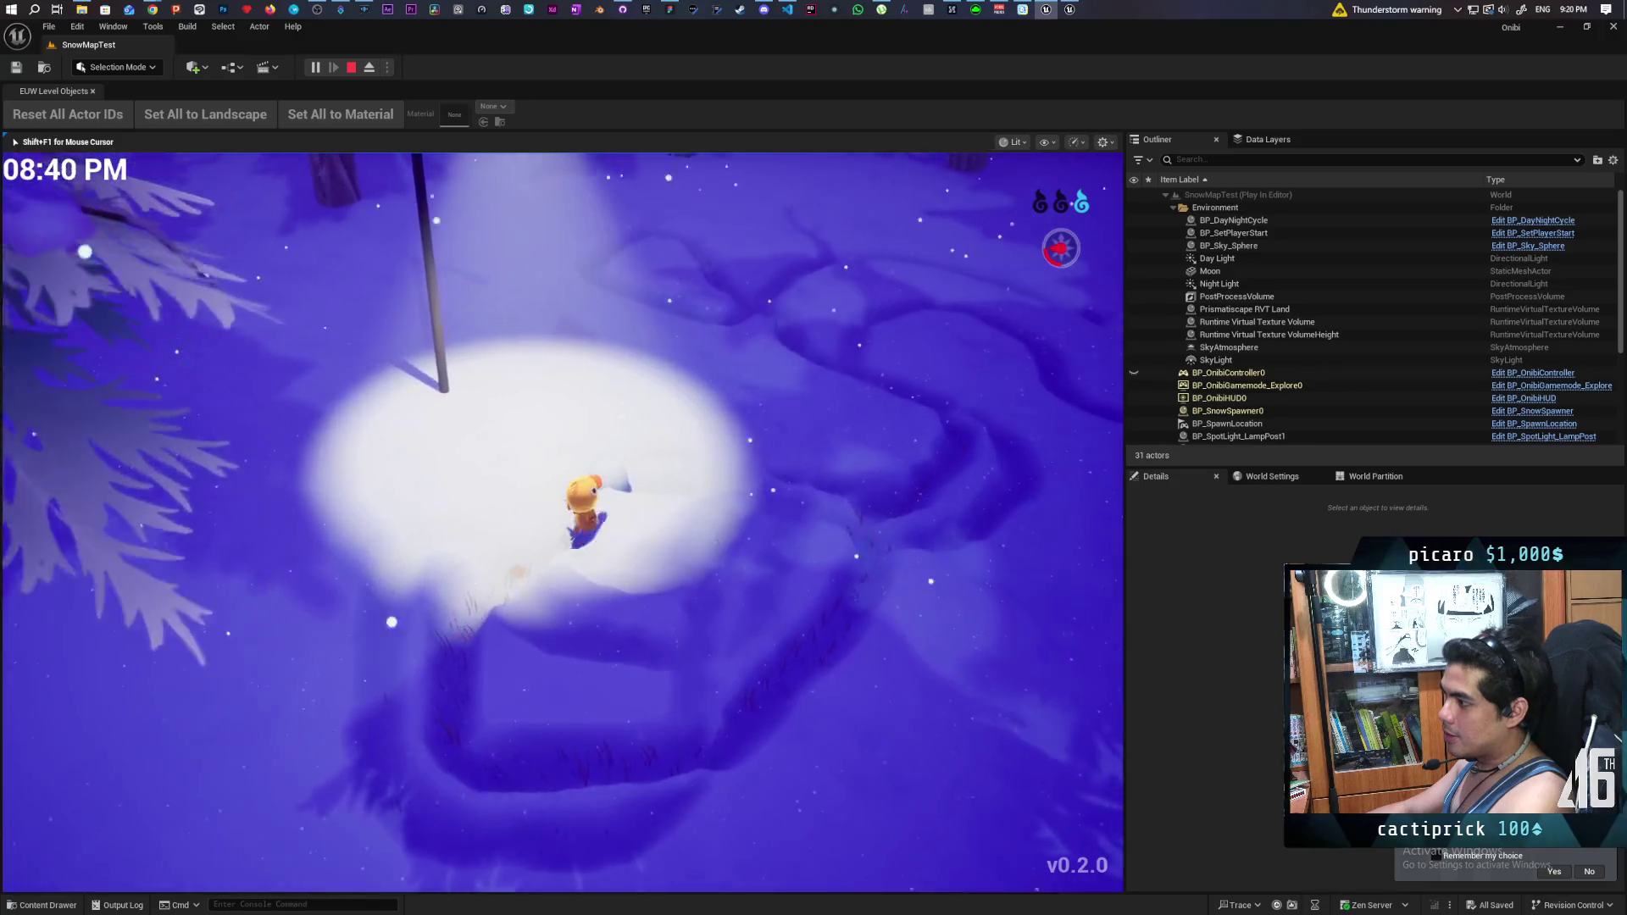
# - Walk the character around the lamplit clearing, stop play, then look up at the trees
pyautogui.press('w')
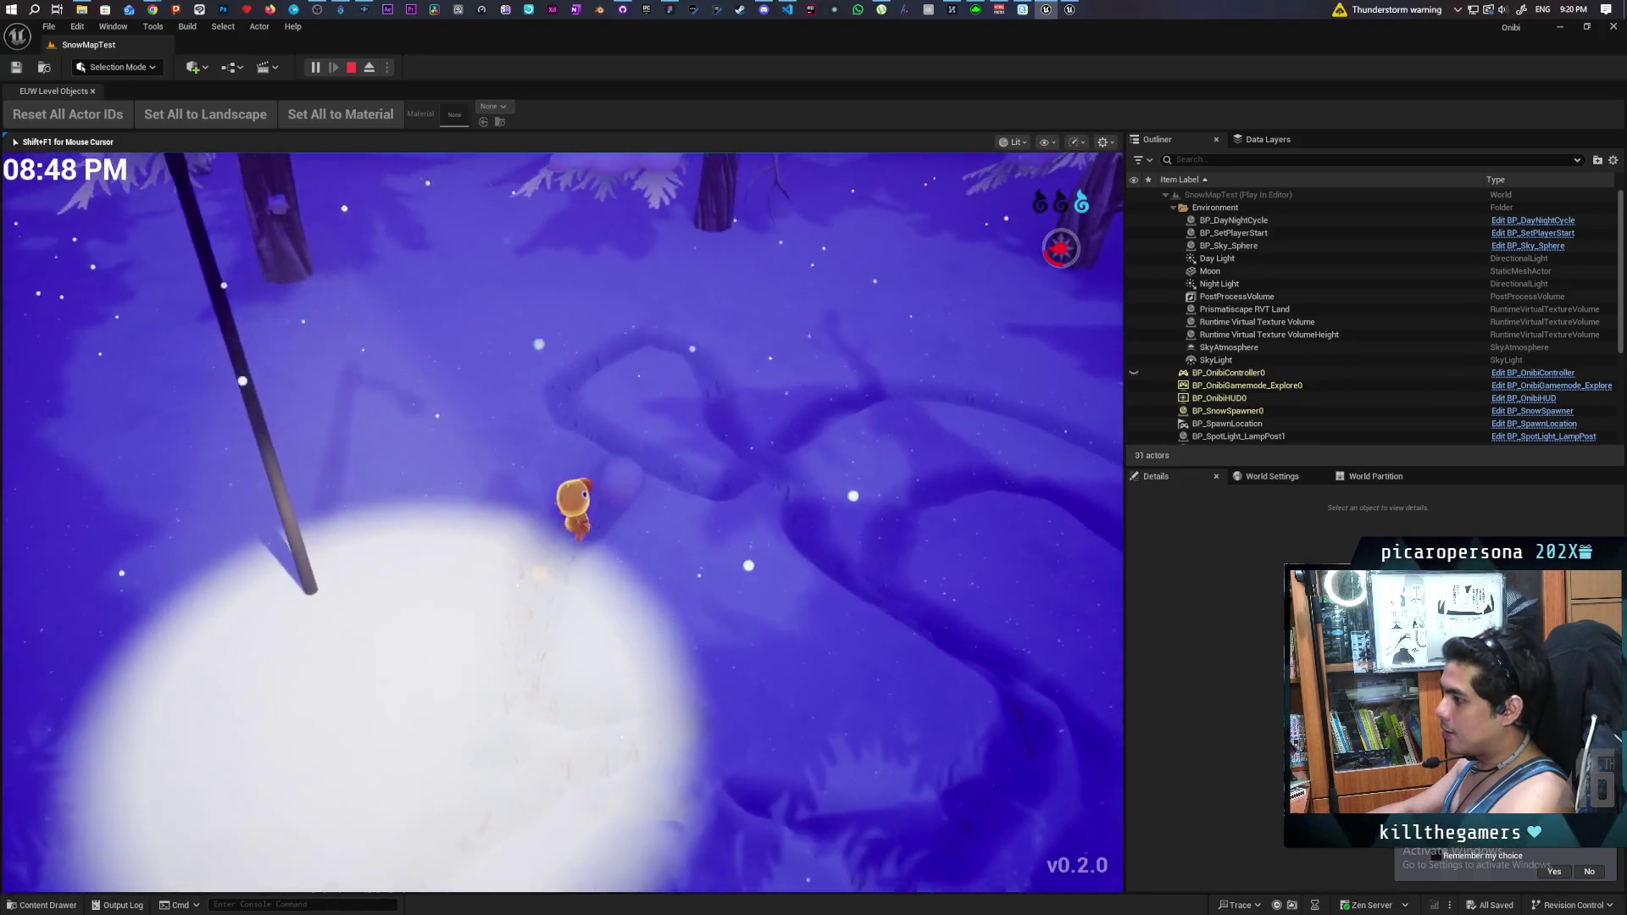
pyautogui.press('d')
pyautogui.press('w')
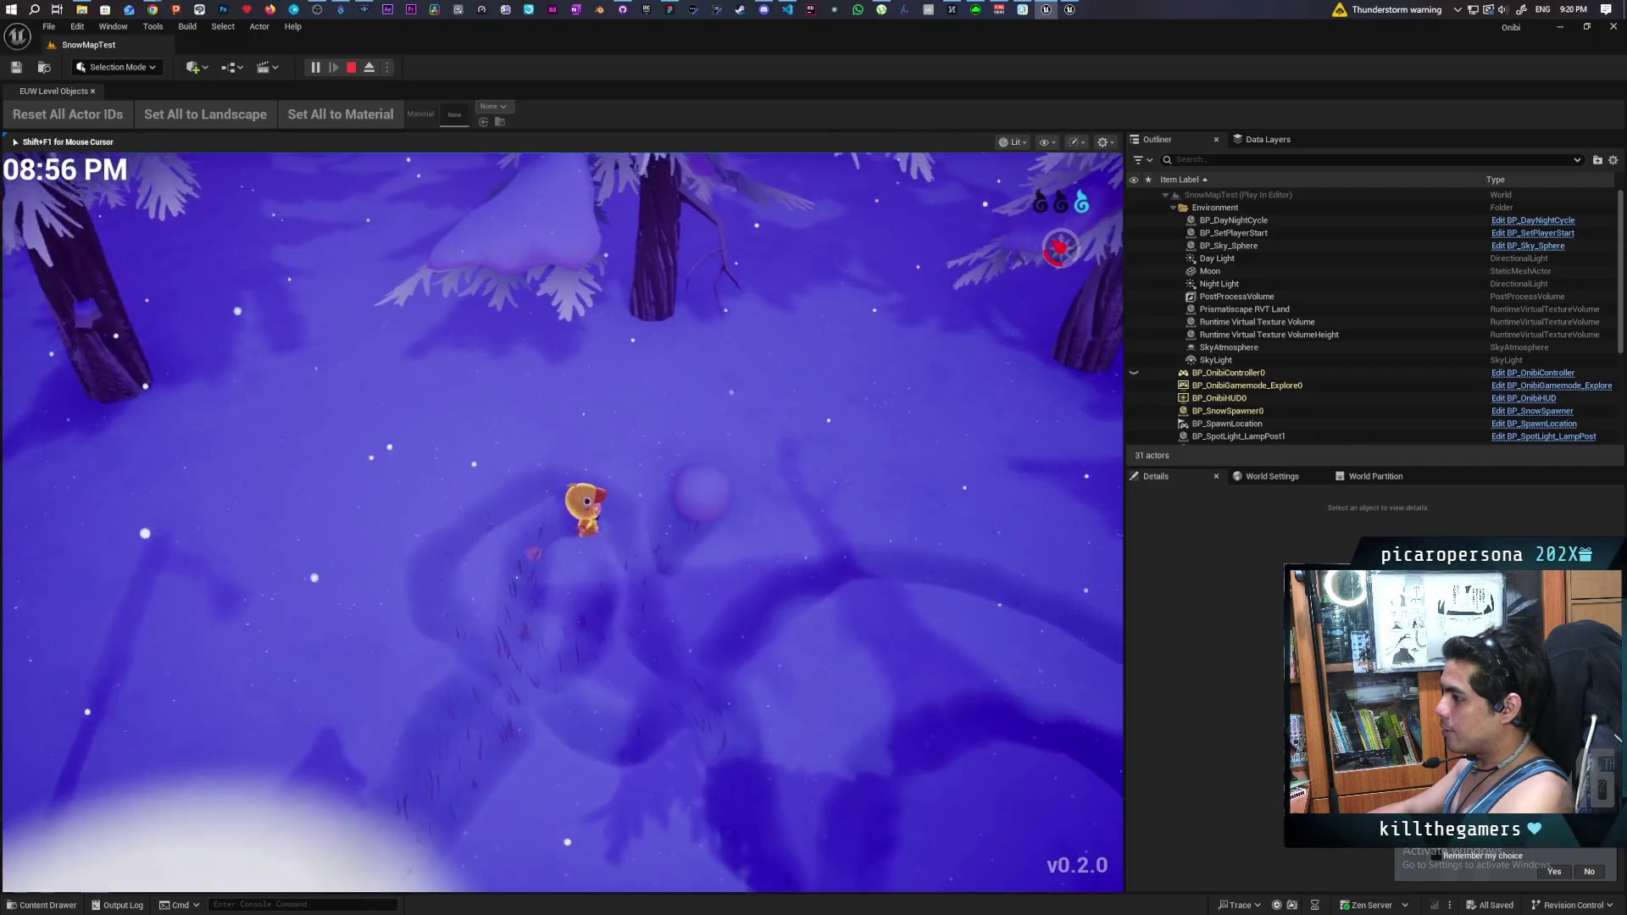
pyautogui.press('s')
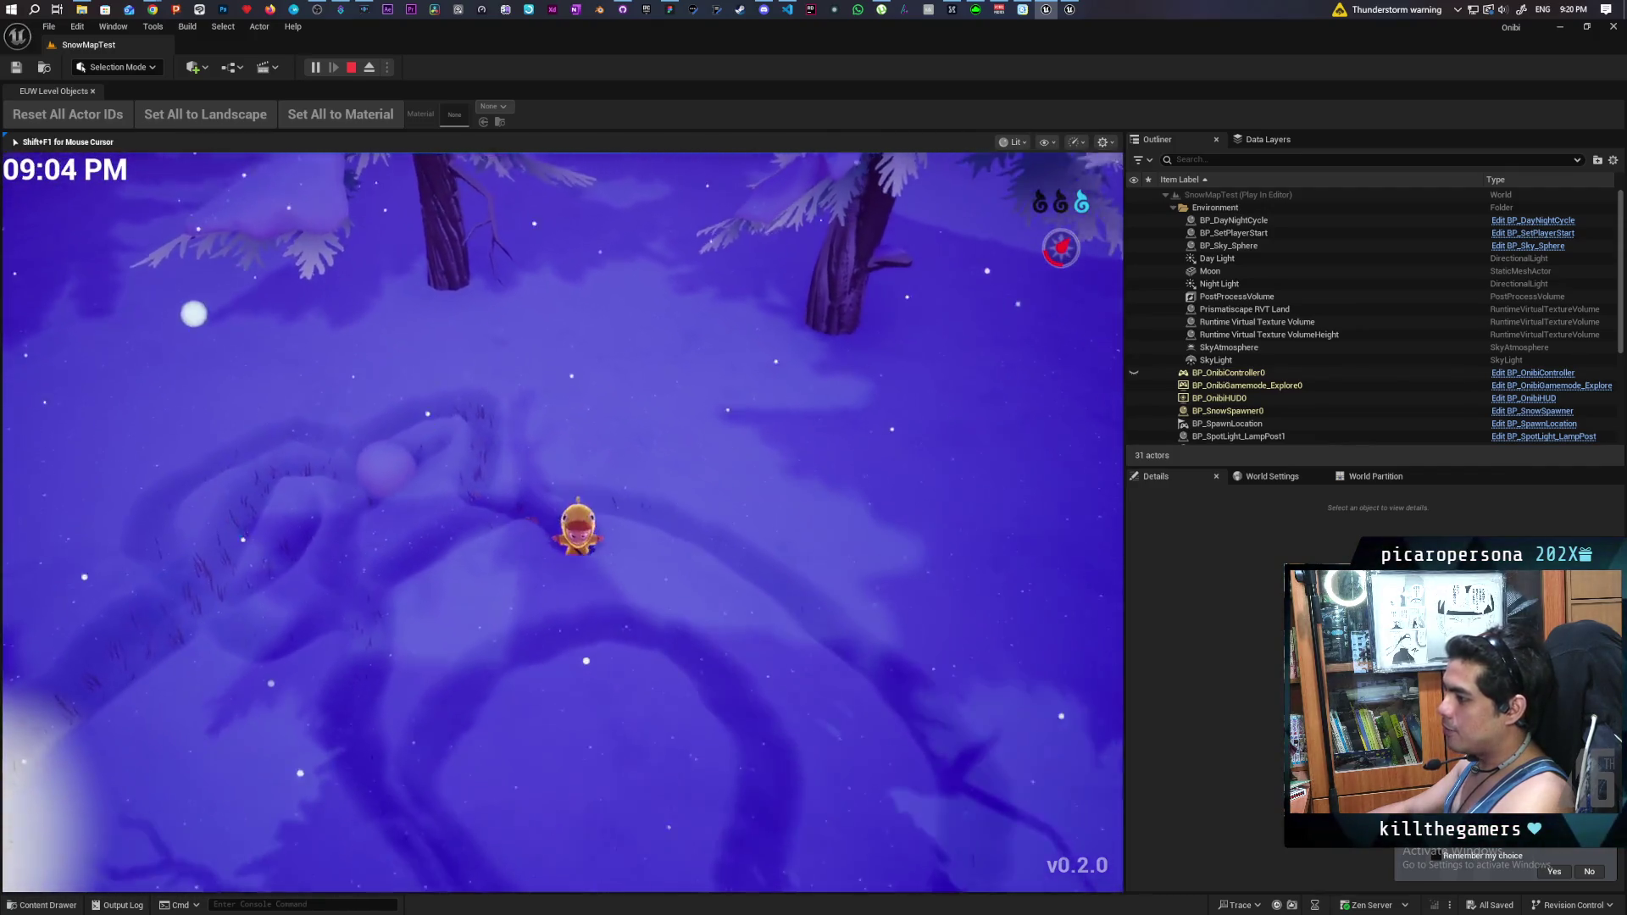
pyautogui.press('w')
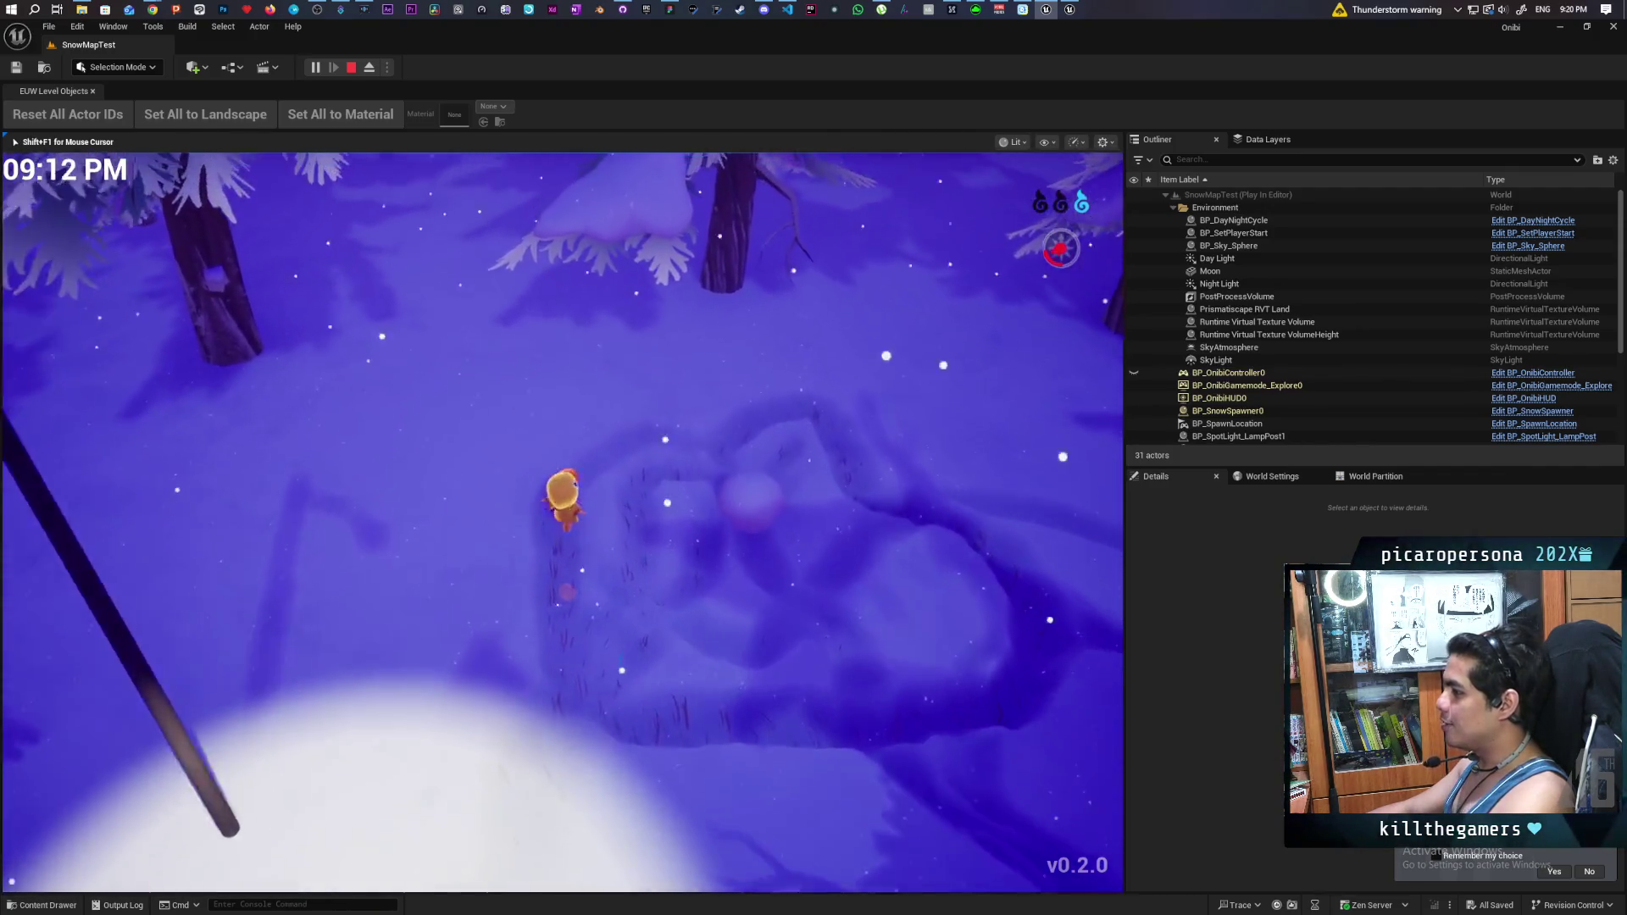
pyautogui.press('s')
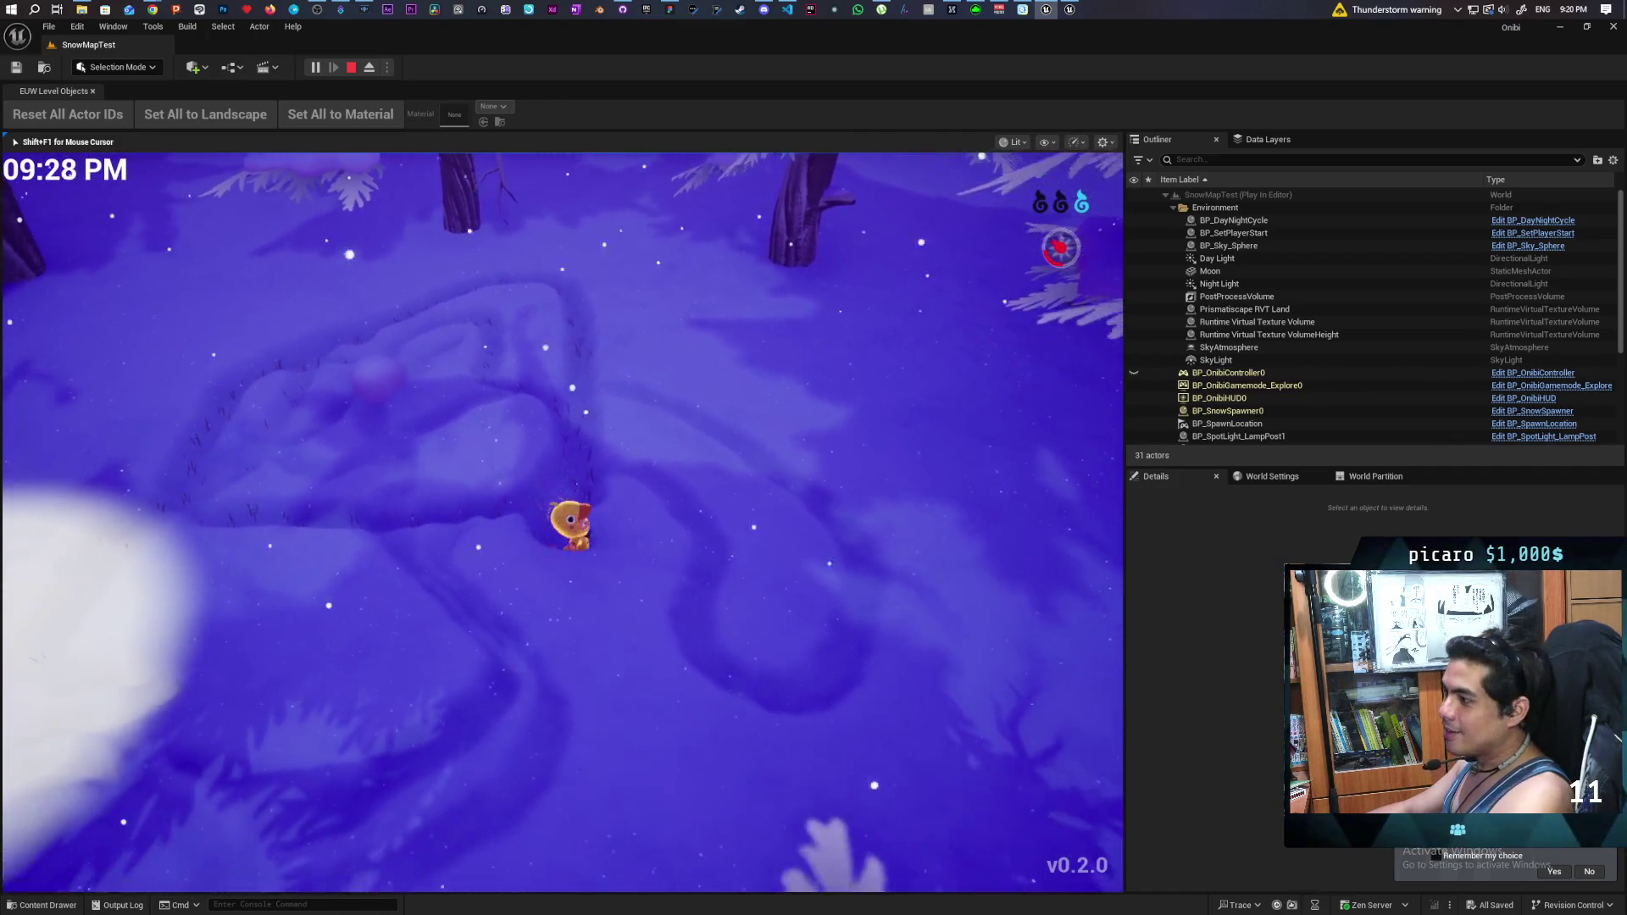
pyautogui.press('Escape')
pyautogui.moveTo(846, 576); pyautogui.dragTo(1018, 645)
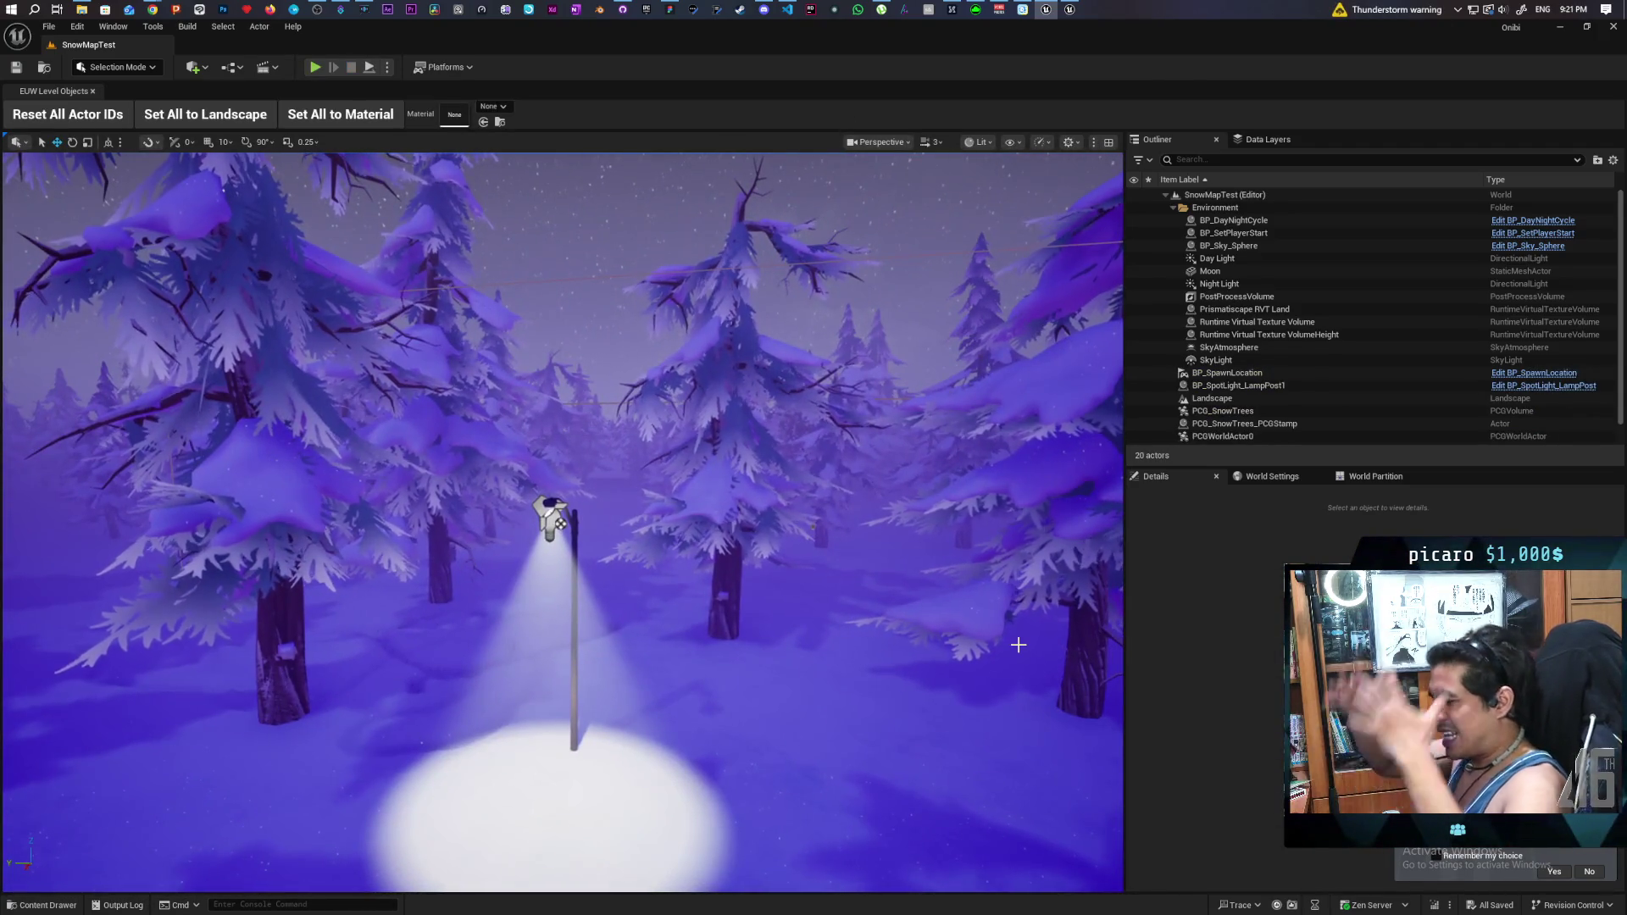
# - Bring the GreyboxLevel project window forward and view the greybox level from an overview angle
pyautogui.click(1073, 8)
pyautogui.moveTo(773, 678); pyautogui.dragTo(733, 696)
pyautogui.moveTo(540, 466)
pyautogui.mouseDown()
pyautogui.moveTo(508, 465)
pyautogui.moveTo(540, 466)
pyautogui.mouseUp()
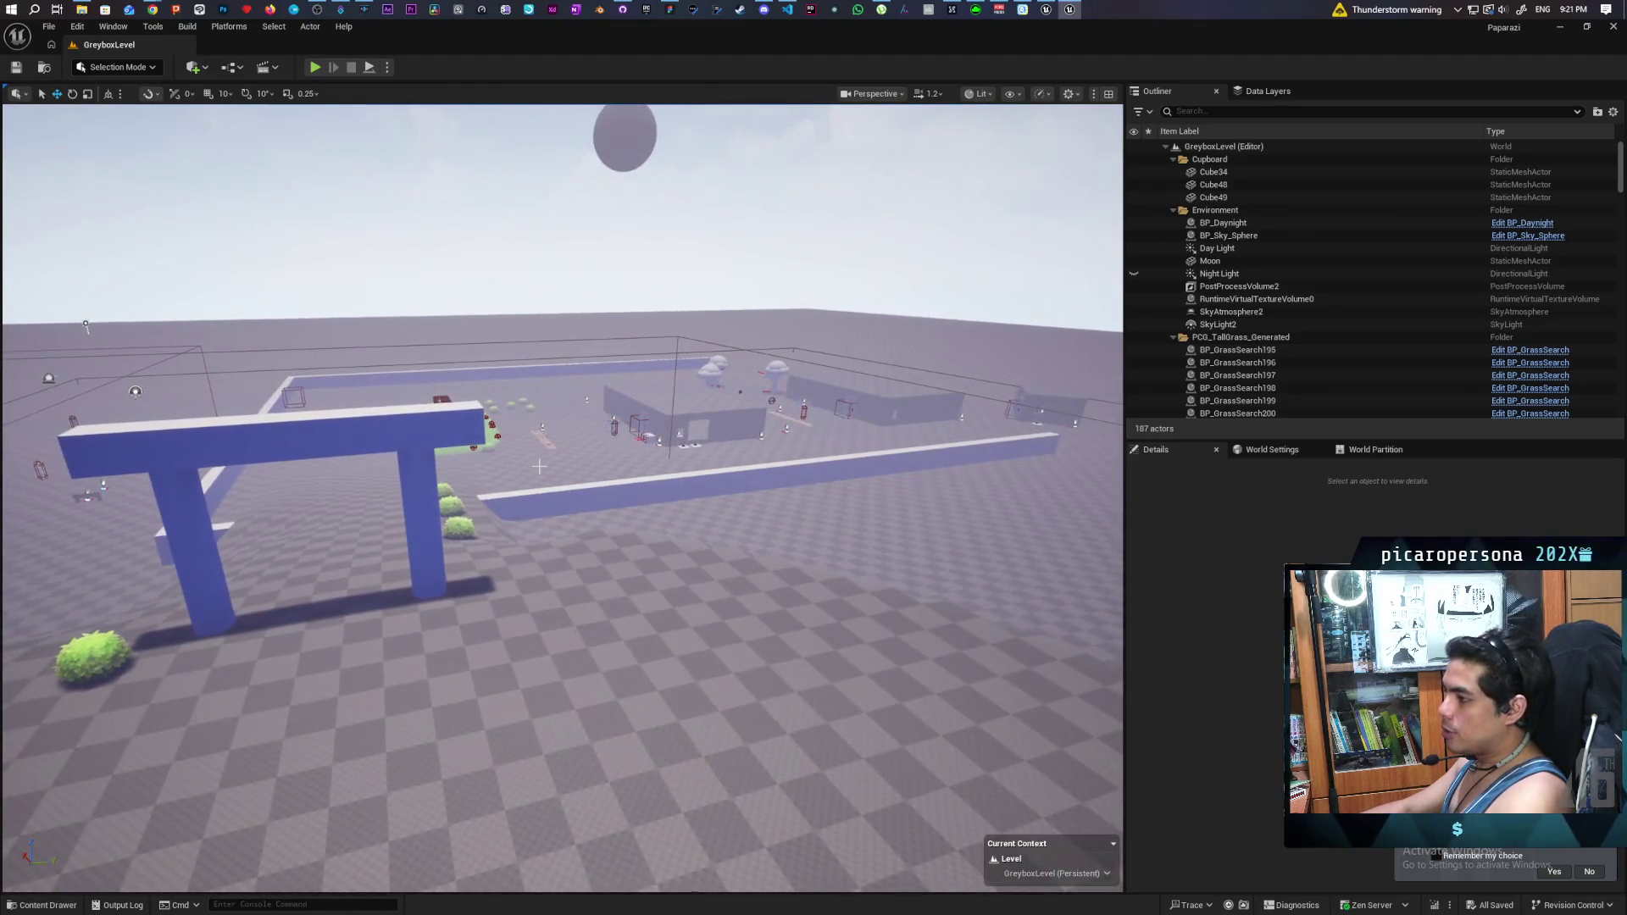
# - Set play options to 3 players as Listen Server and shrink the editor window
pyautogui.click(387, 67)
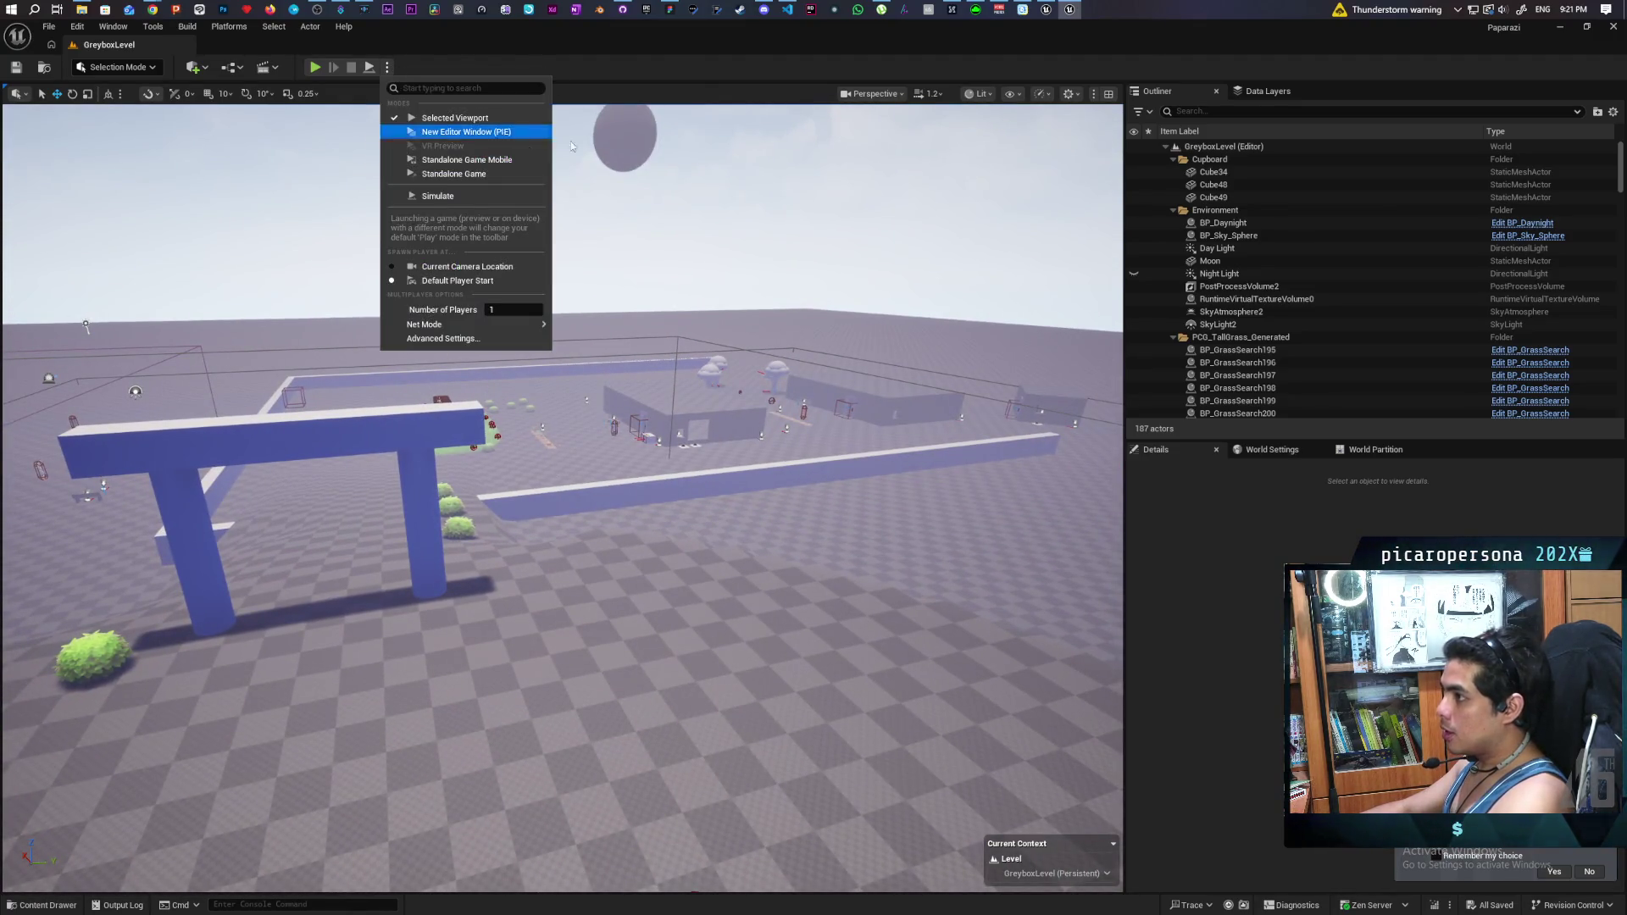
pyautogui.click(531, 311)
pyautogui.moveTo(538, 324)
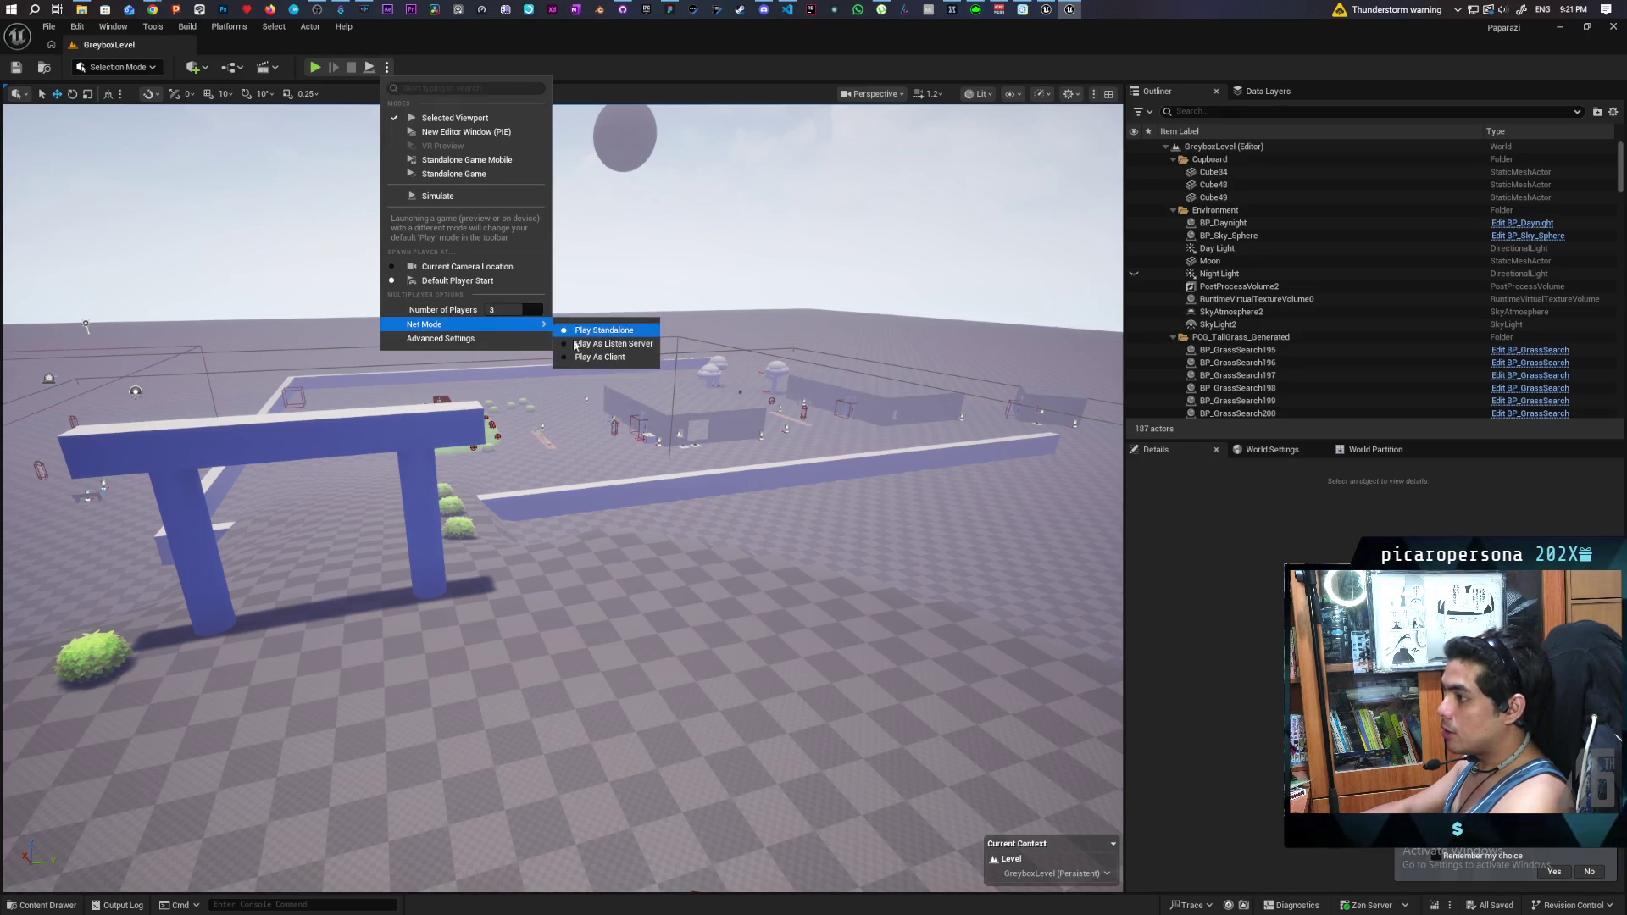
pyautogui.click(608, 343)
pyautogui.moveTo(685, 39); pyautogui.dragTo(1059, 39)
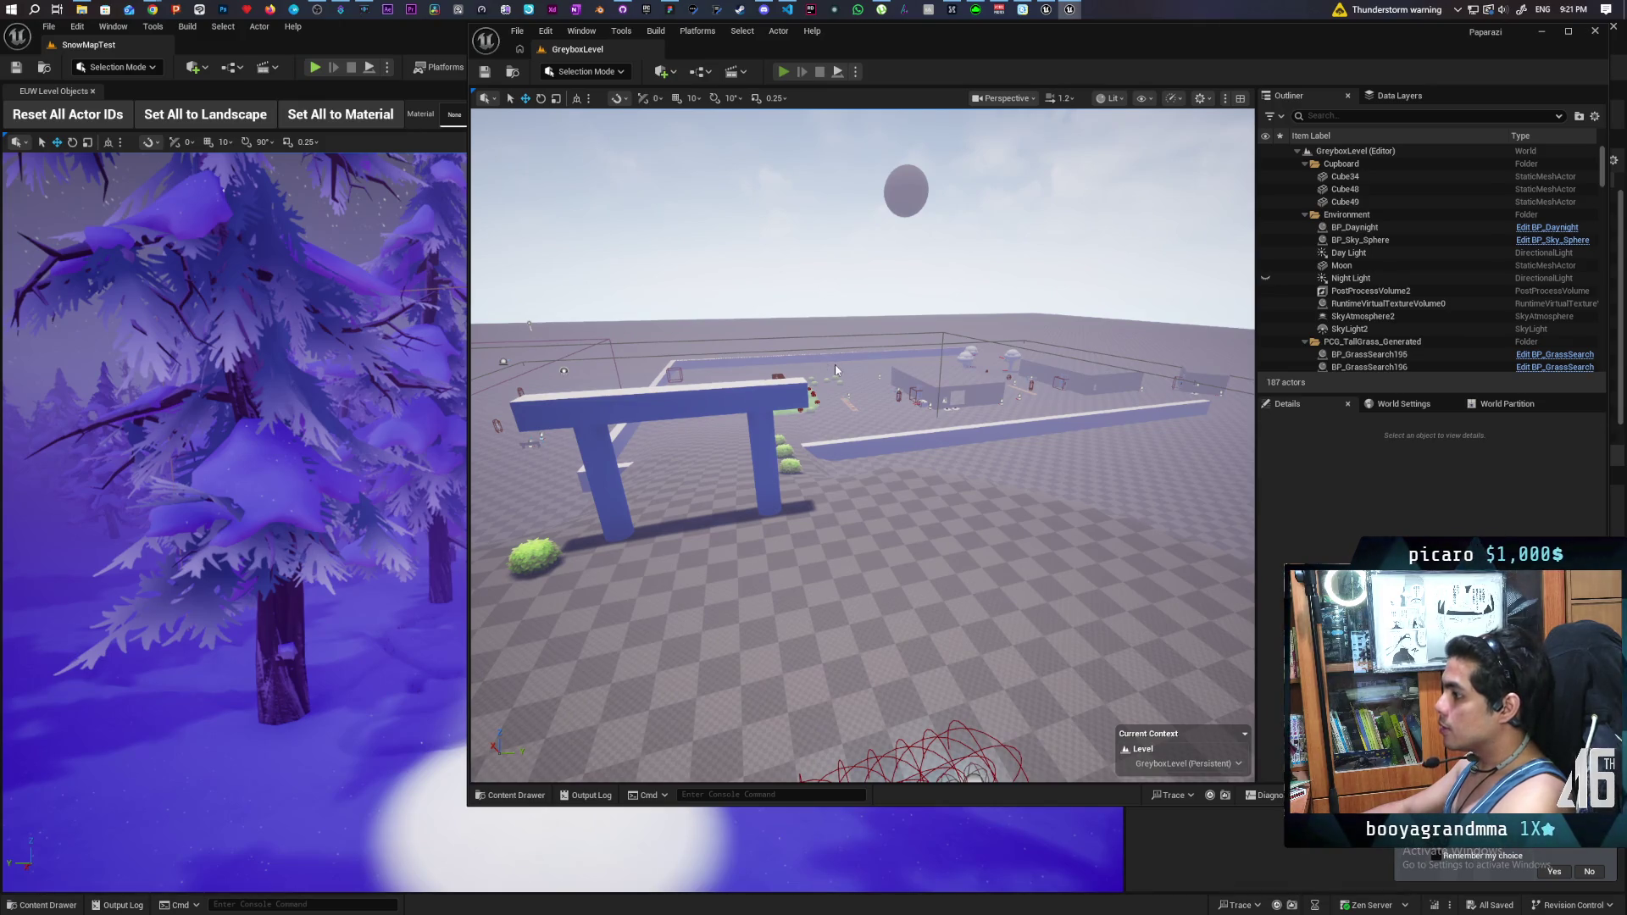
# - Run the three-player GreyboxLevel session, controlling the main player view and then Client 1
pyautogui.hotkey('alt', 'p')
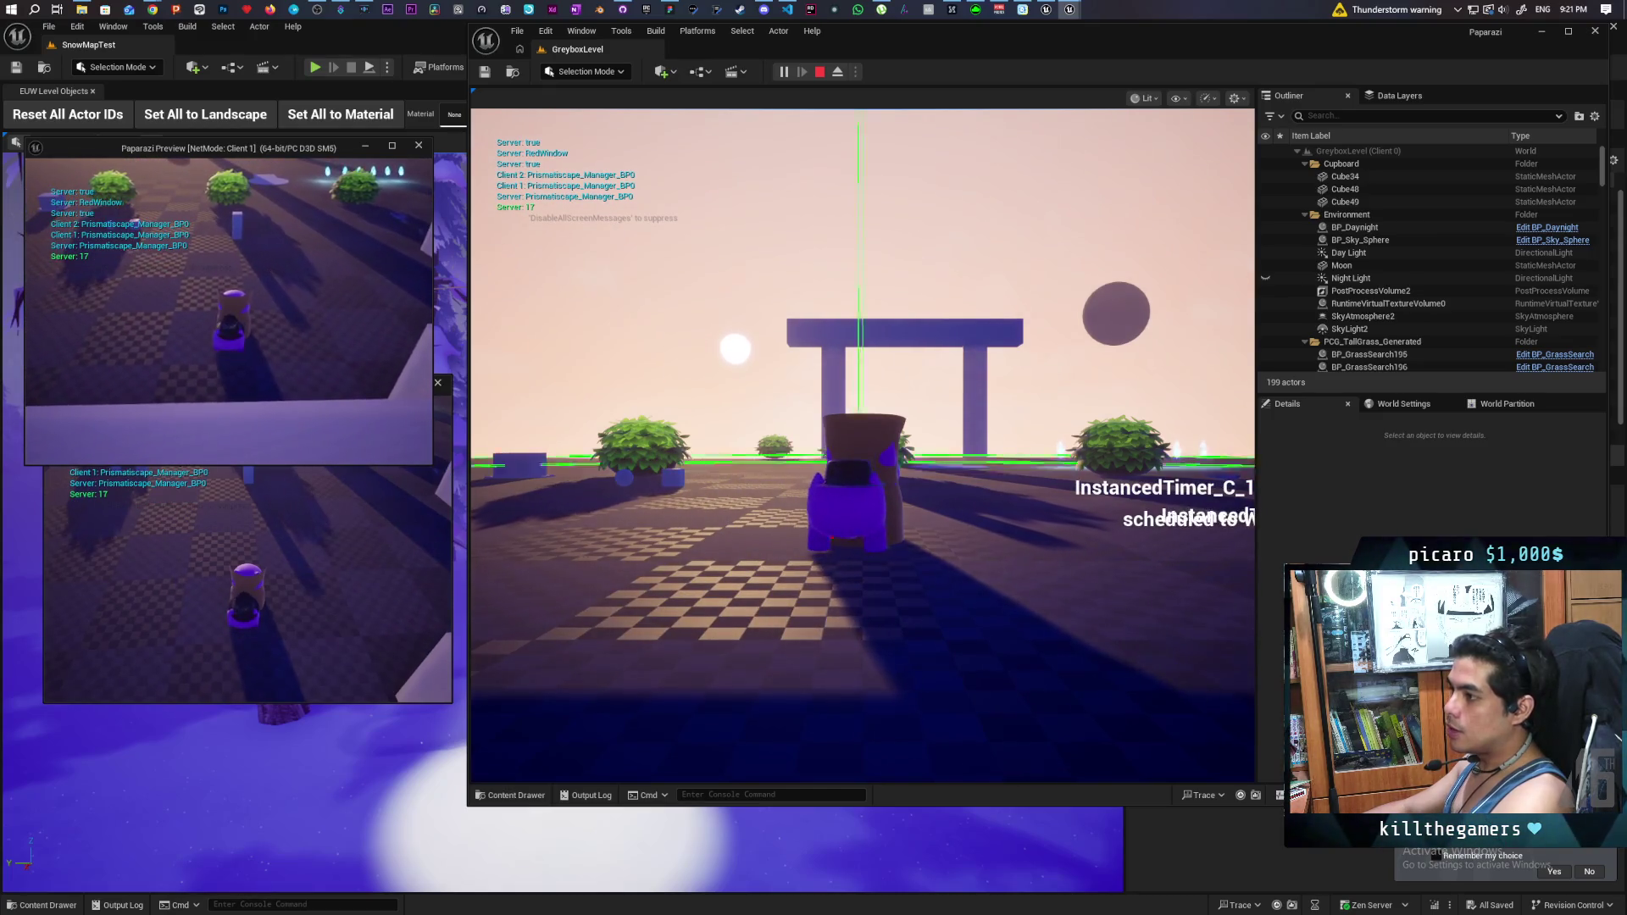
pyautogui.click(577, 283)
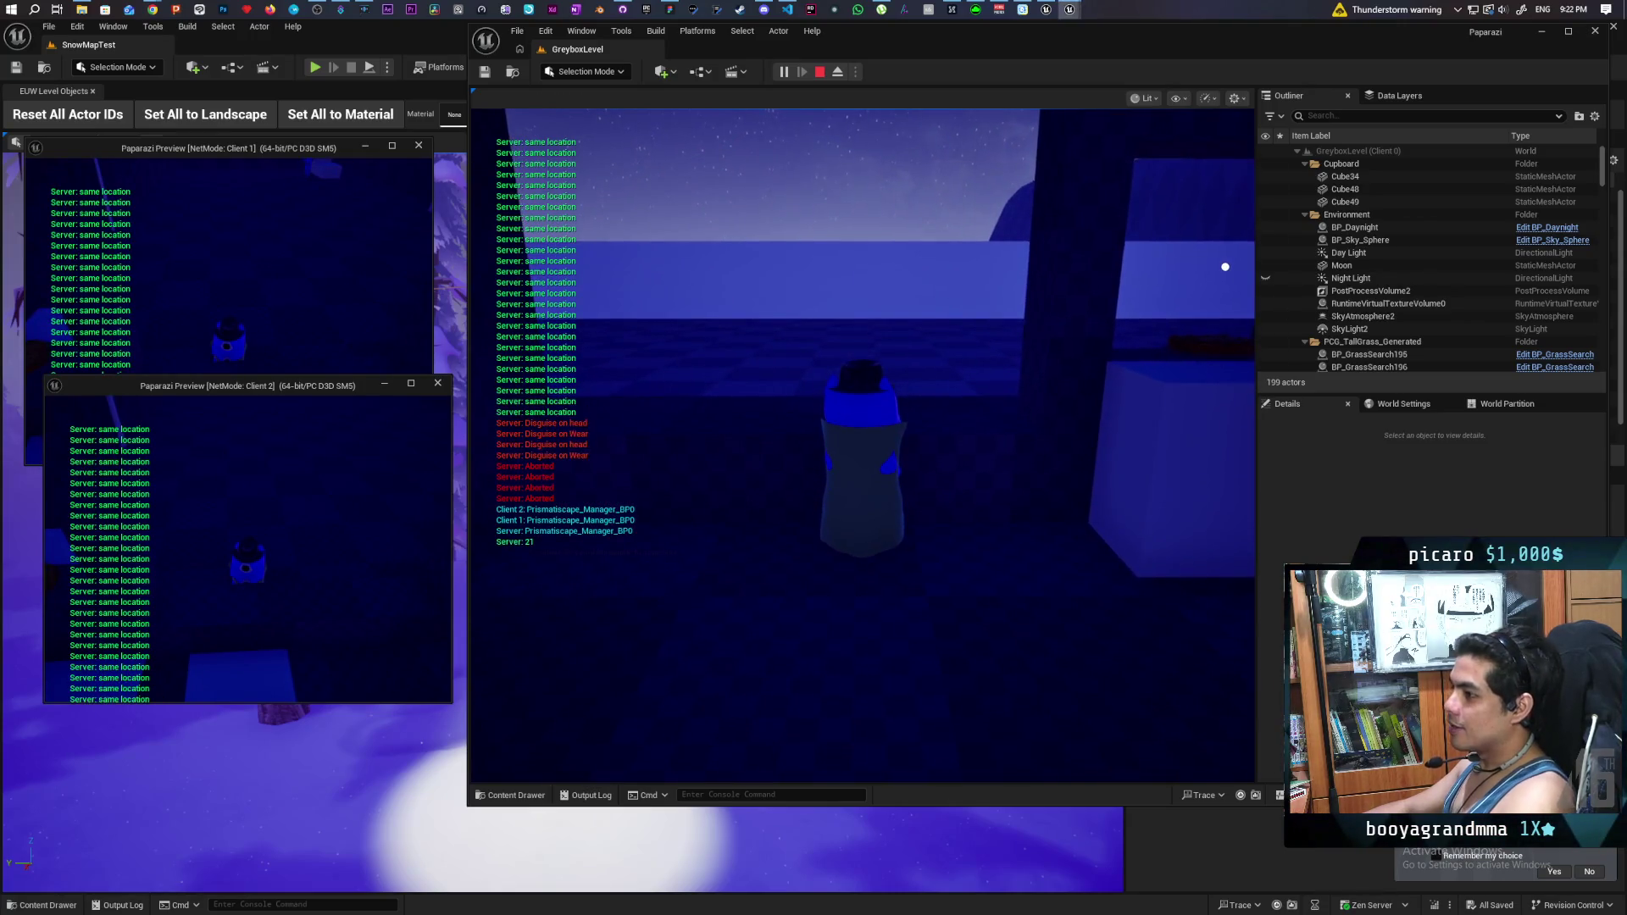
pyautogui.click(320, 303)
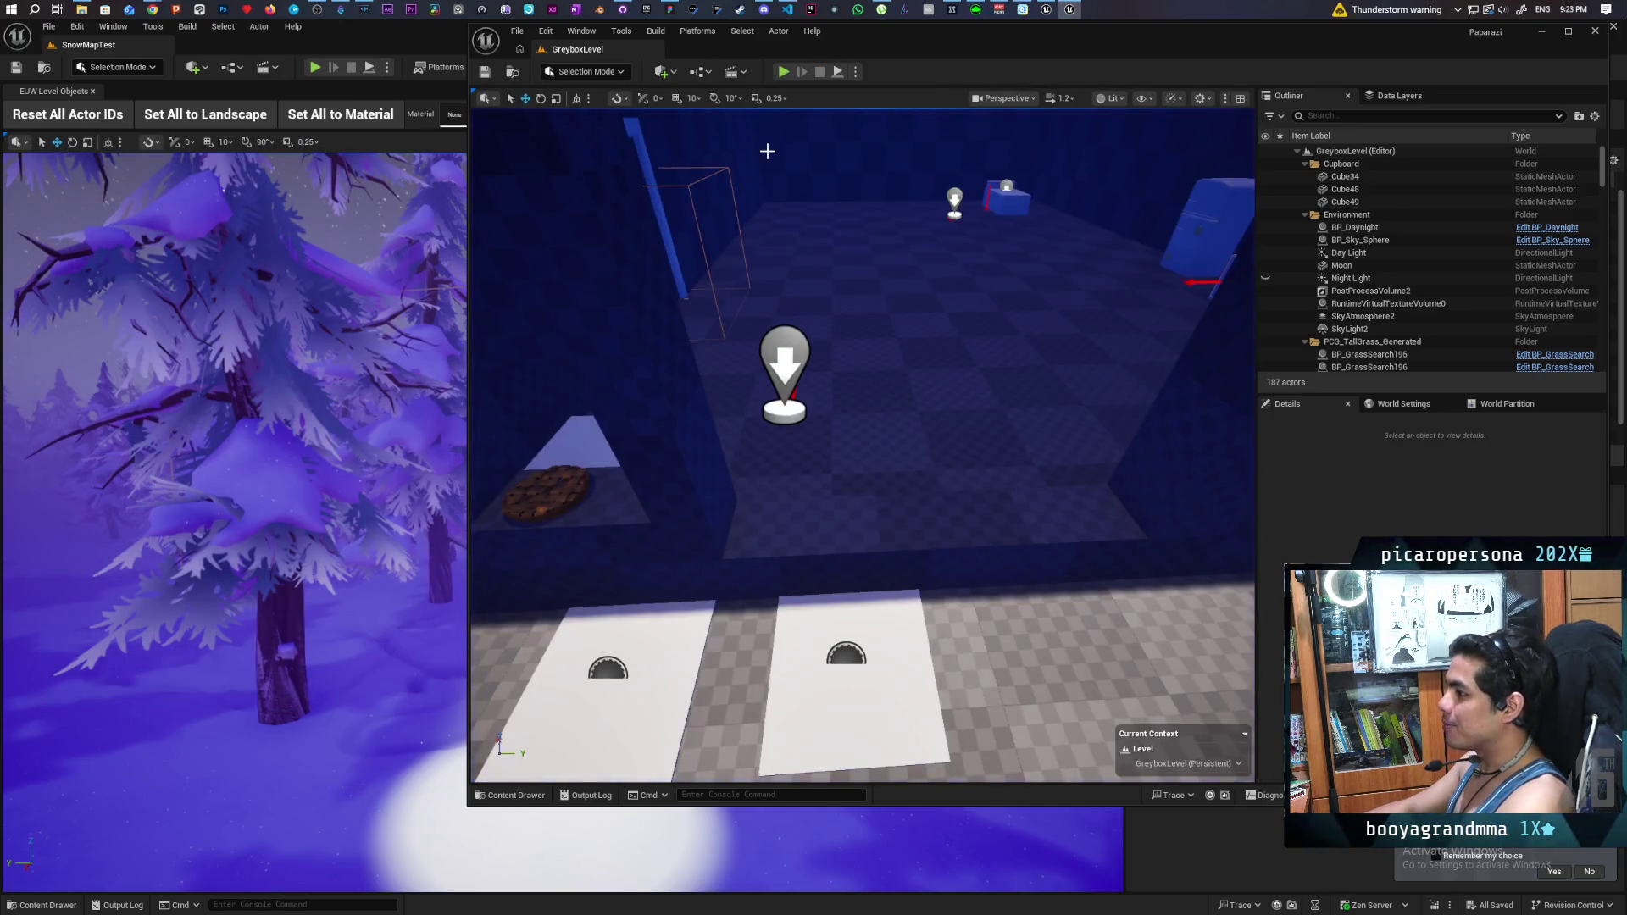
# - Open GreyboxLevel_02_DN from Content > Aug > Maps in the Content Drawer
pyautogui.hotkey('ctrl', 'space')
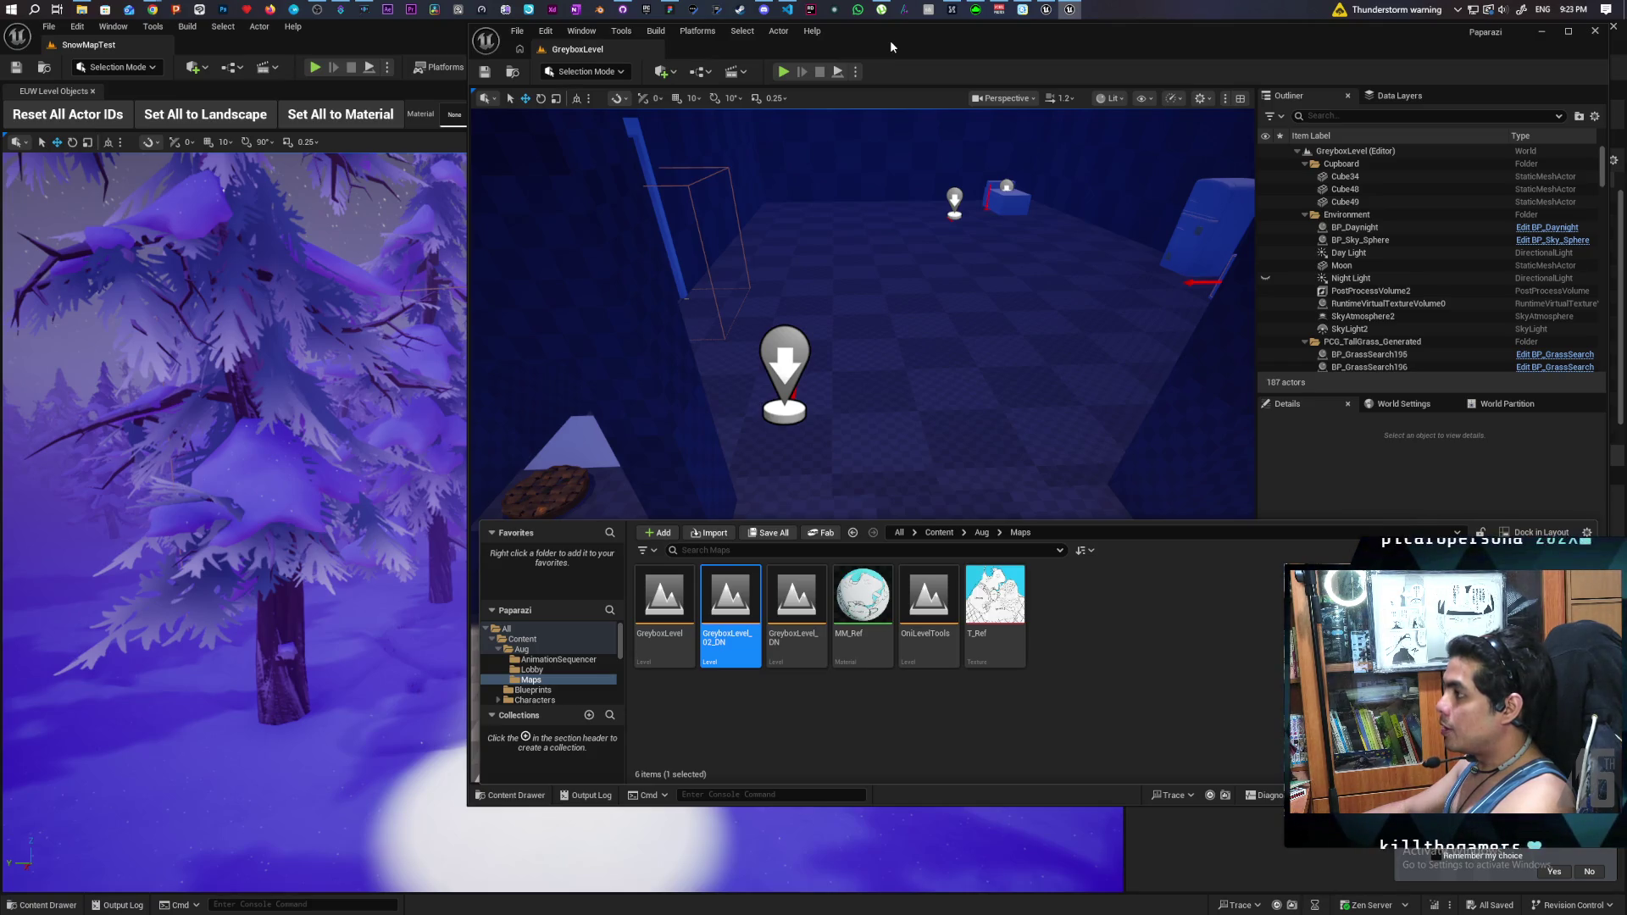
pyautogui.moveTo(921, 118)
pyautogui.mouseDown()
pyautogui.moveTo(898, 254)
pyautogui.moveTo(844, 310)
pyautogui.mouseUp()
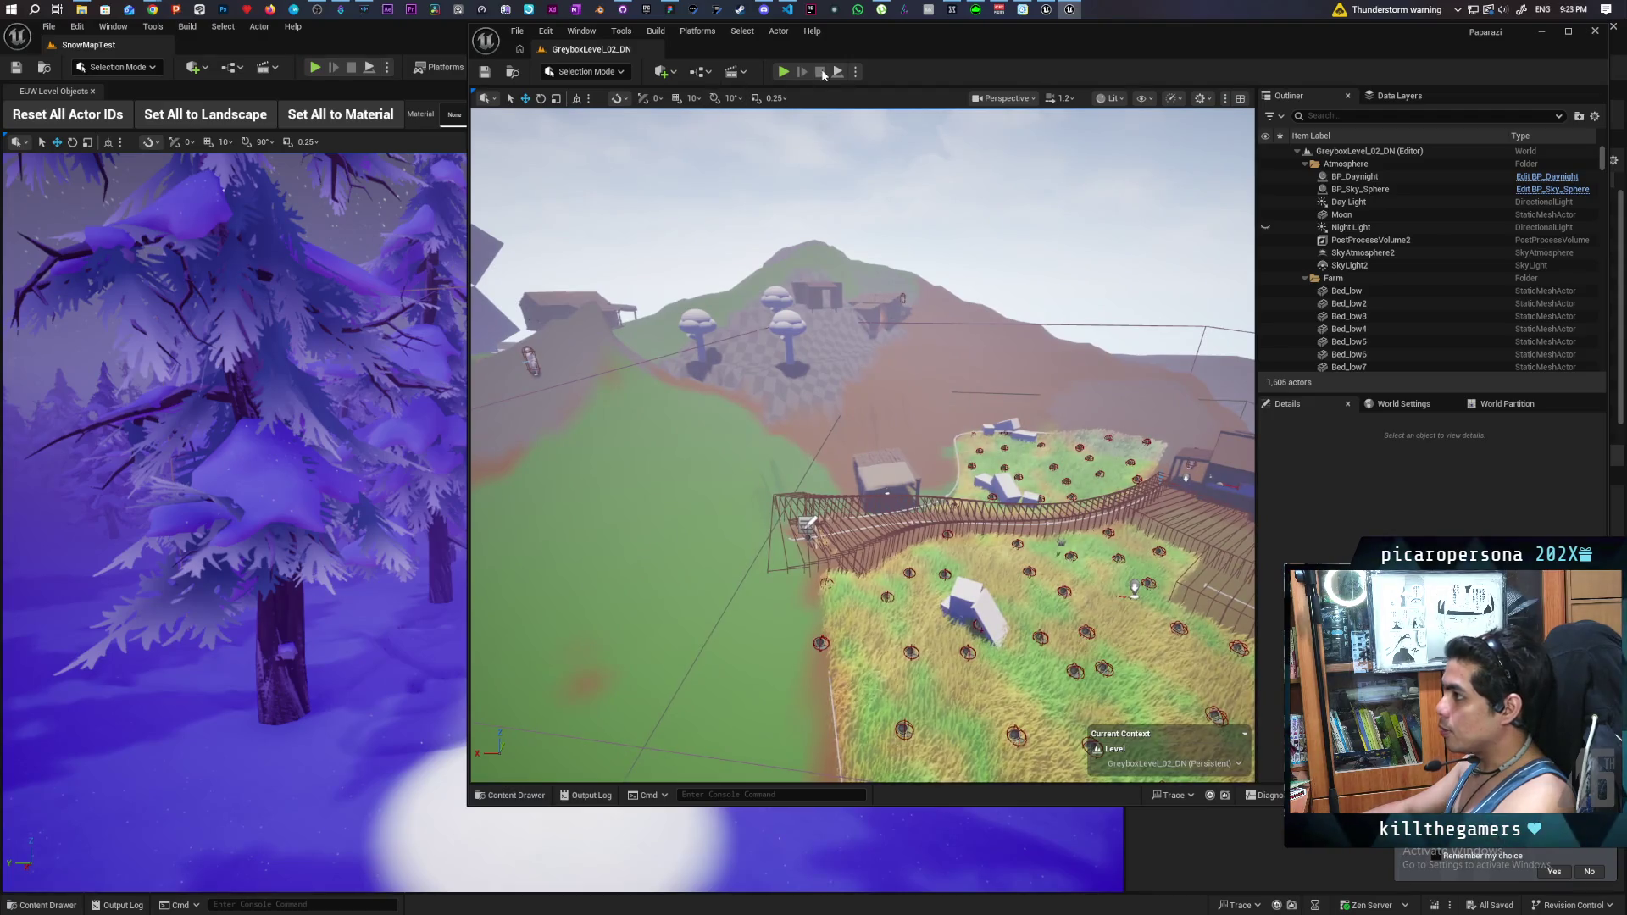
pyautogui.click(856, 73)
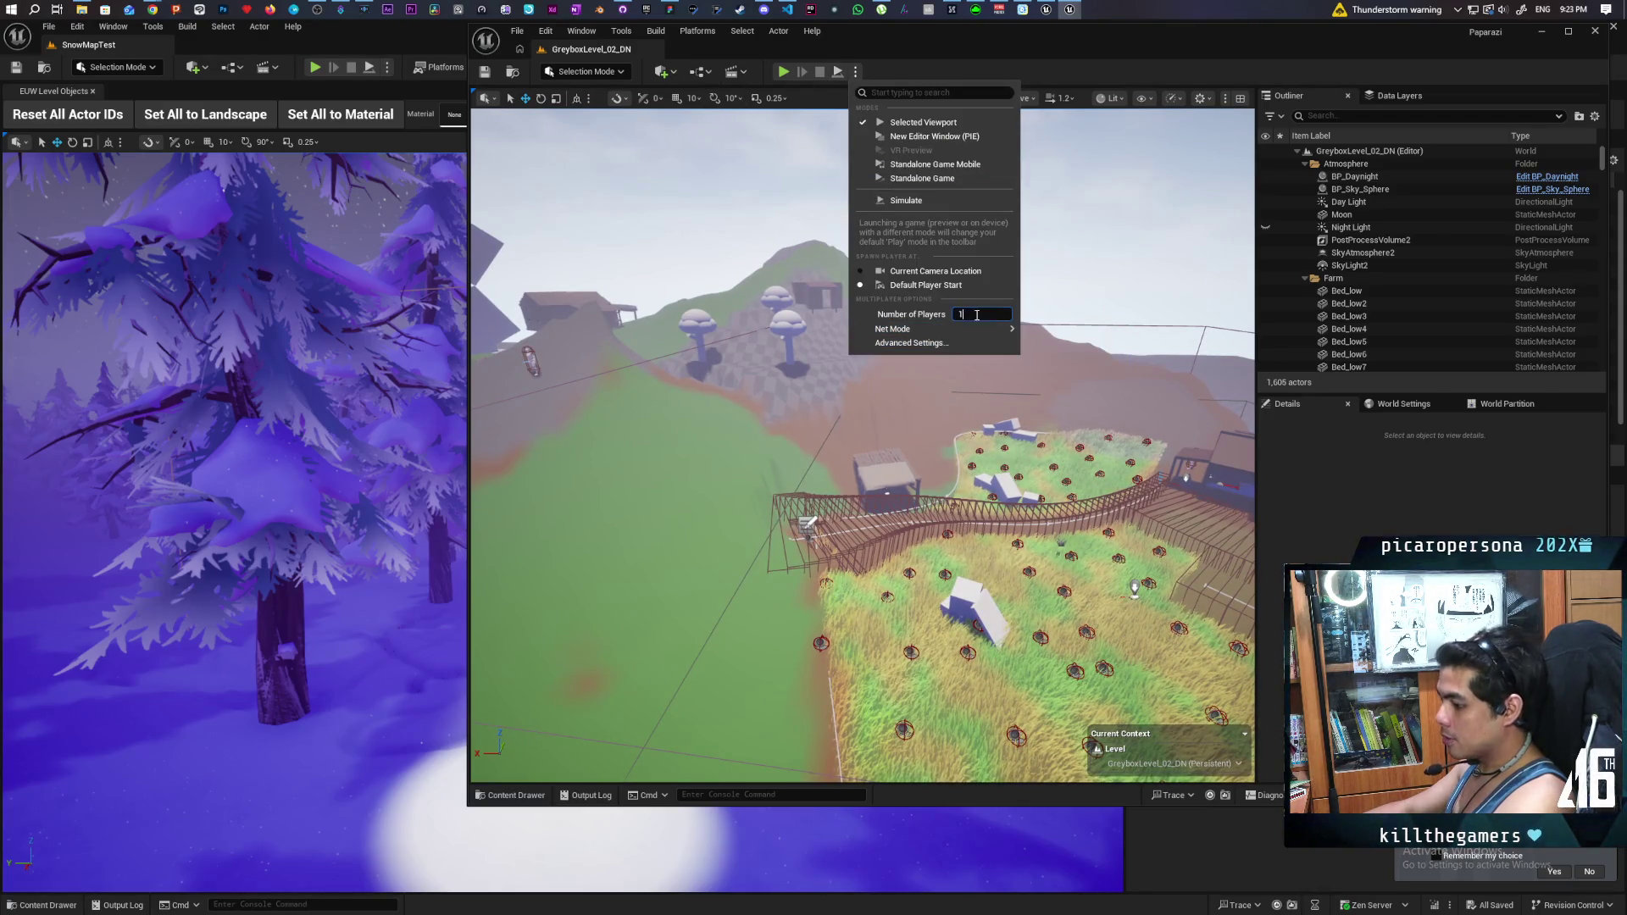
# - Start a playtest, walk out the doorway along the blue-white wall, then stop it
pyautogui.click(773, 64)
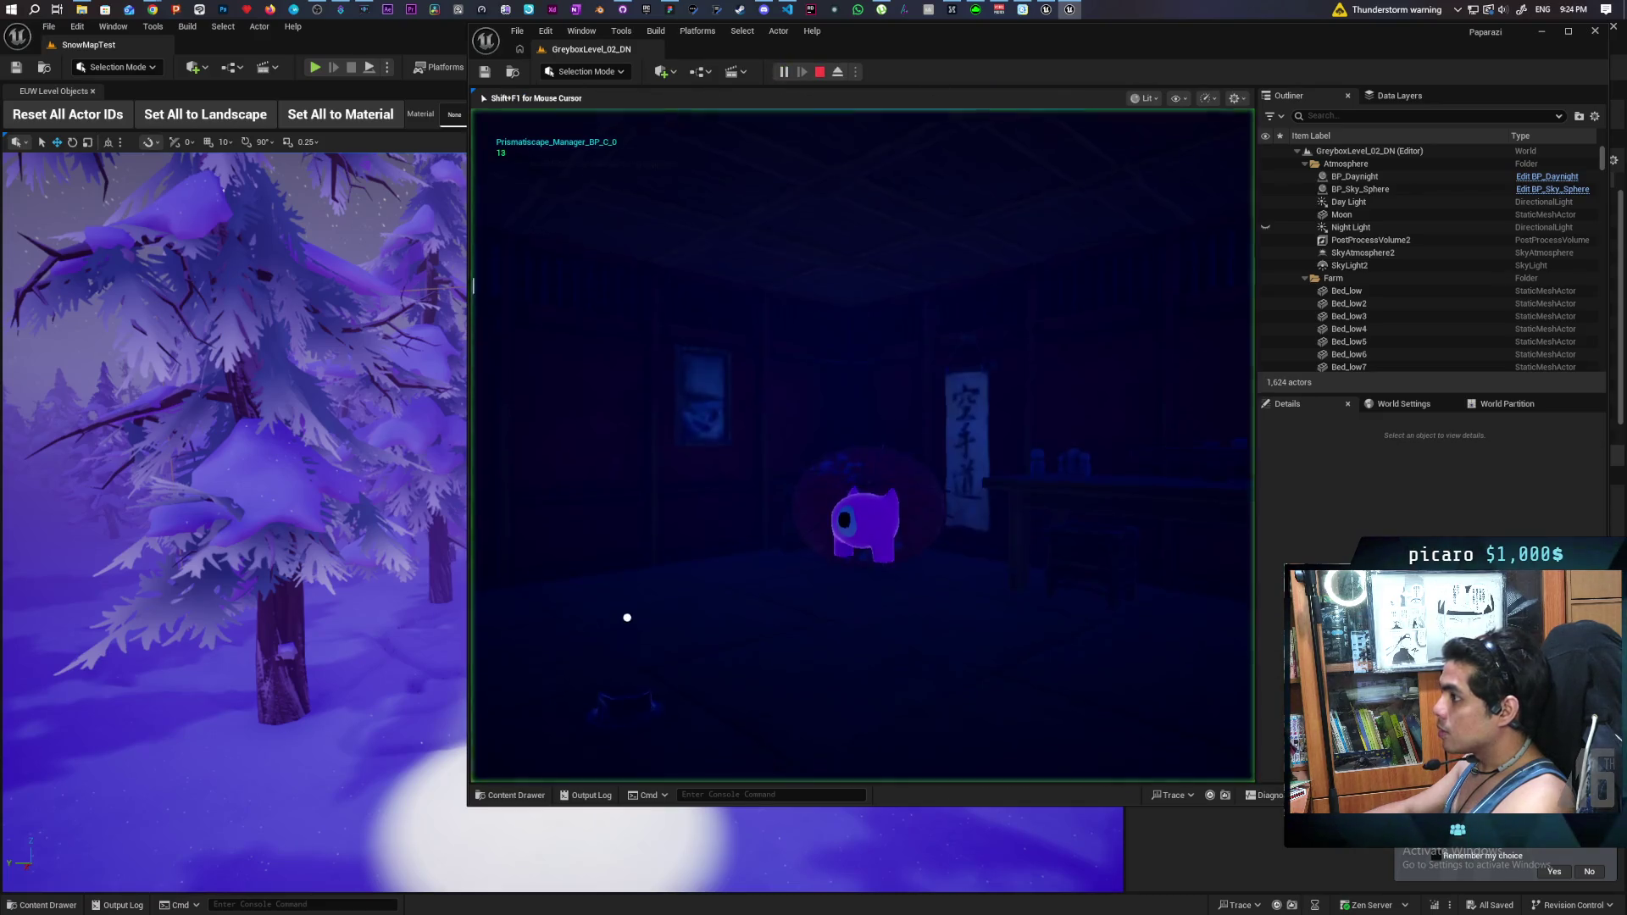
pyautogui.click(1046, 9)
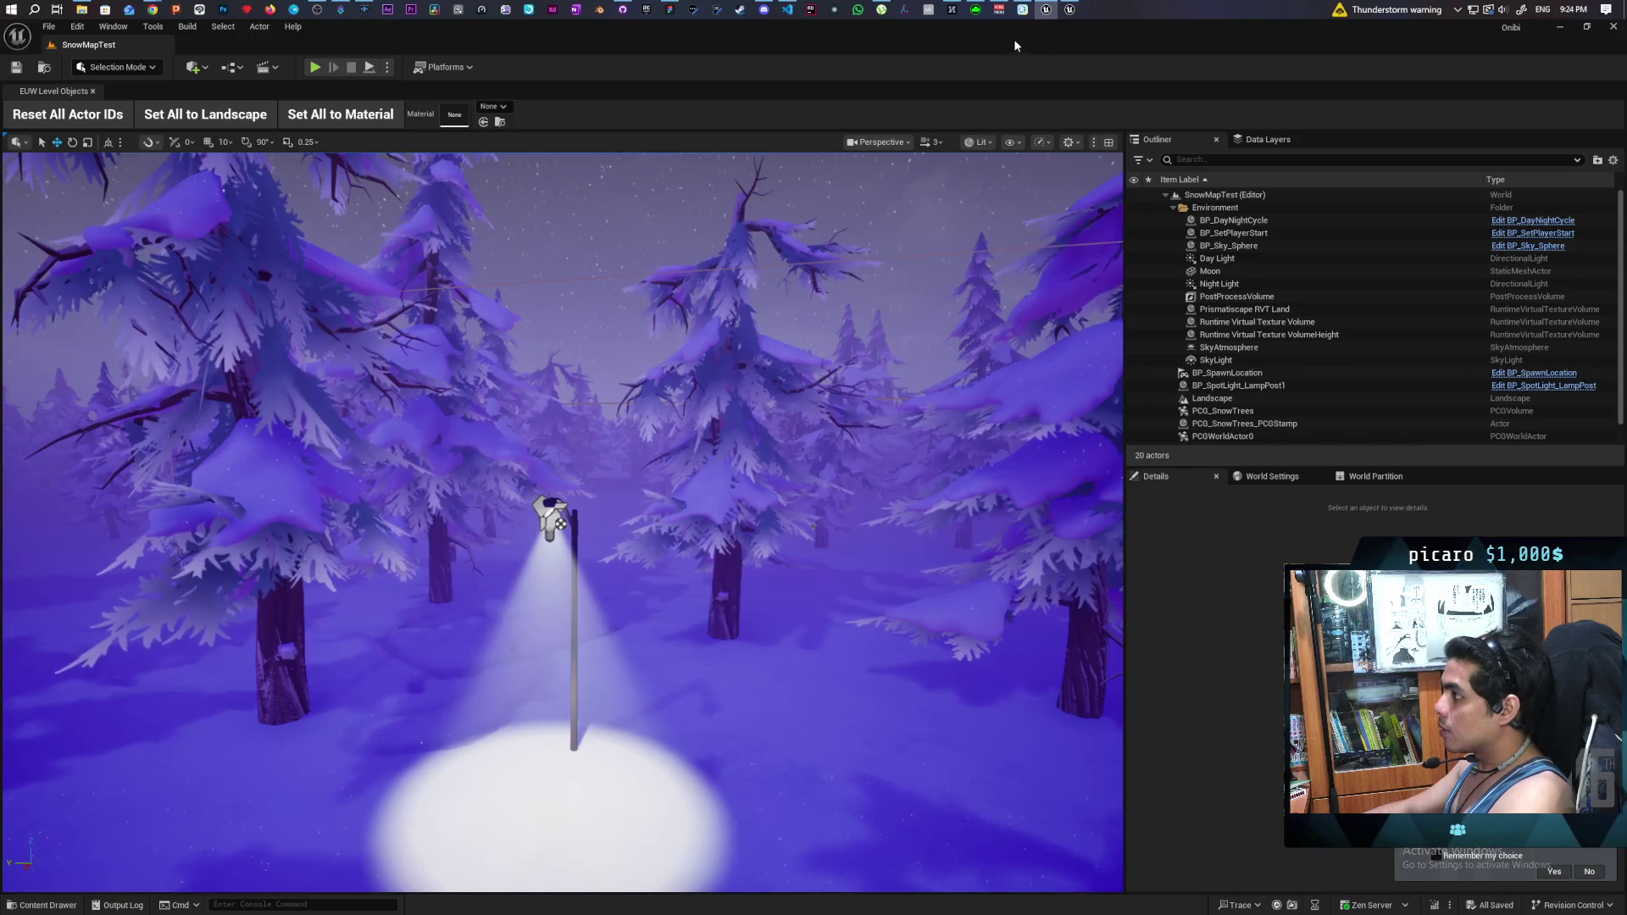
pyautogui.click(1070, 9)
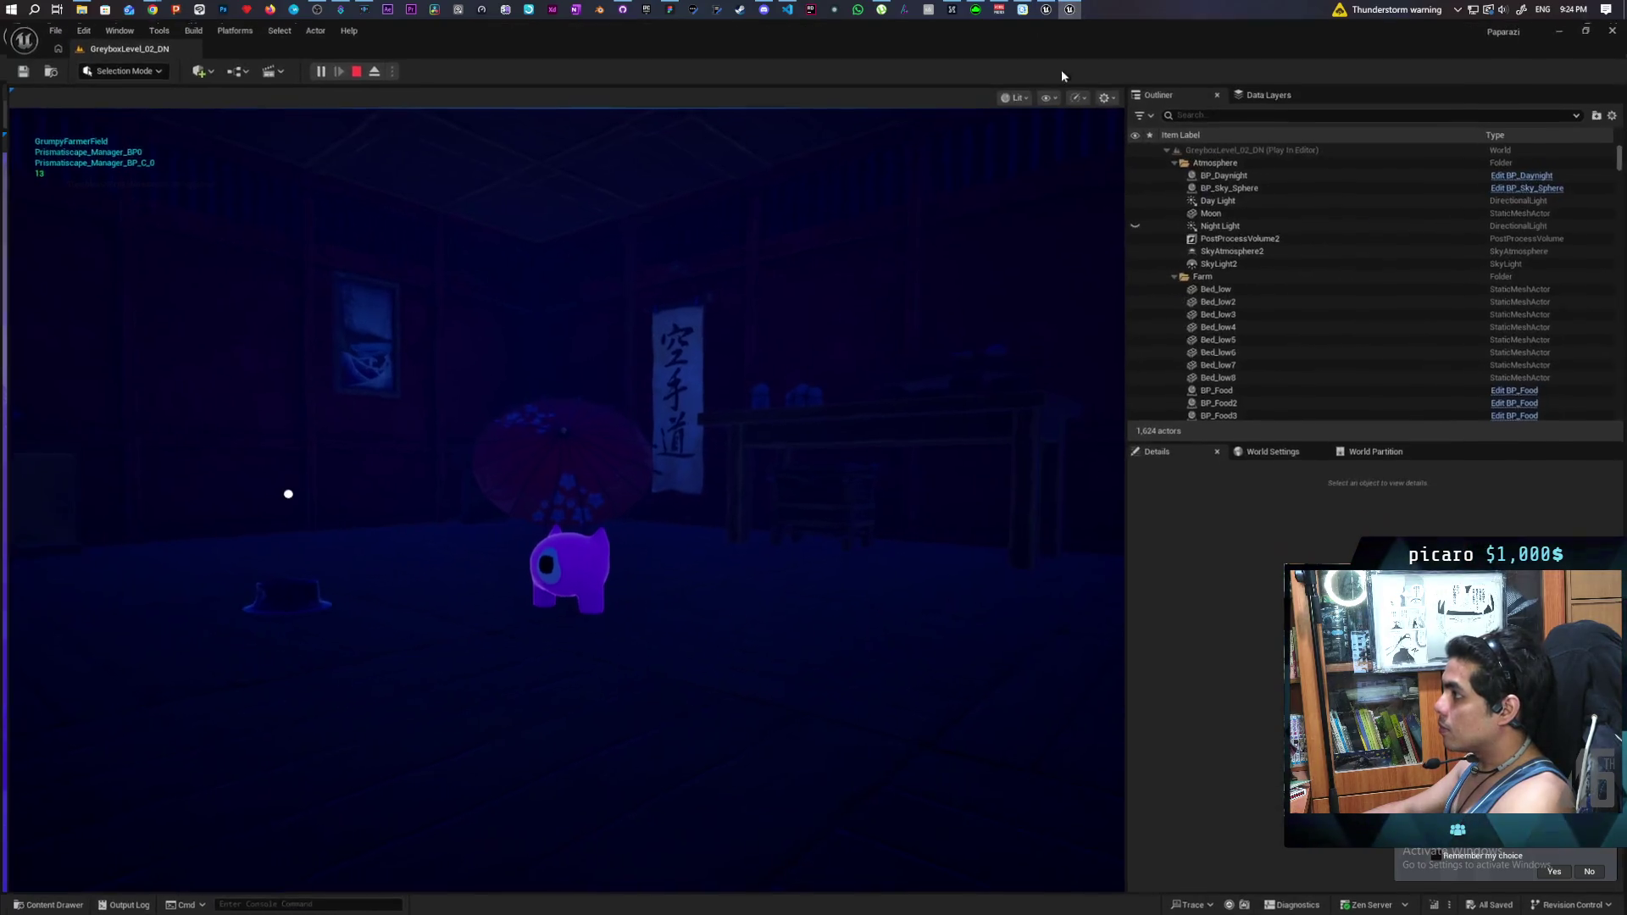
pyautogui.click(1059, 254)
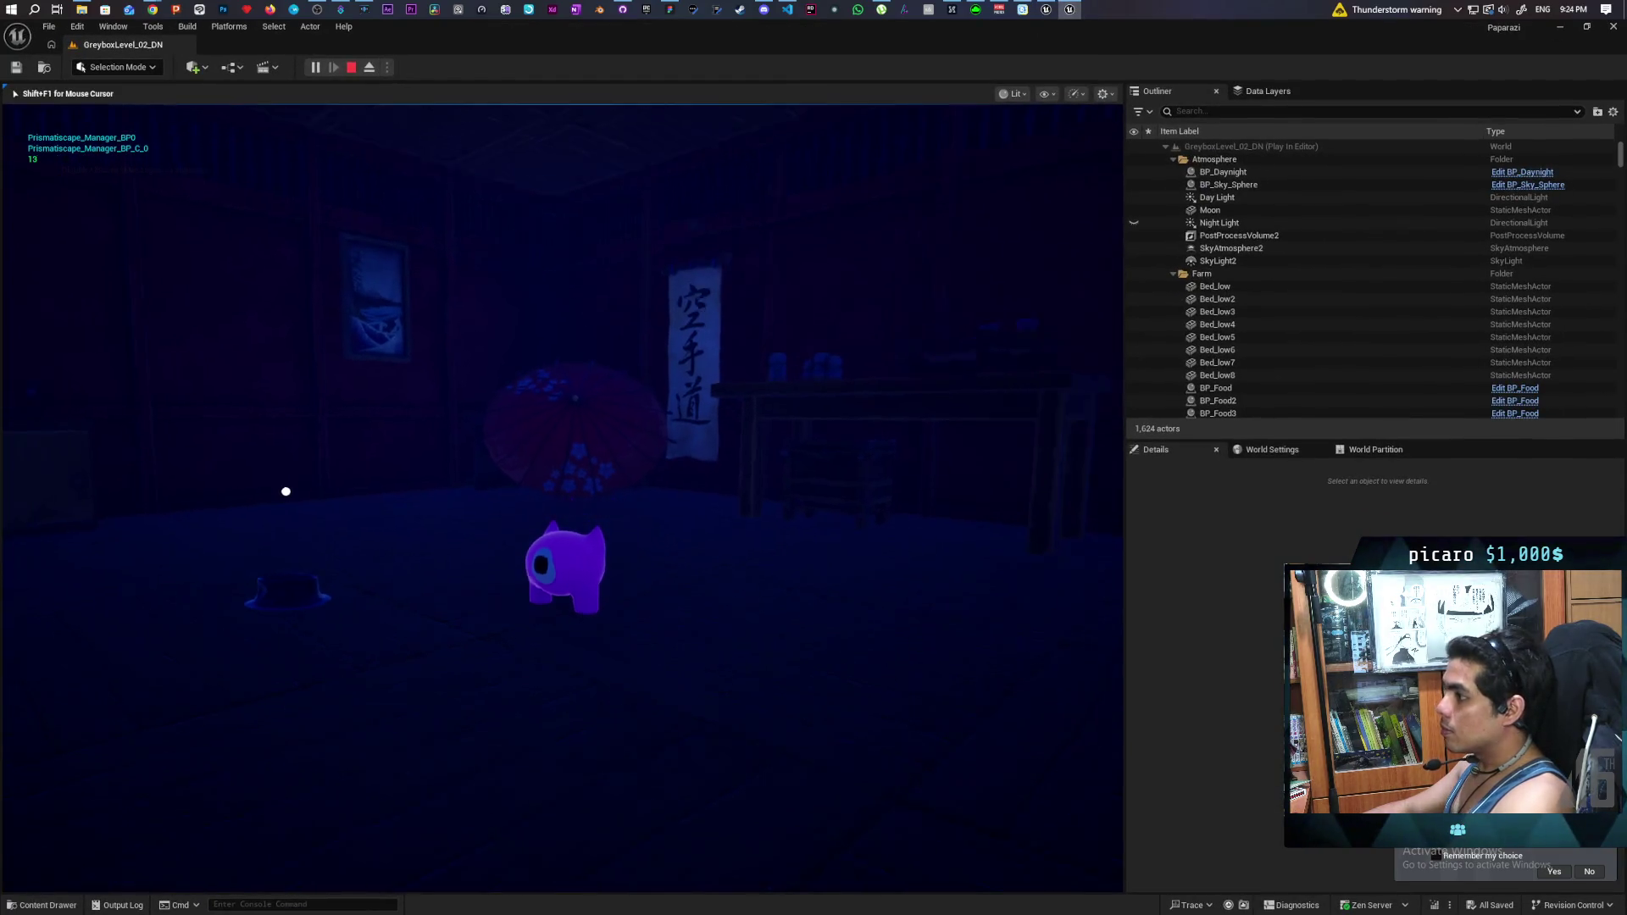
pyautogui.press('w')
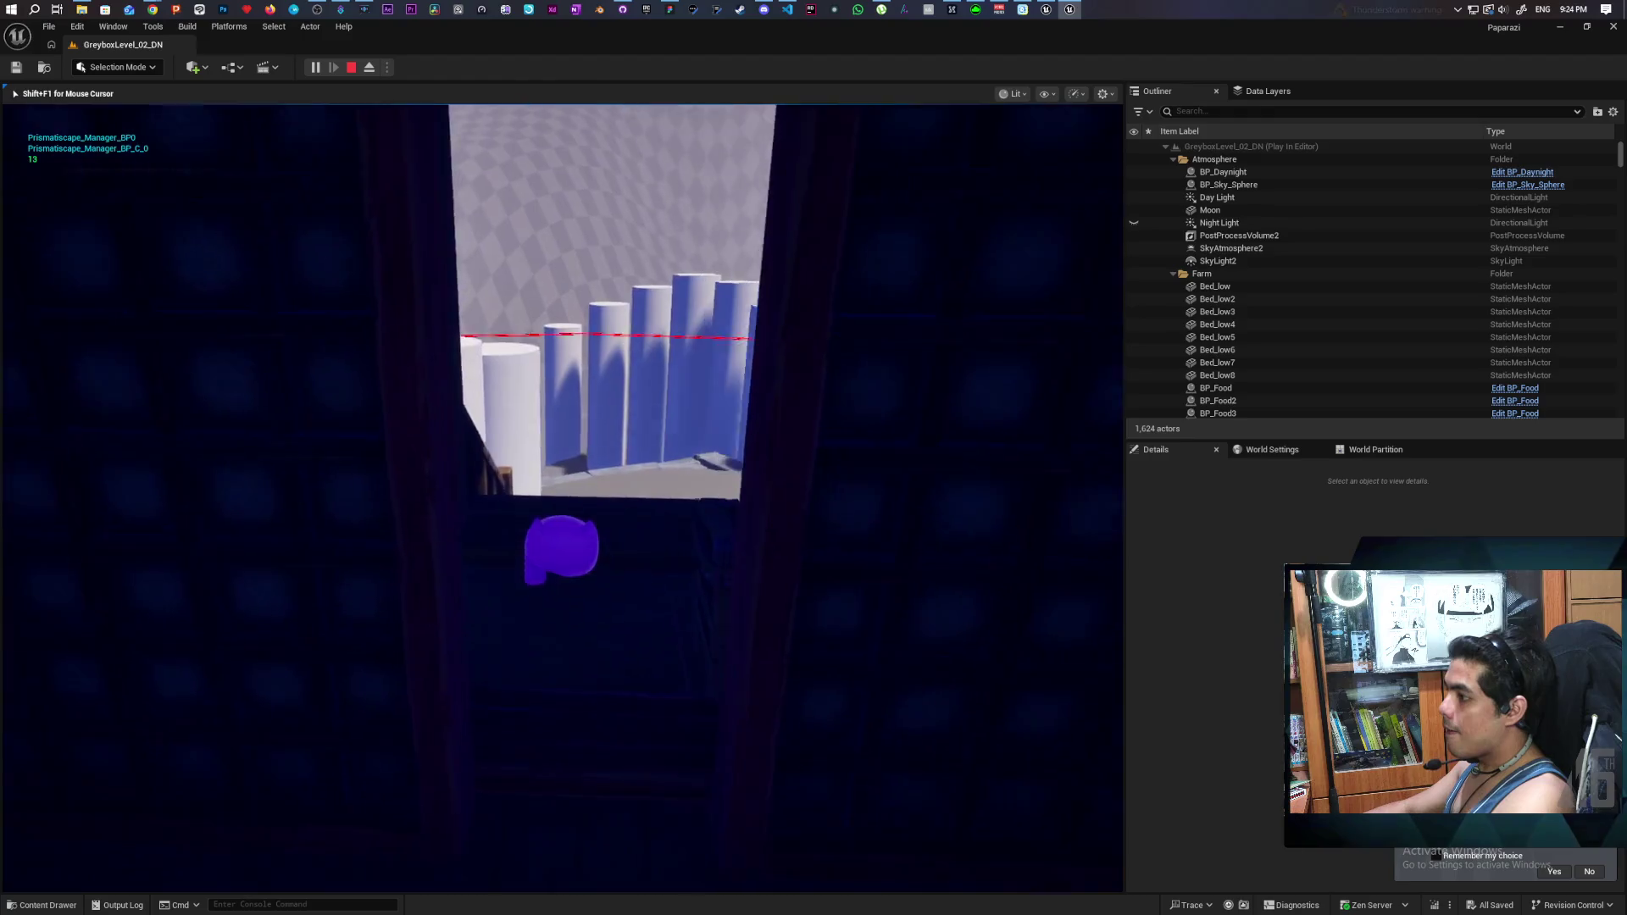
pyautogui.press('w')
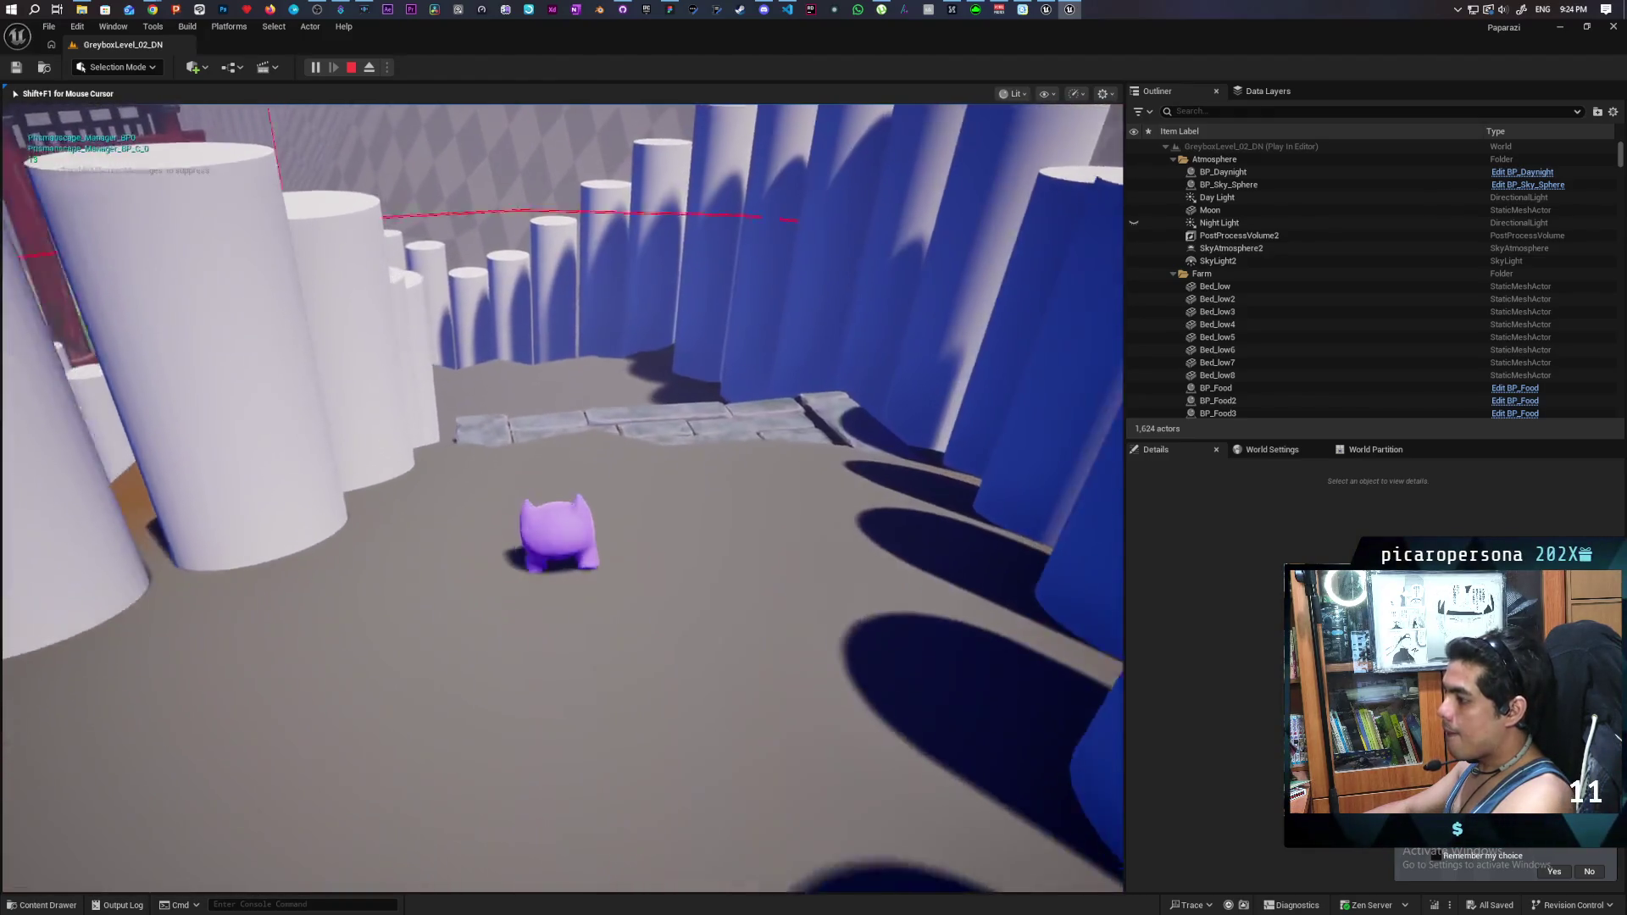
pyautogui.press('w')
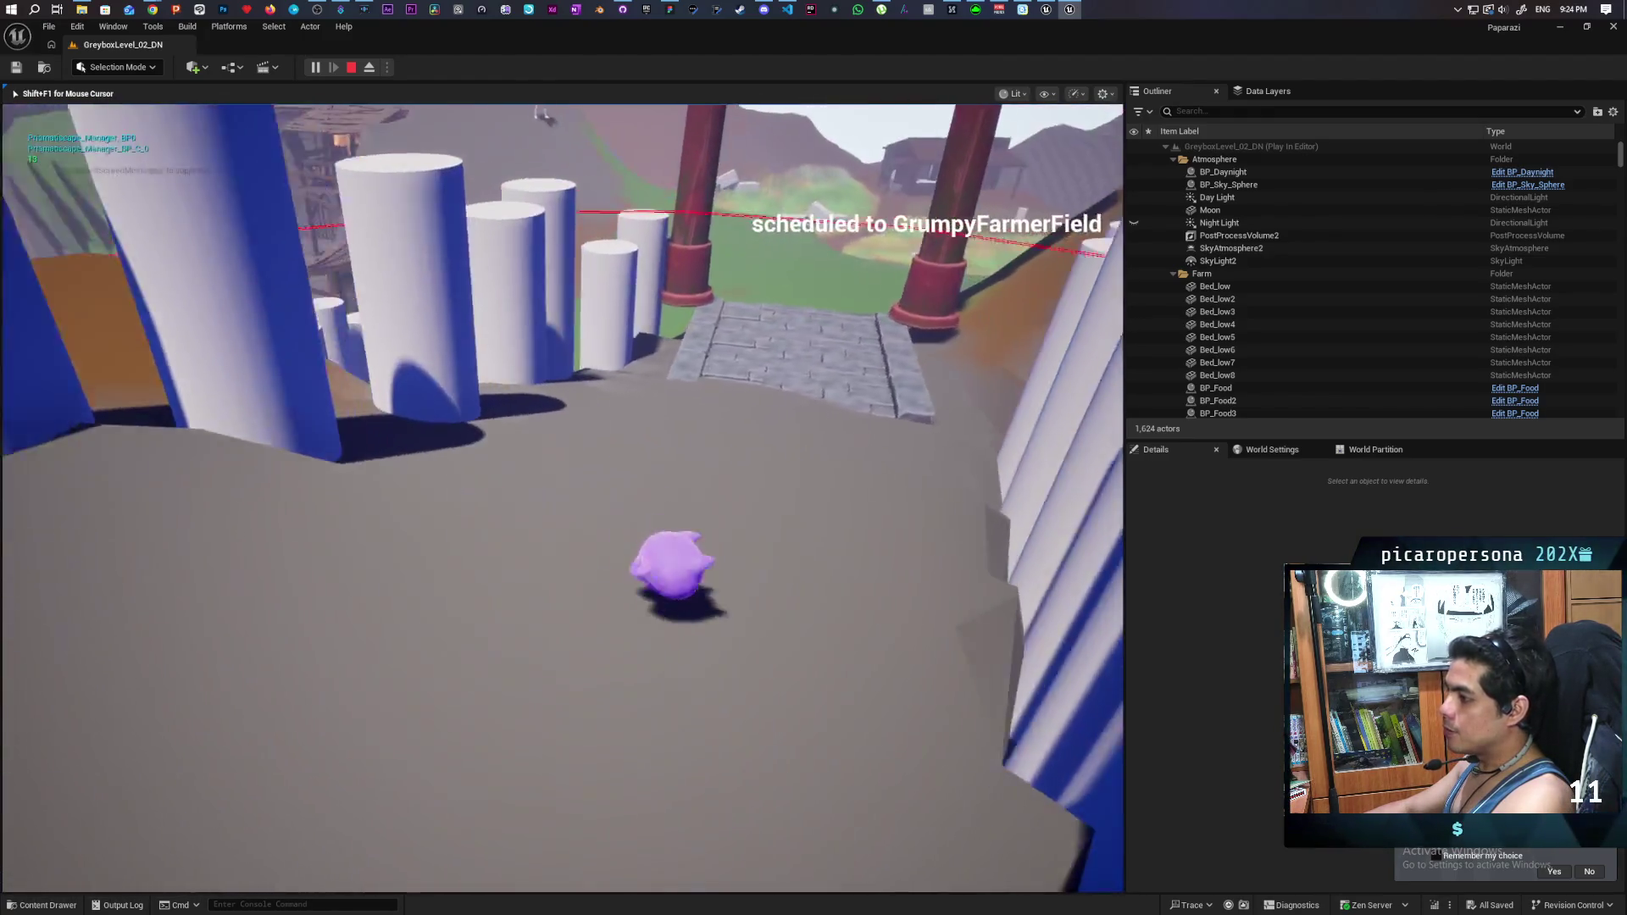
pyautogui.press('w')
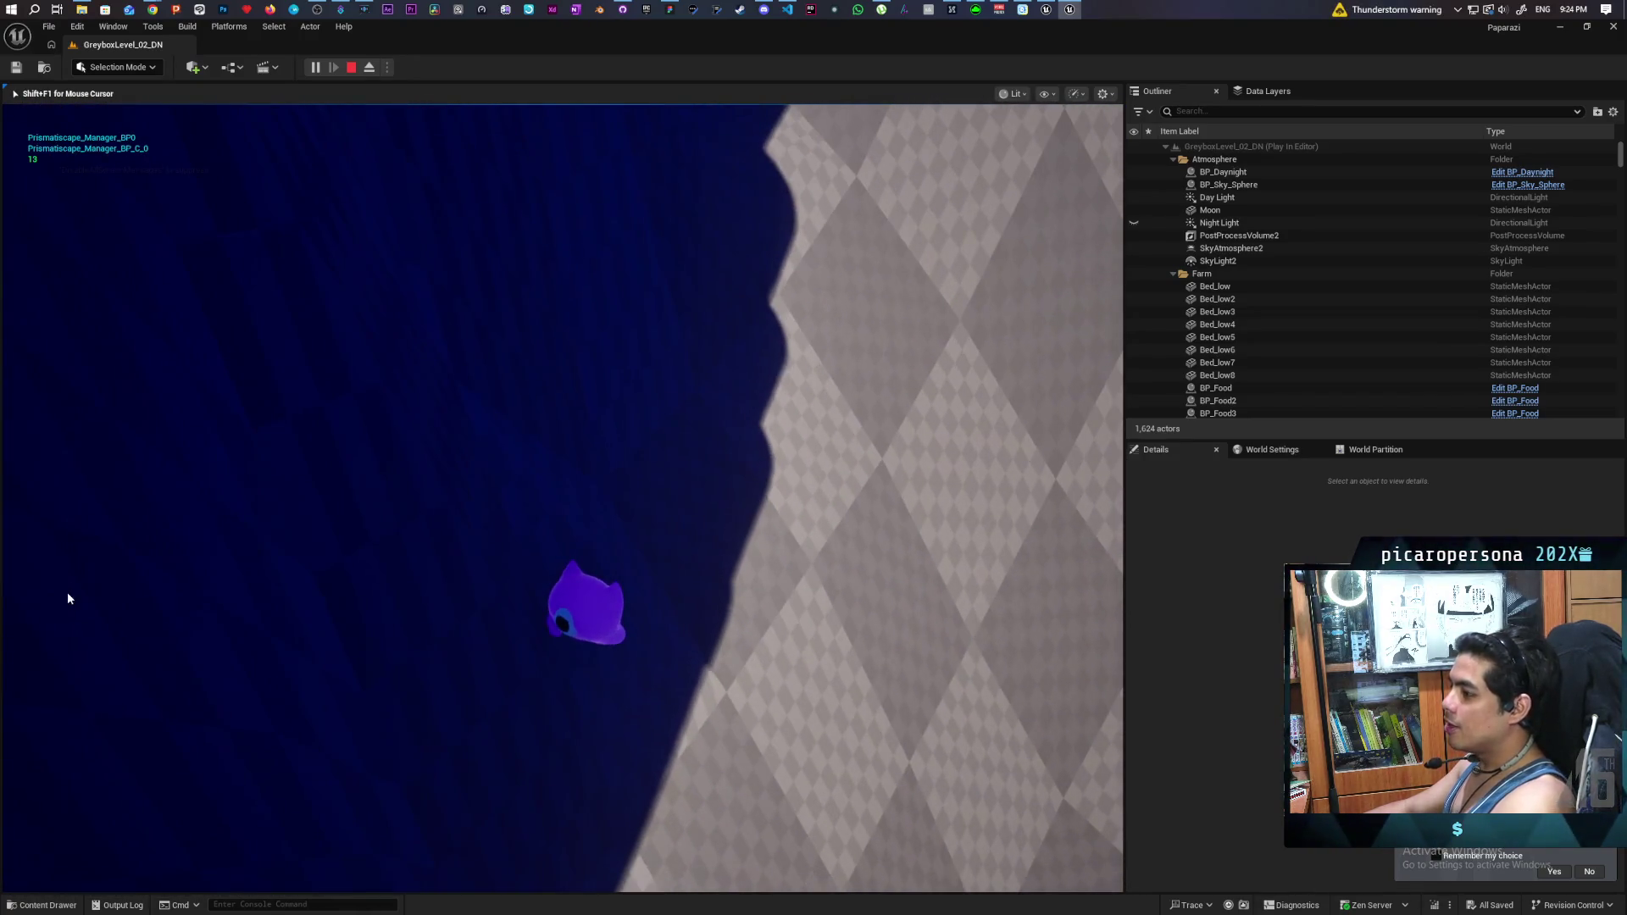
pyautogui.press('Escape')
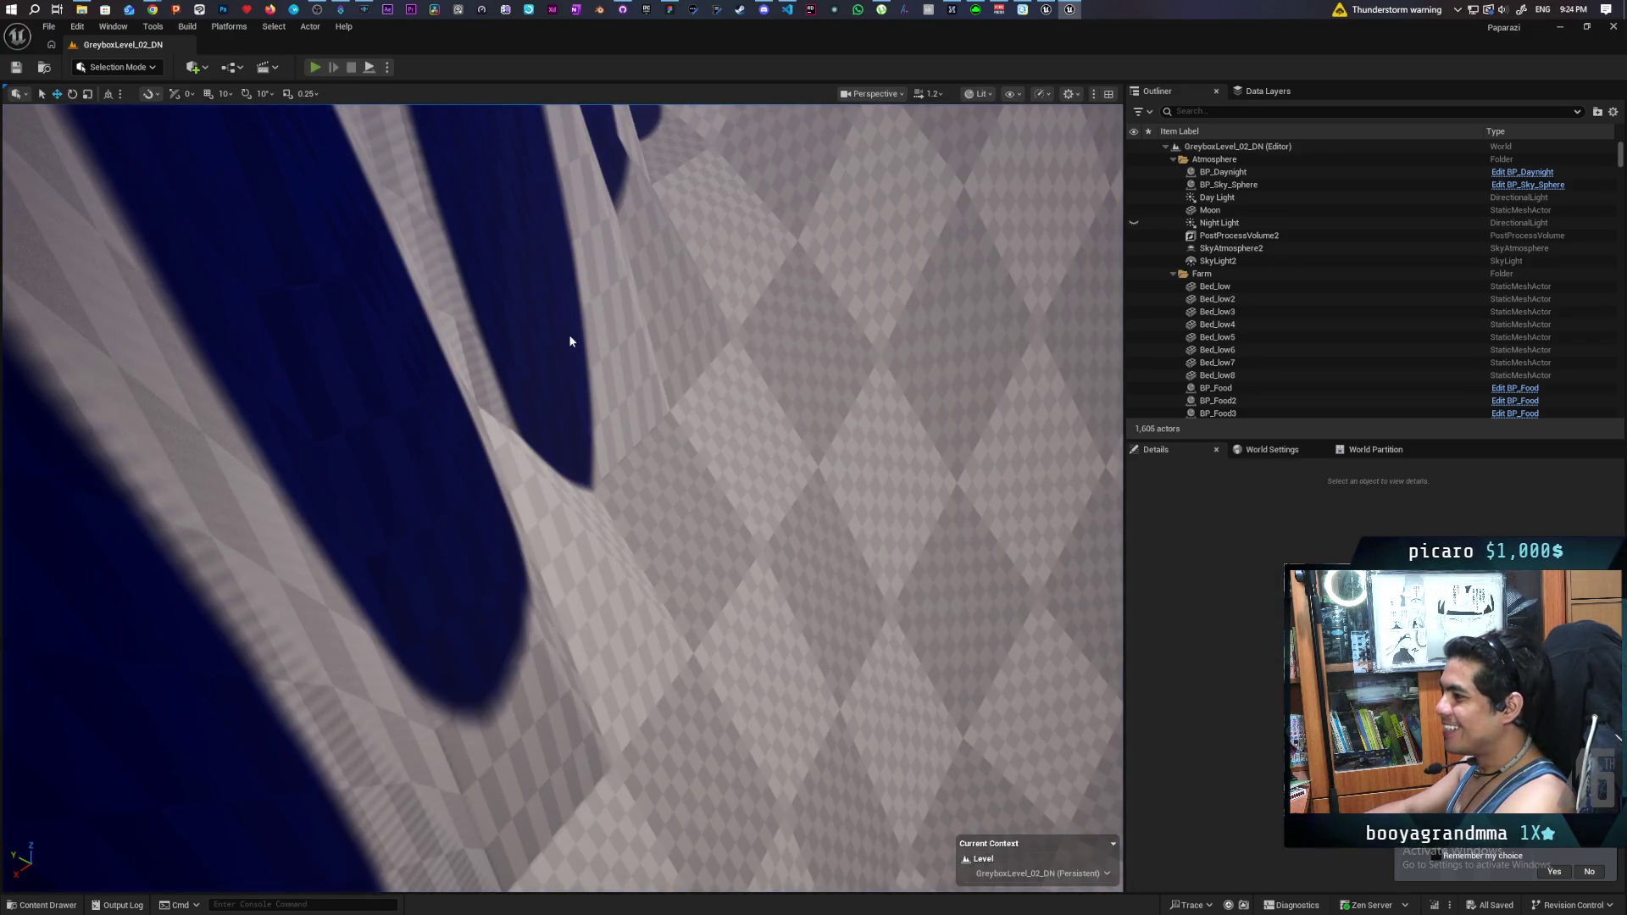
# - Restart the playtest and walk through the white-column room over the stone bridge toward the farm
pyautogui.hotkey('alt', 'p')
pyautogui.press('w')
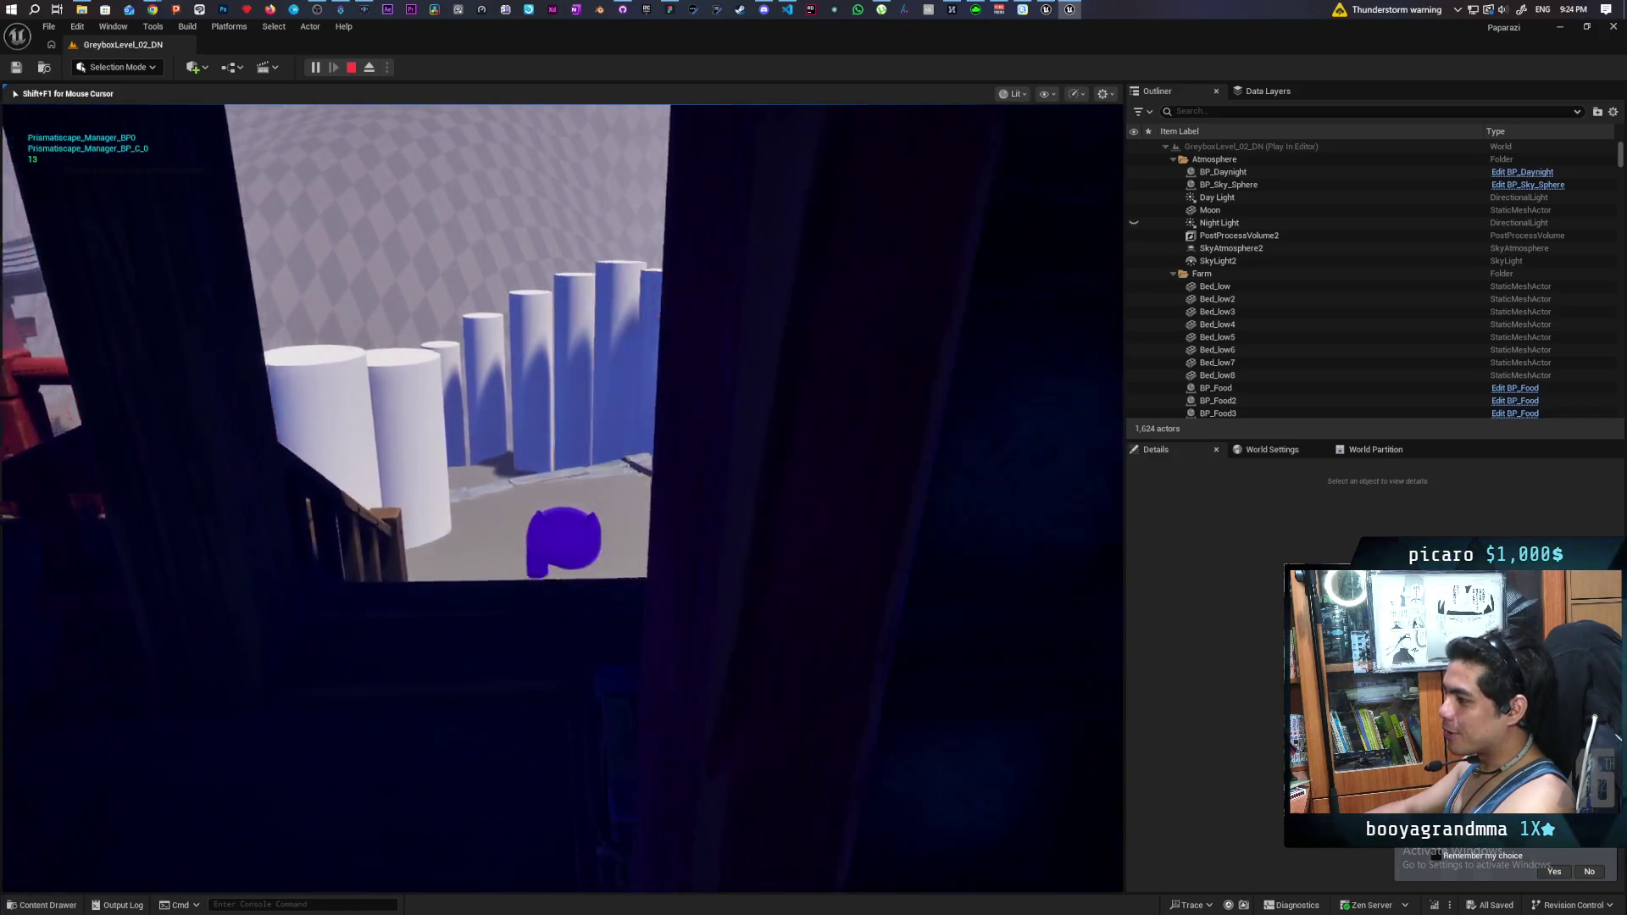
pyautogui.press('w')
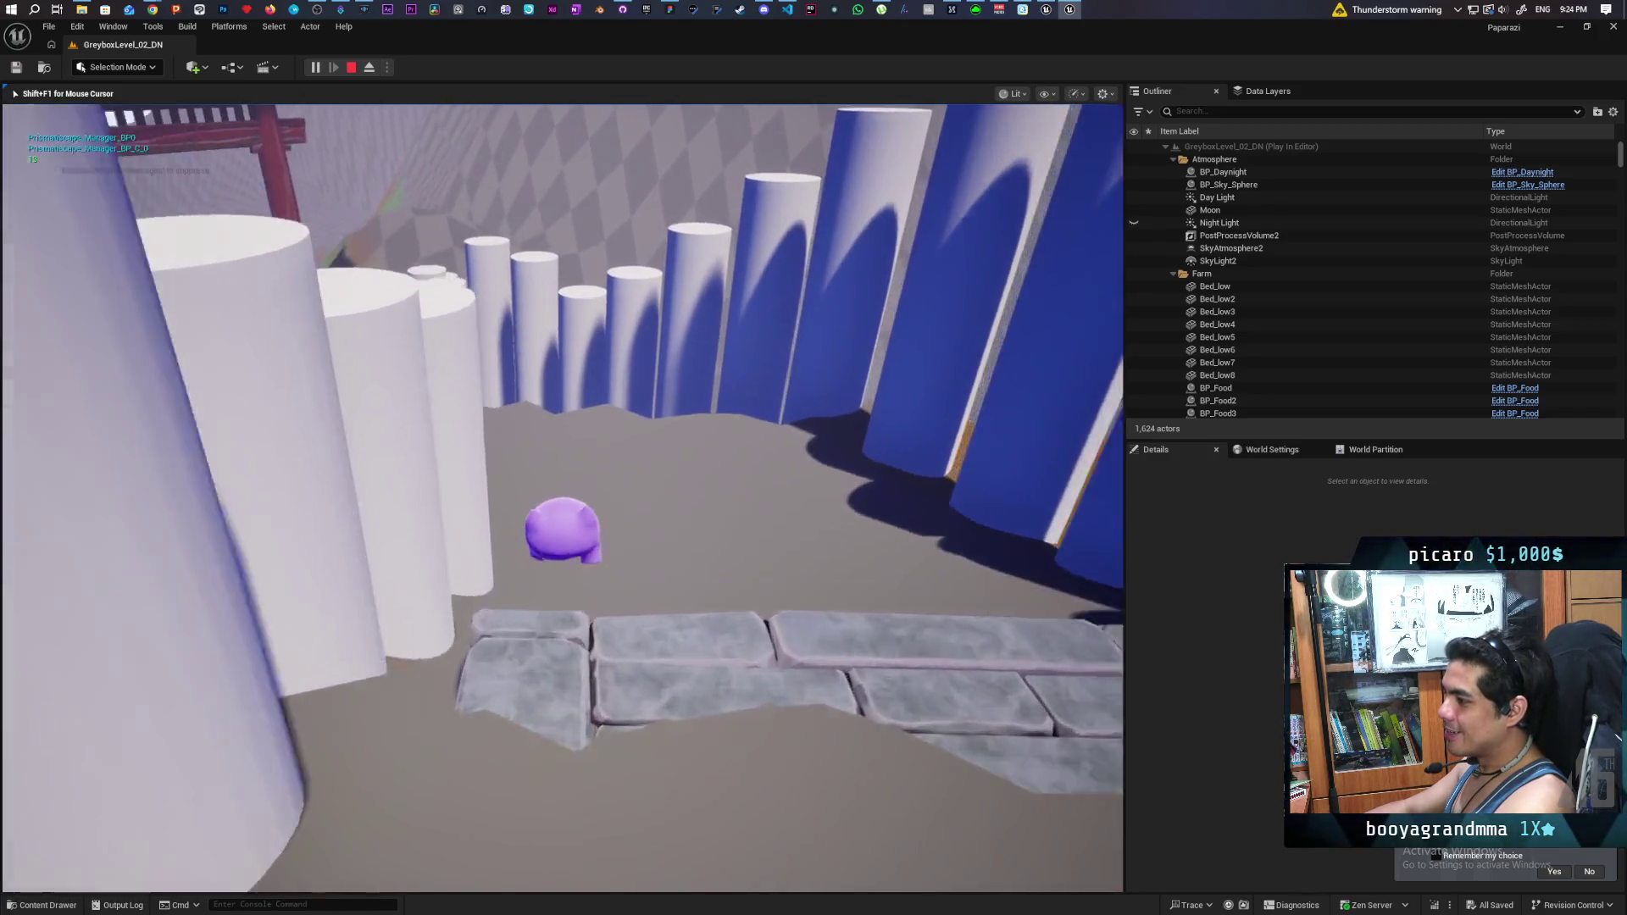
pyautogui.press('w')
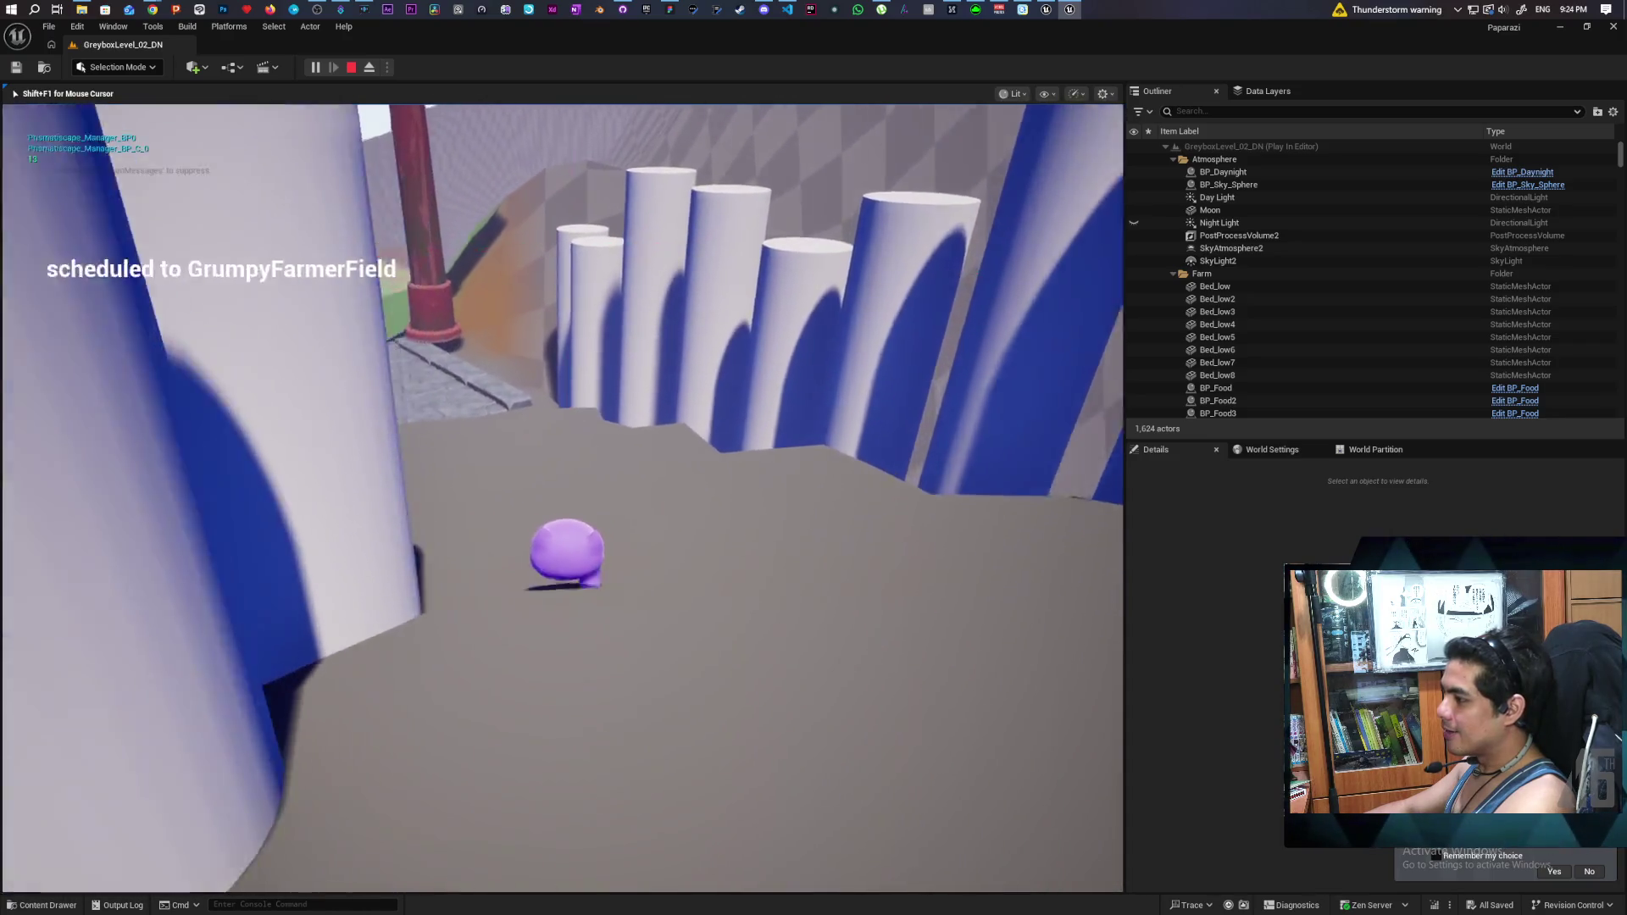
pyautogui.press('w')
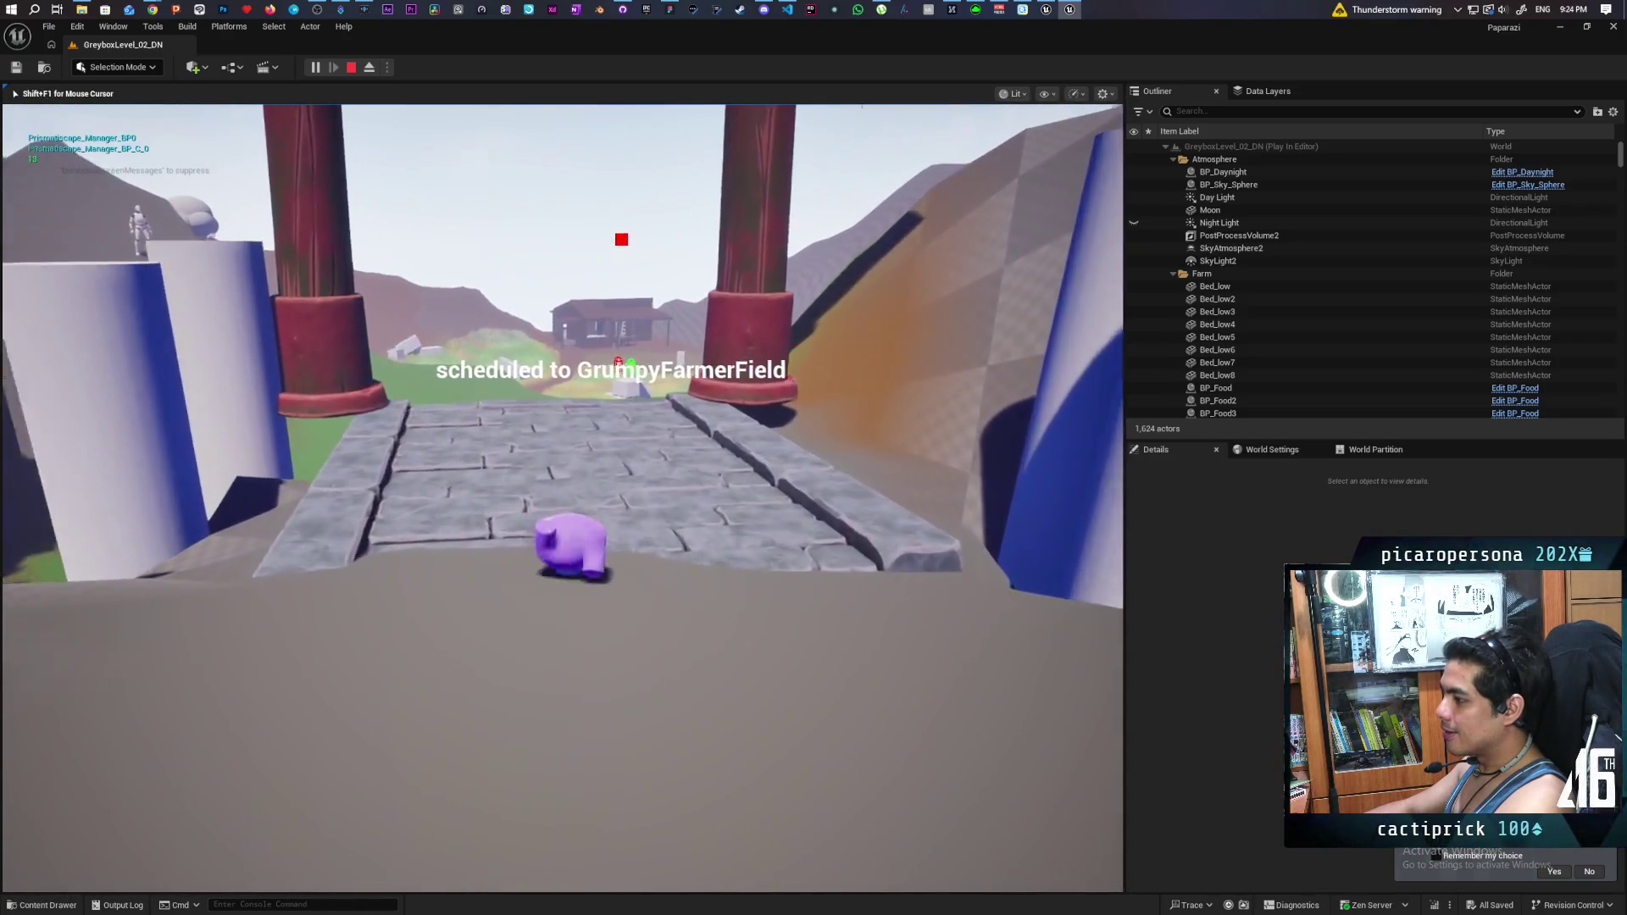
pyautogui.press('w')
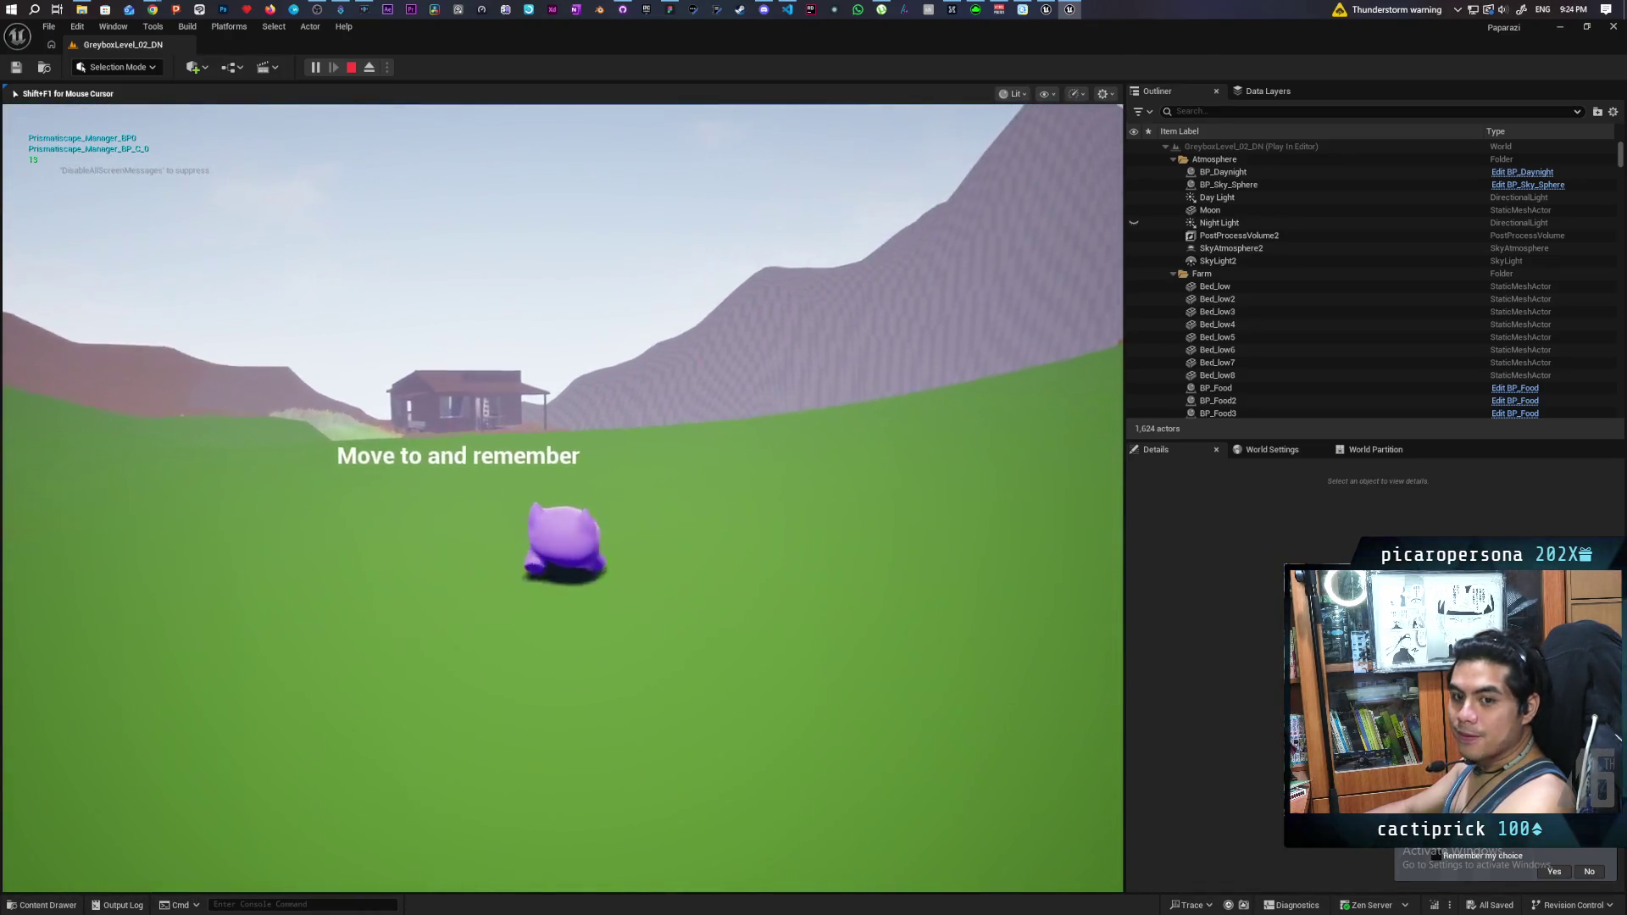
# - Walk the character over the rise, through the tall grass, up to the farmhouse table
pyautogui.press('w')
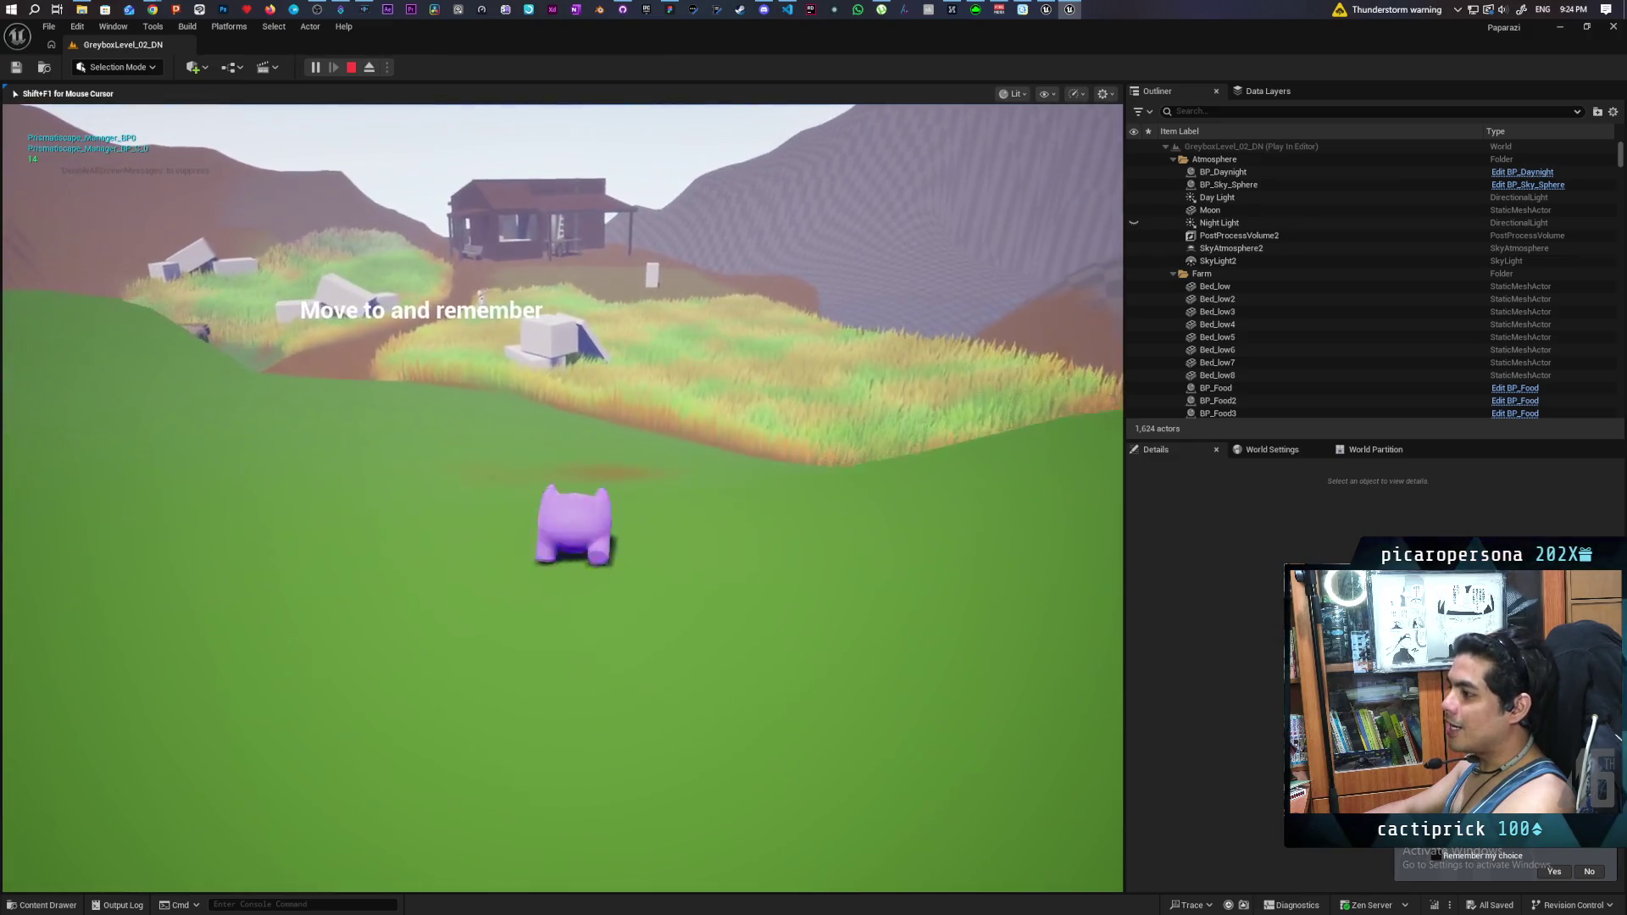
pyautogui.press('w')
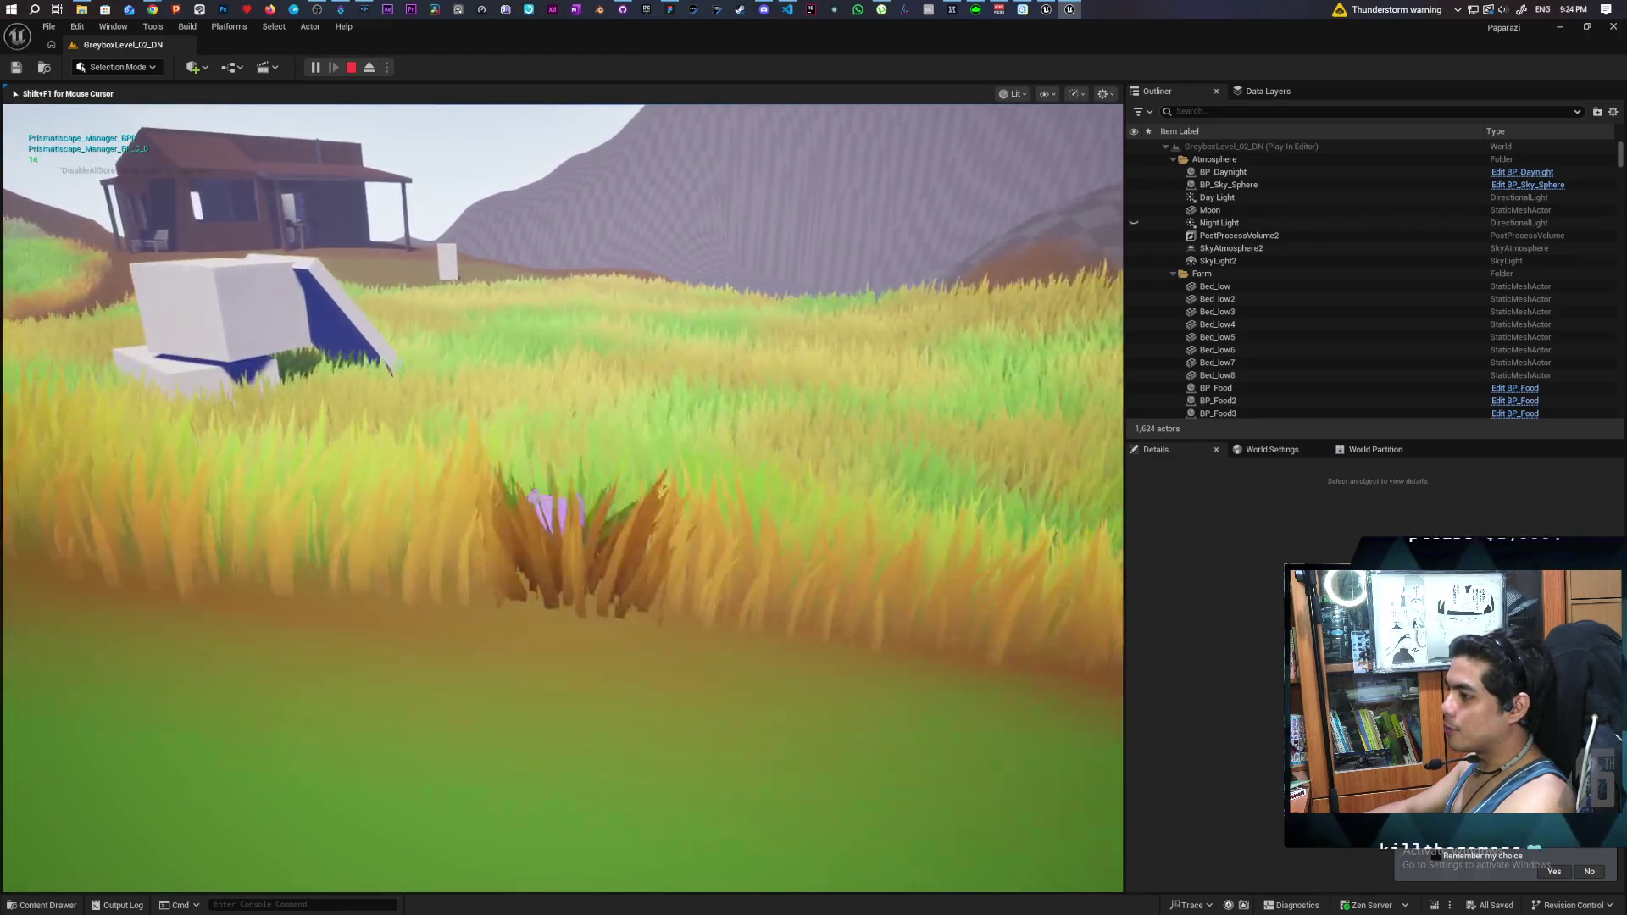
pyautogui.press('w')
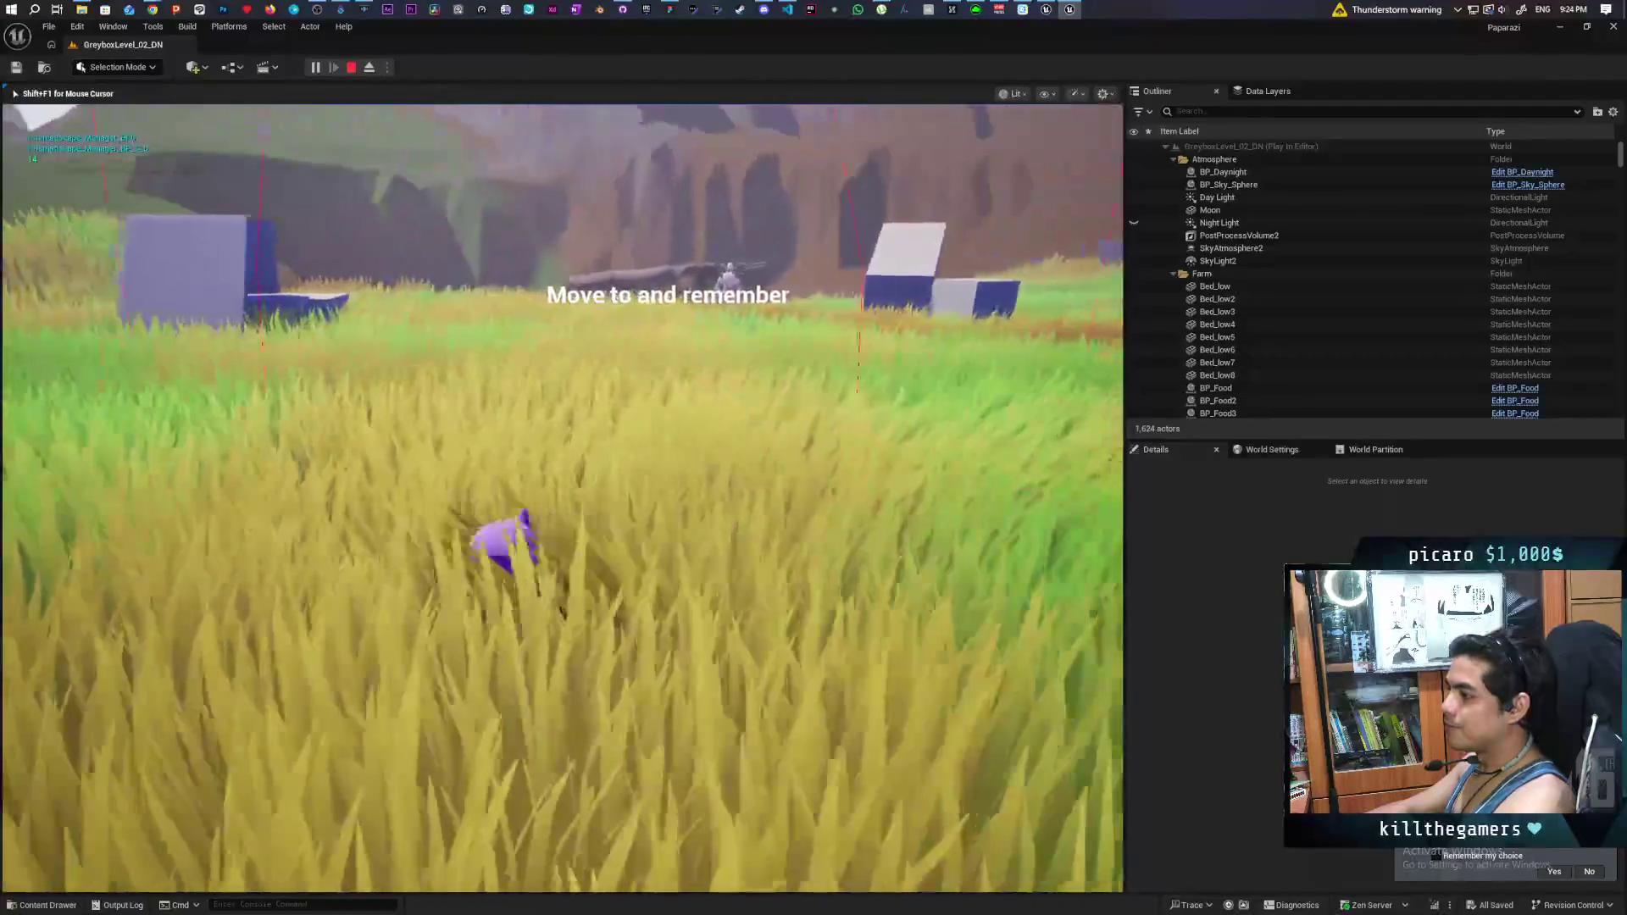
pyautogui.press('w')
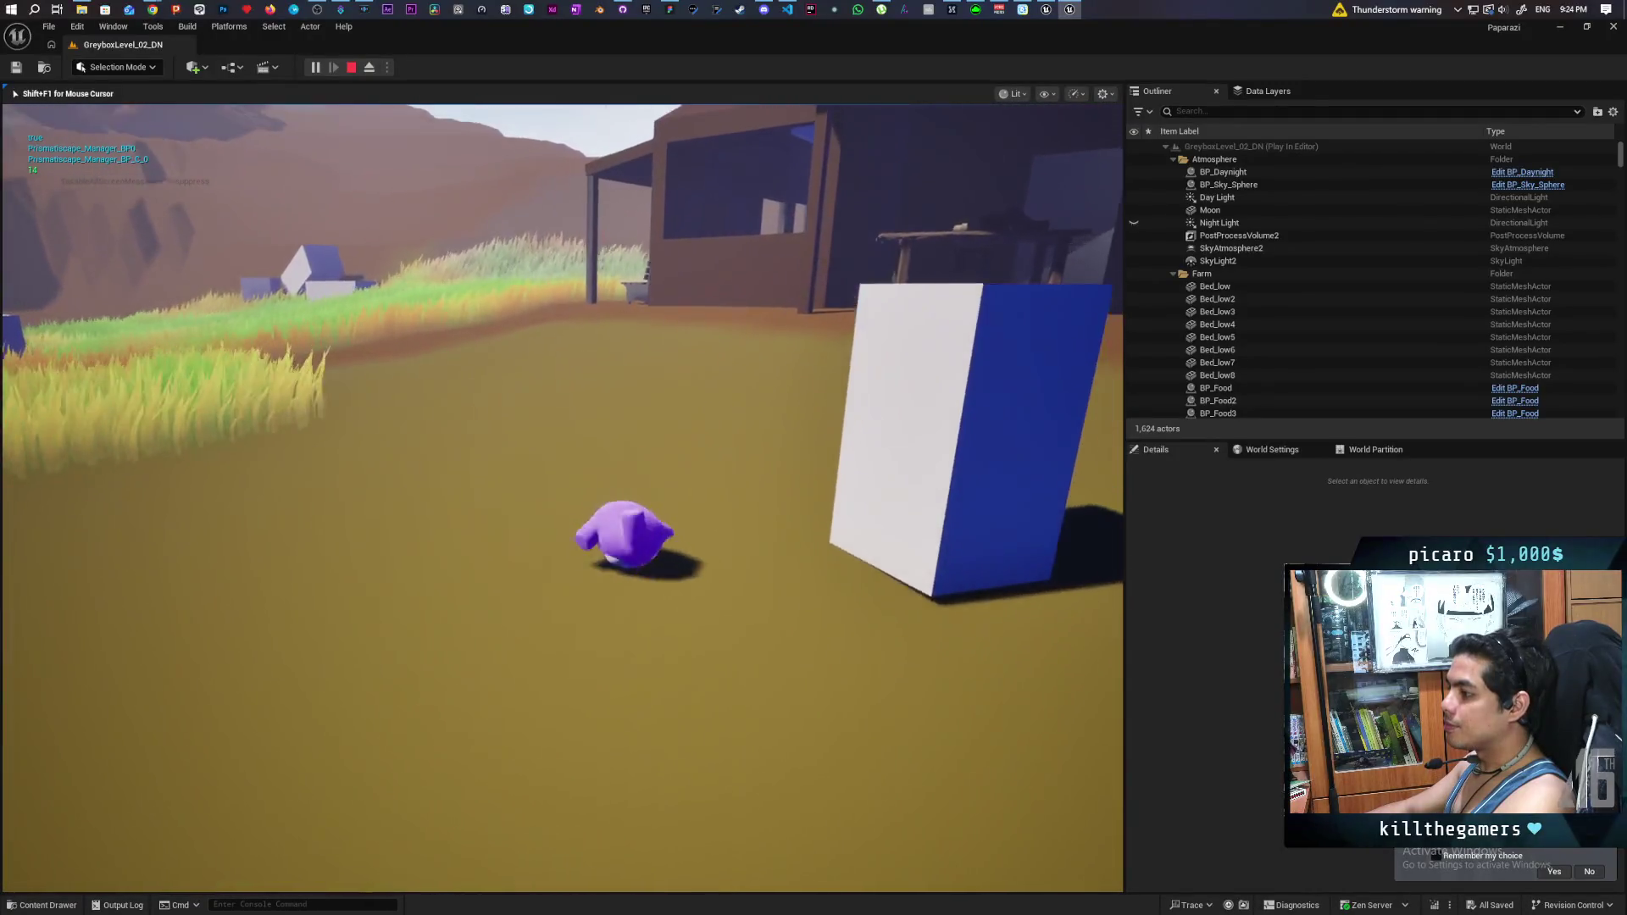
pyautogui.press('w')
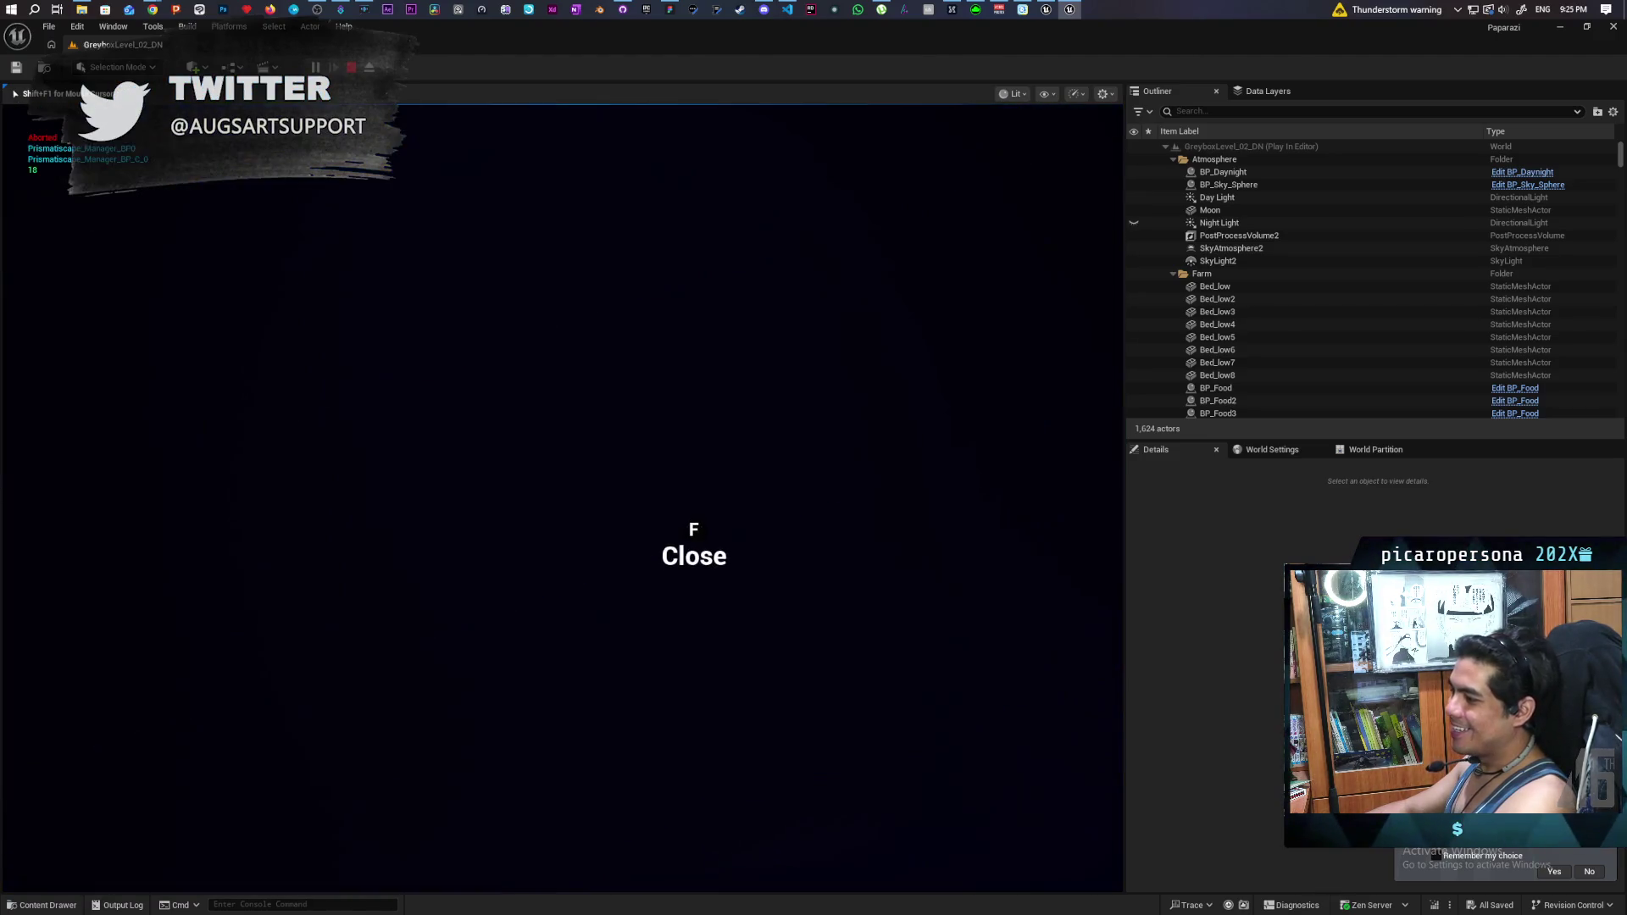
# - Close and reopen the drawer, enter the checkered room, use the exit, then end the playtest
pyautogui.press('f')
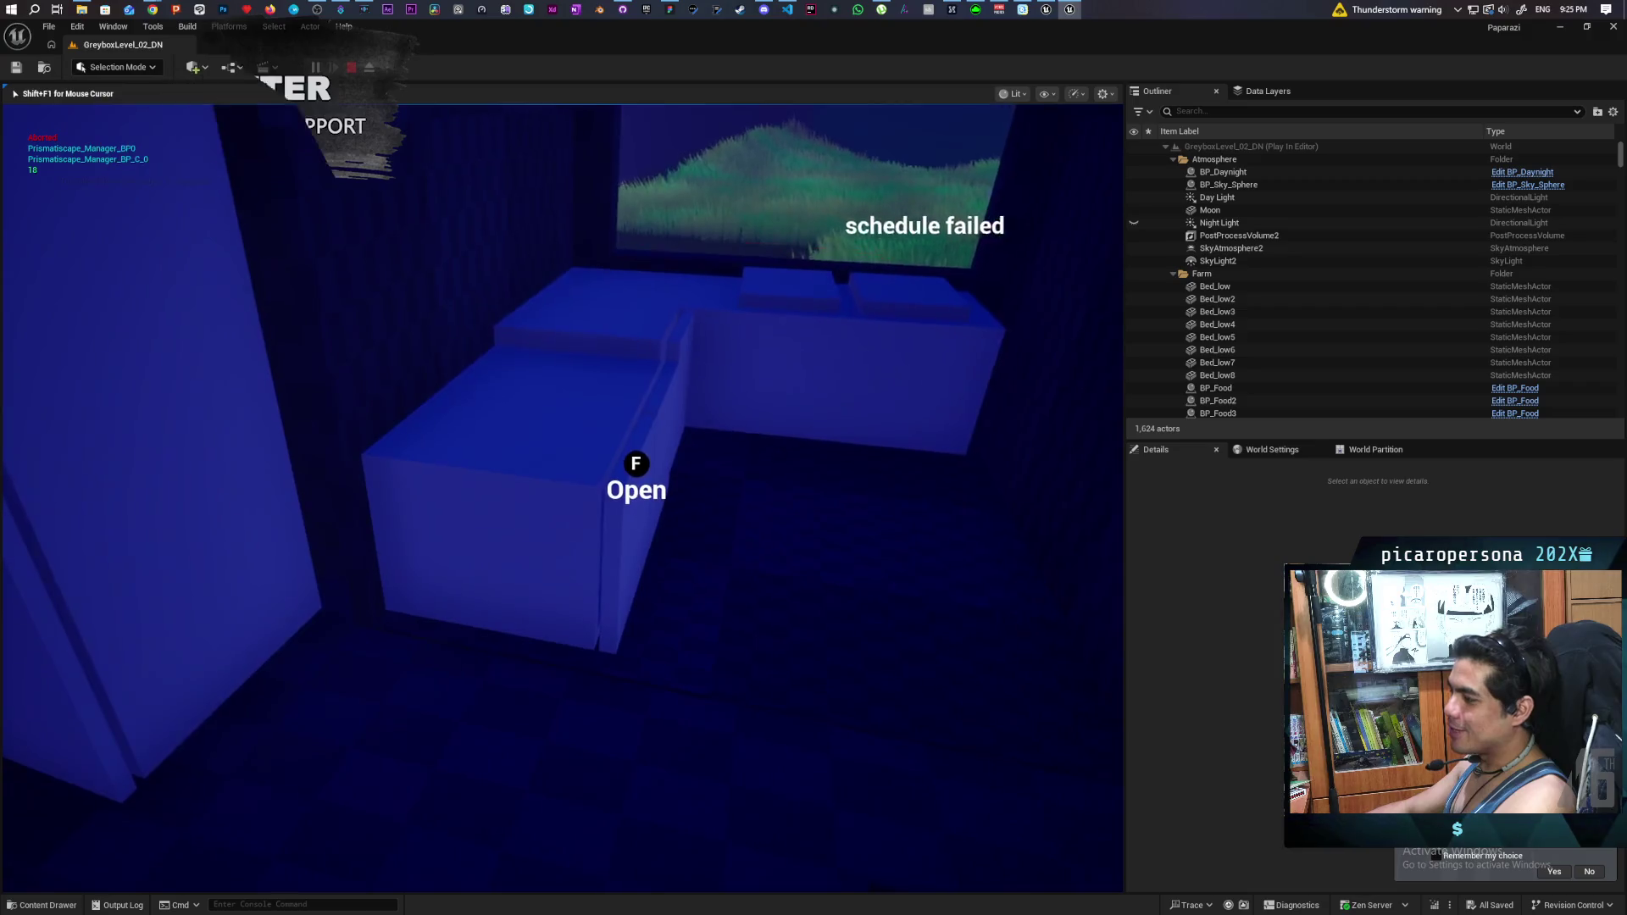
pyautogui.press('f')
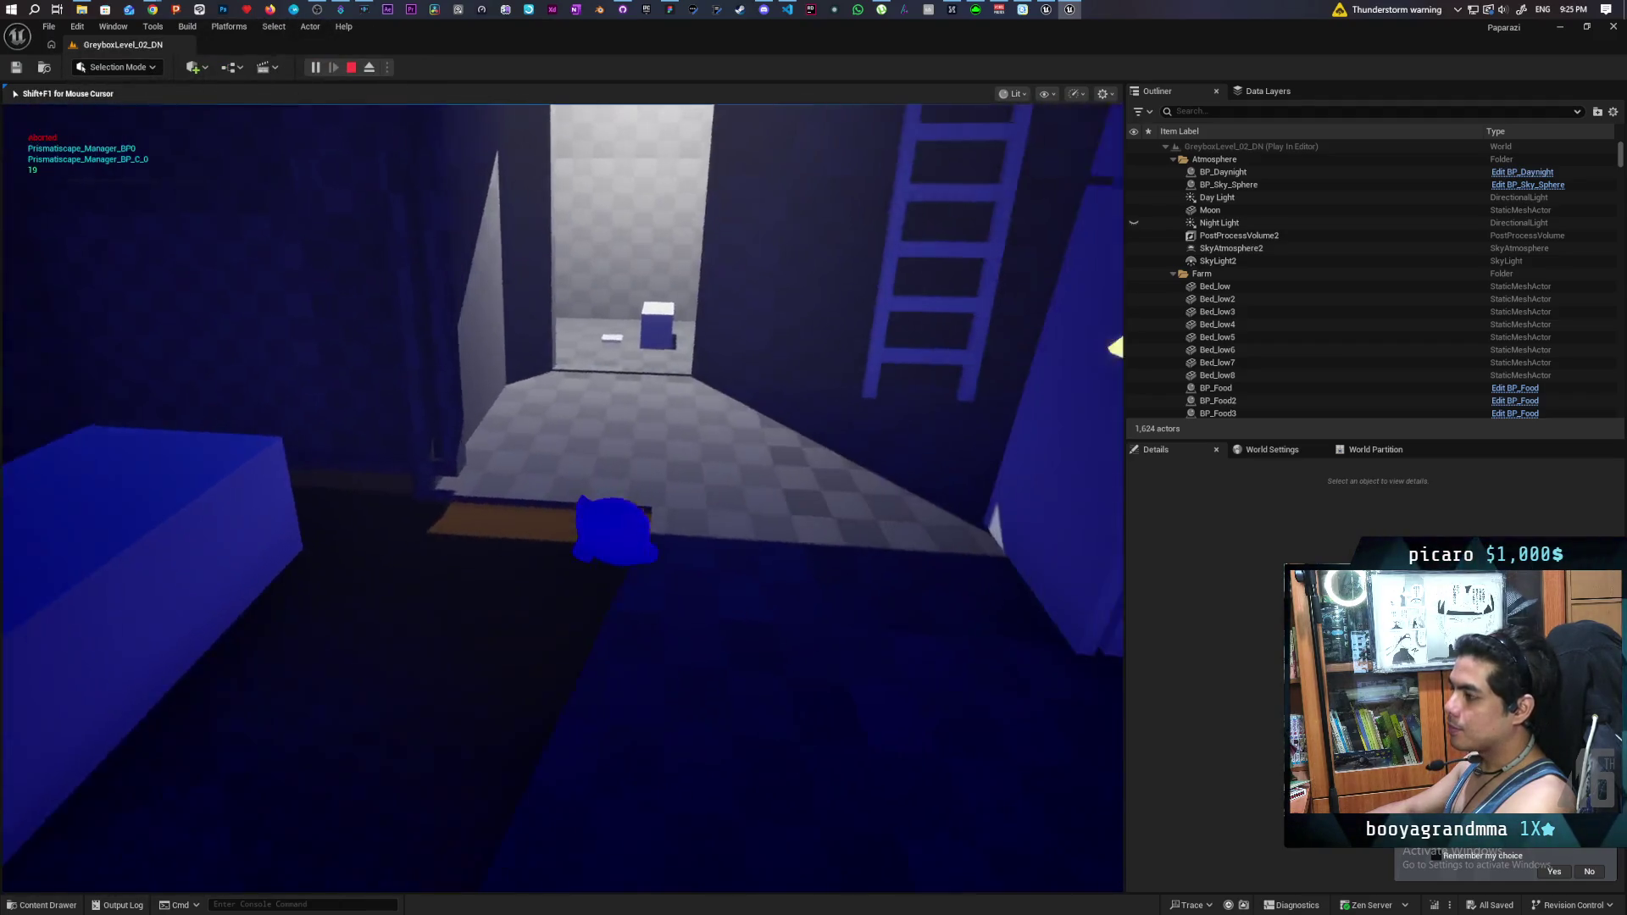
pyautogui.press('w')
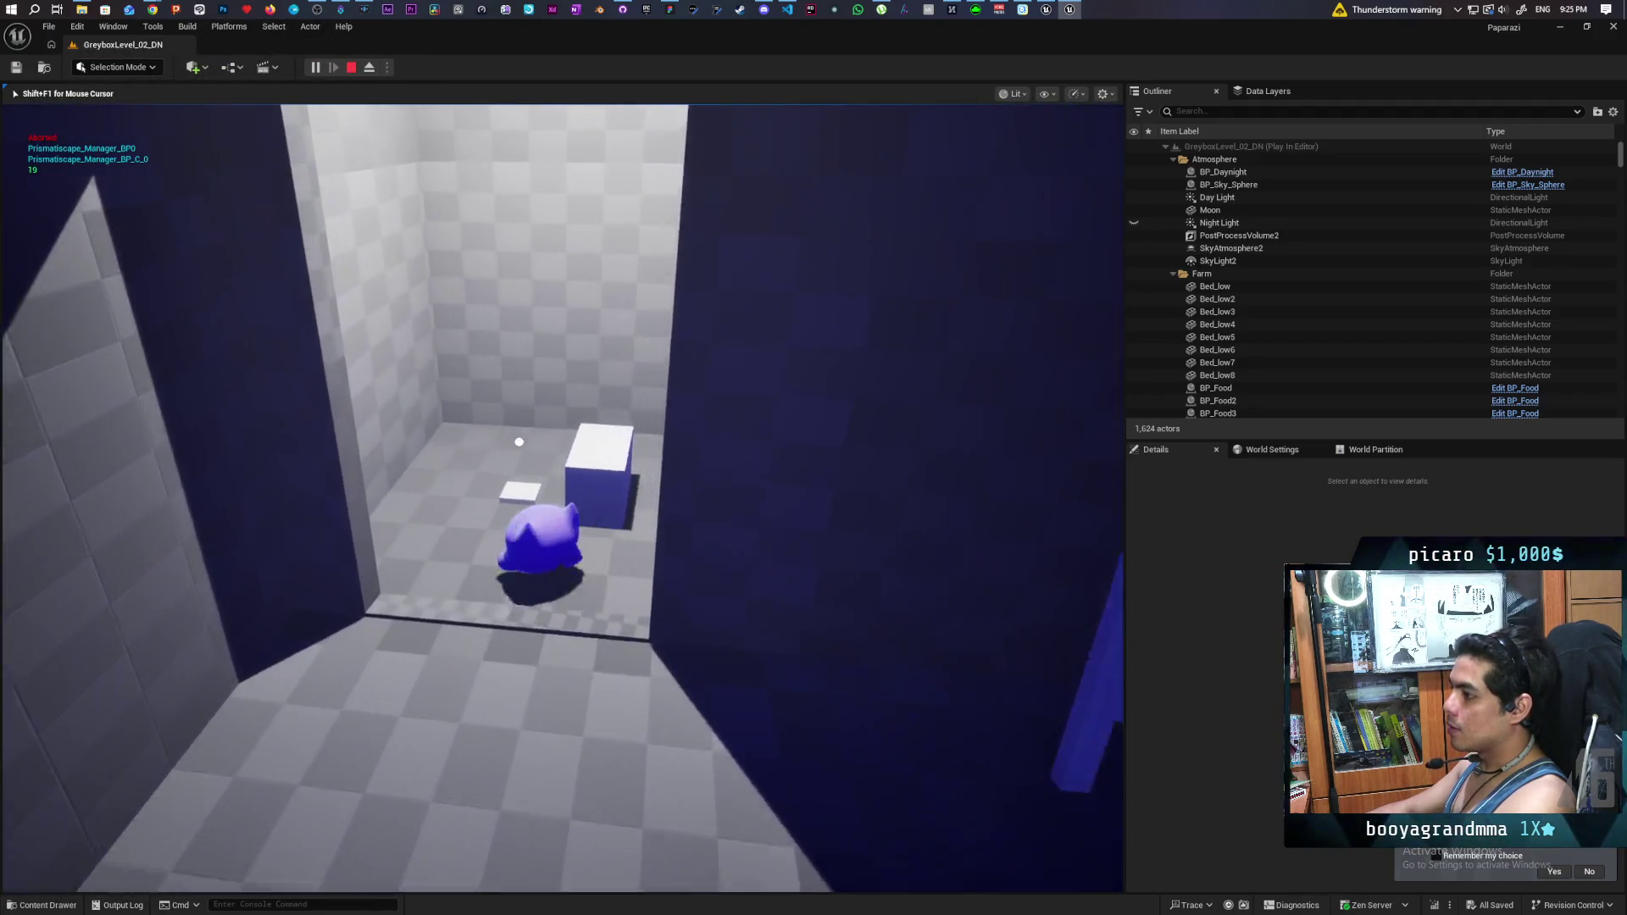
pyautogui.press('f')
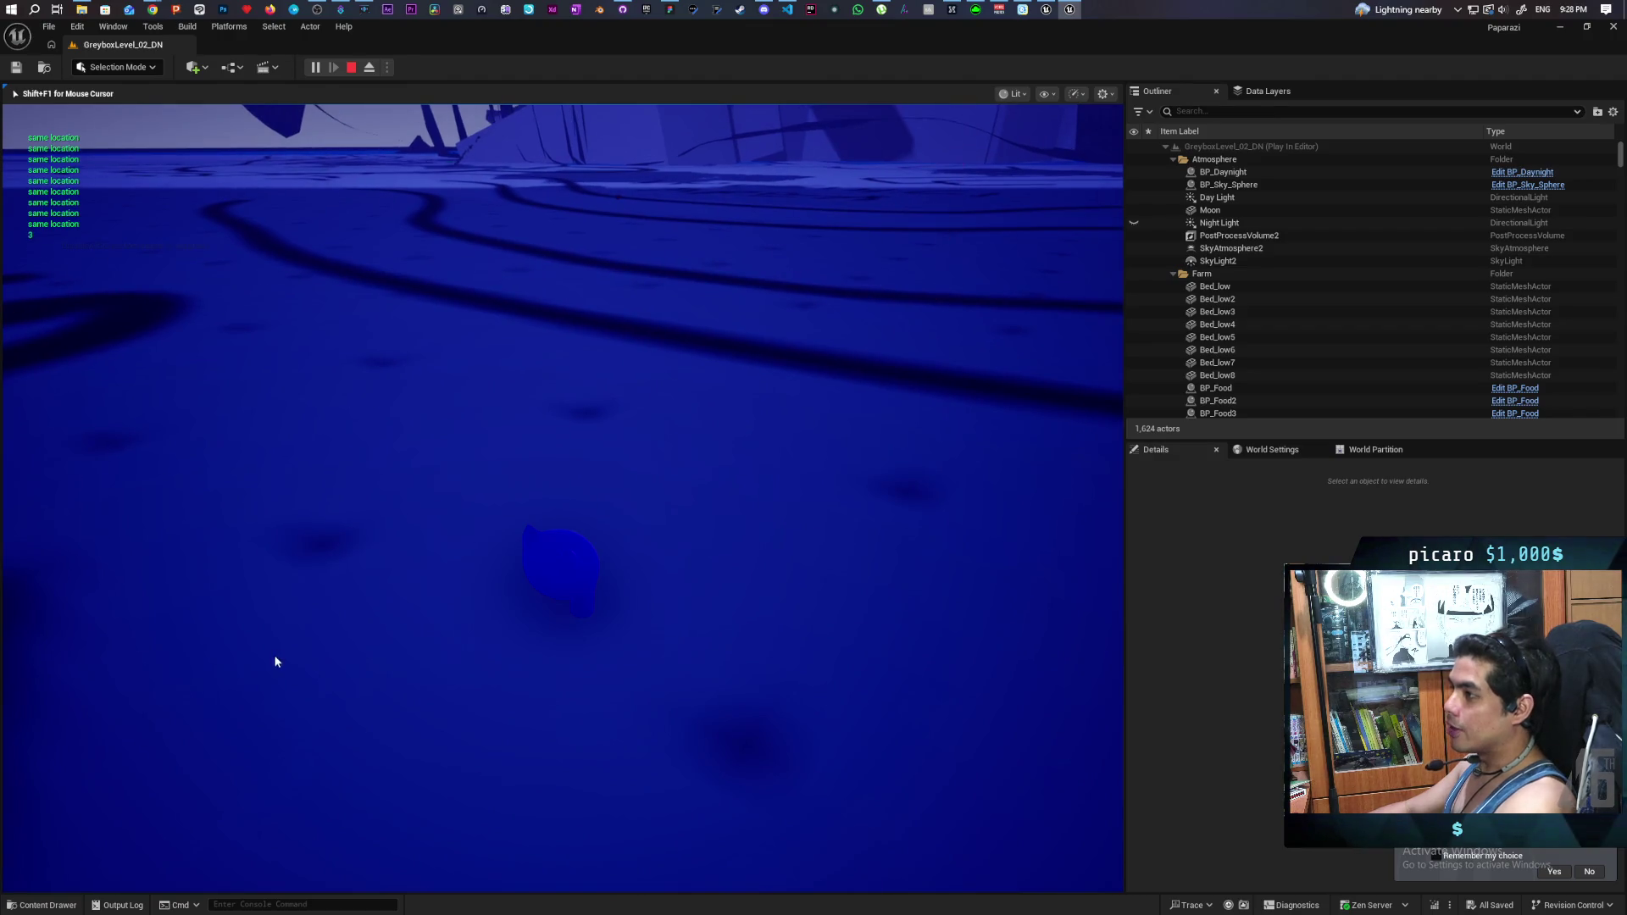
pyautogui.press('Escape')
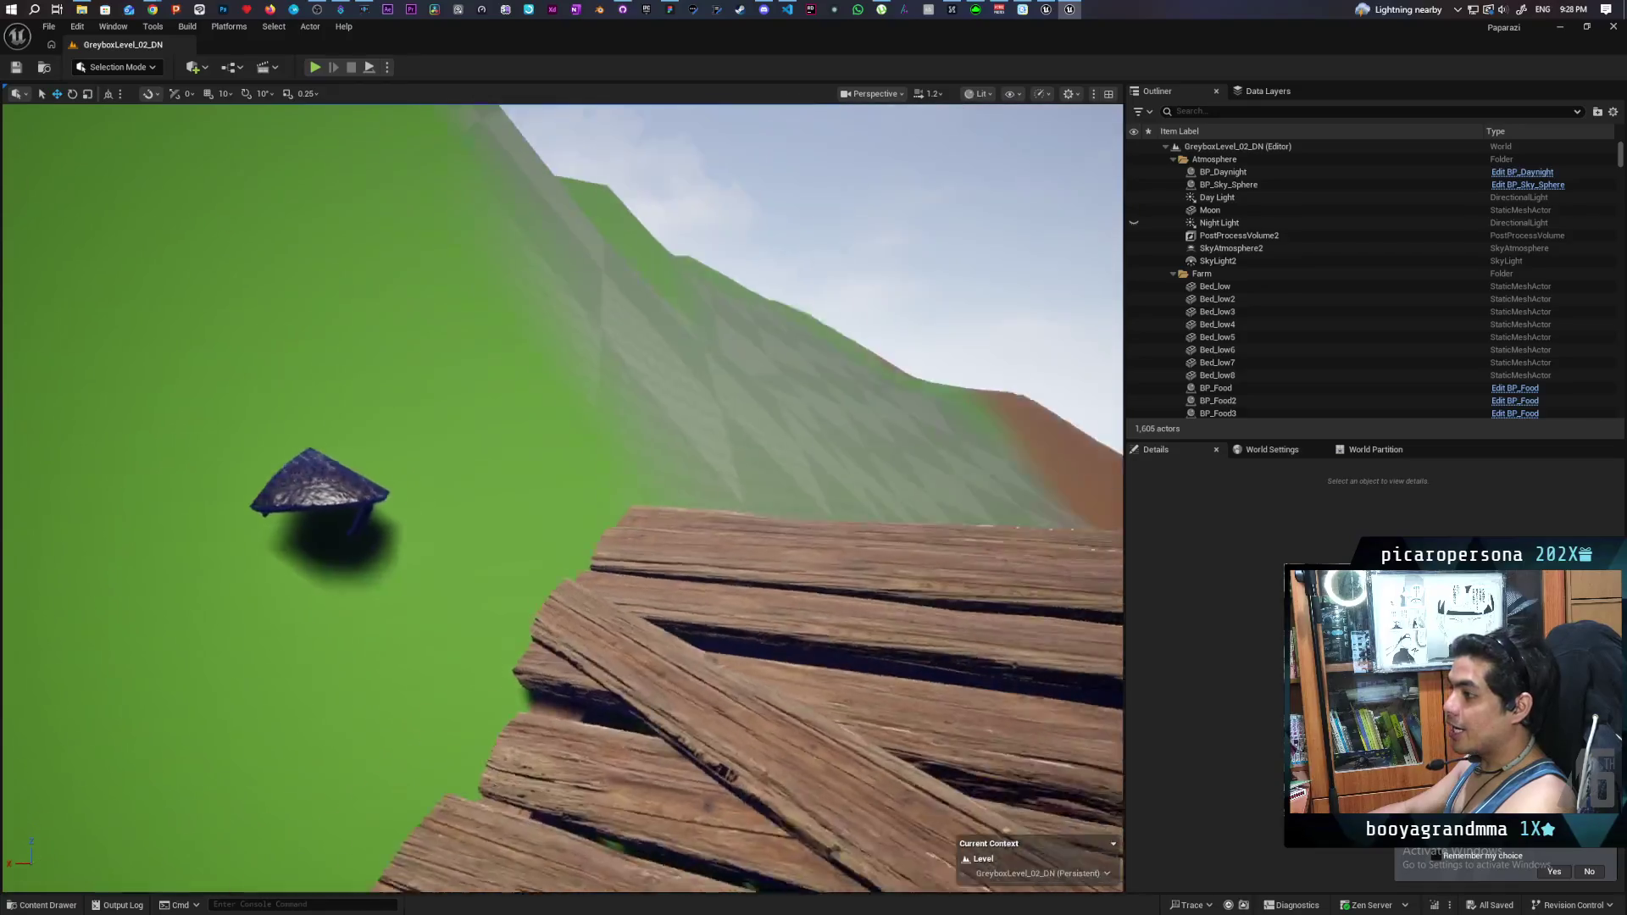
# - Focus the view on the wooden shack, select BP_Sky_Sphere, then bring the YouTube video forward
pyautogui.click(530, 496)
pyautogui.press('f')
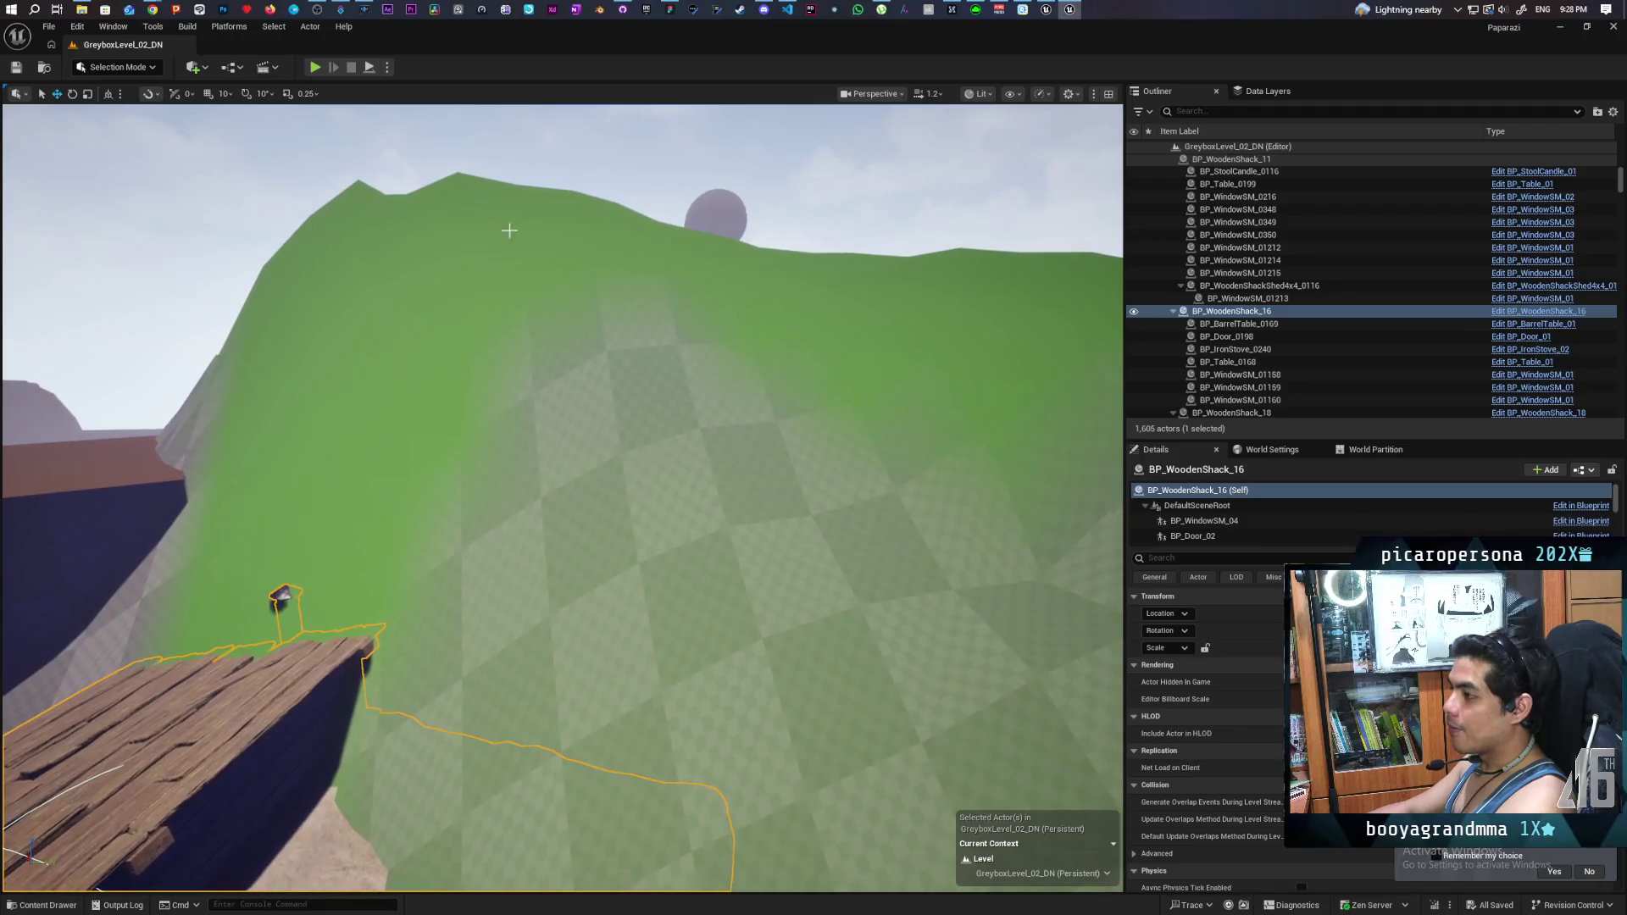
pyautogui.click(793, 445)
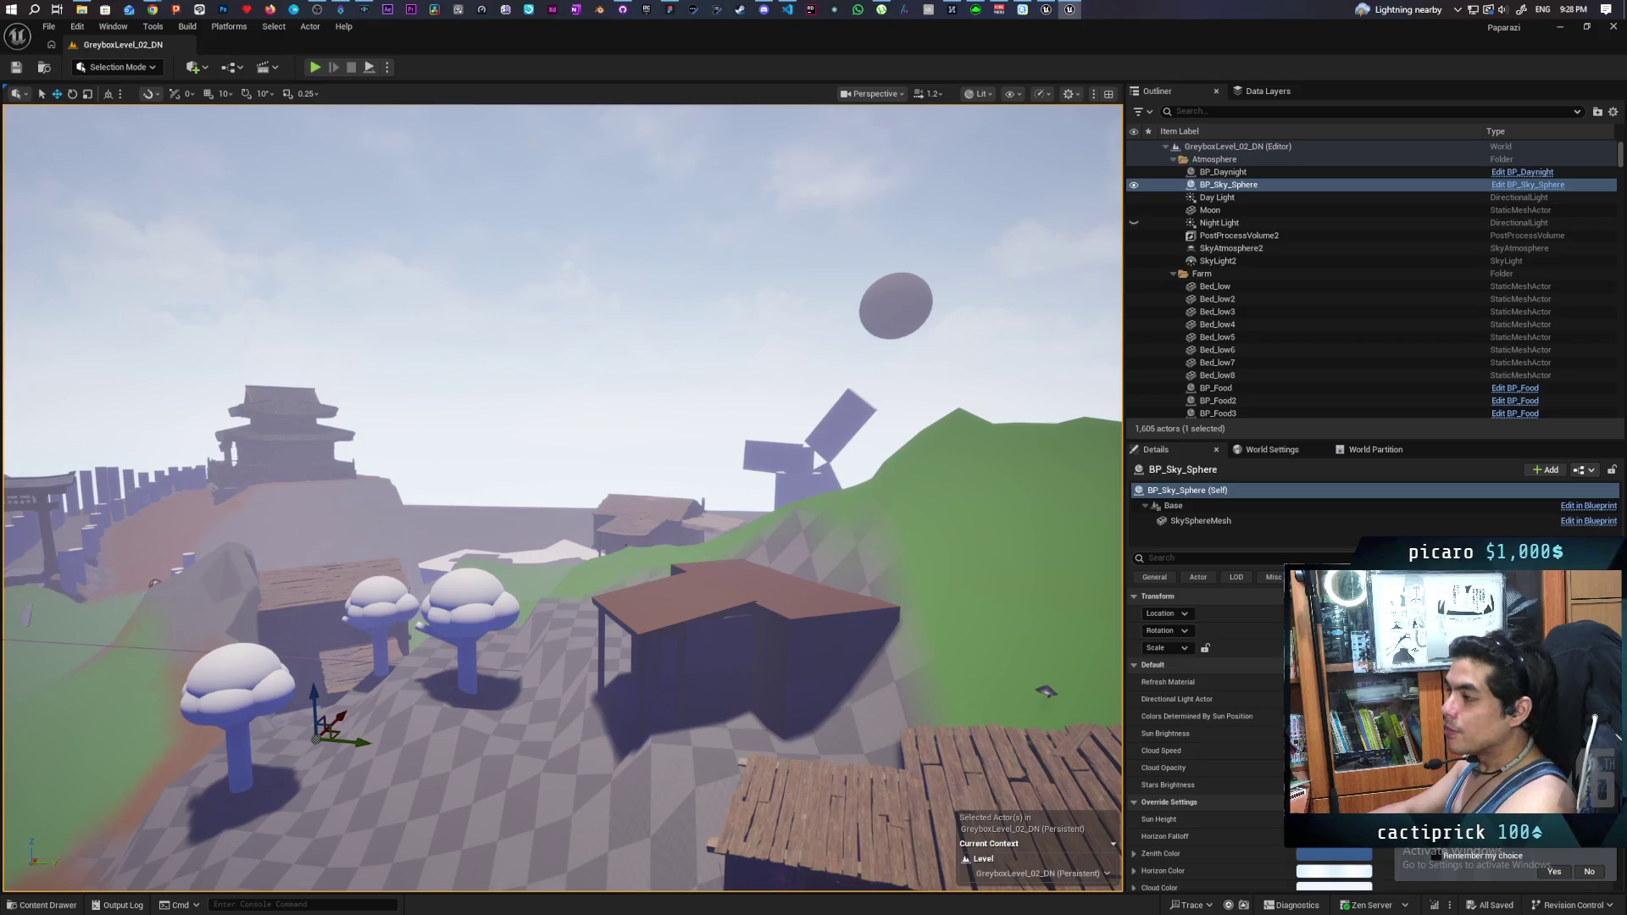
pyautogui.moveTo(152, 11)
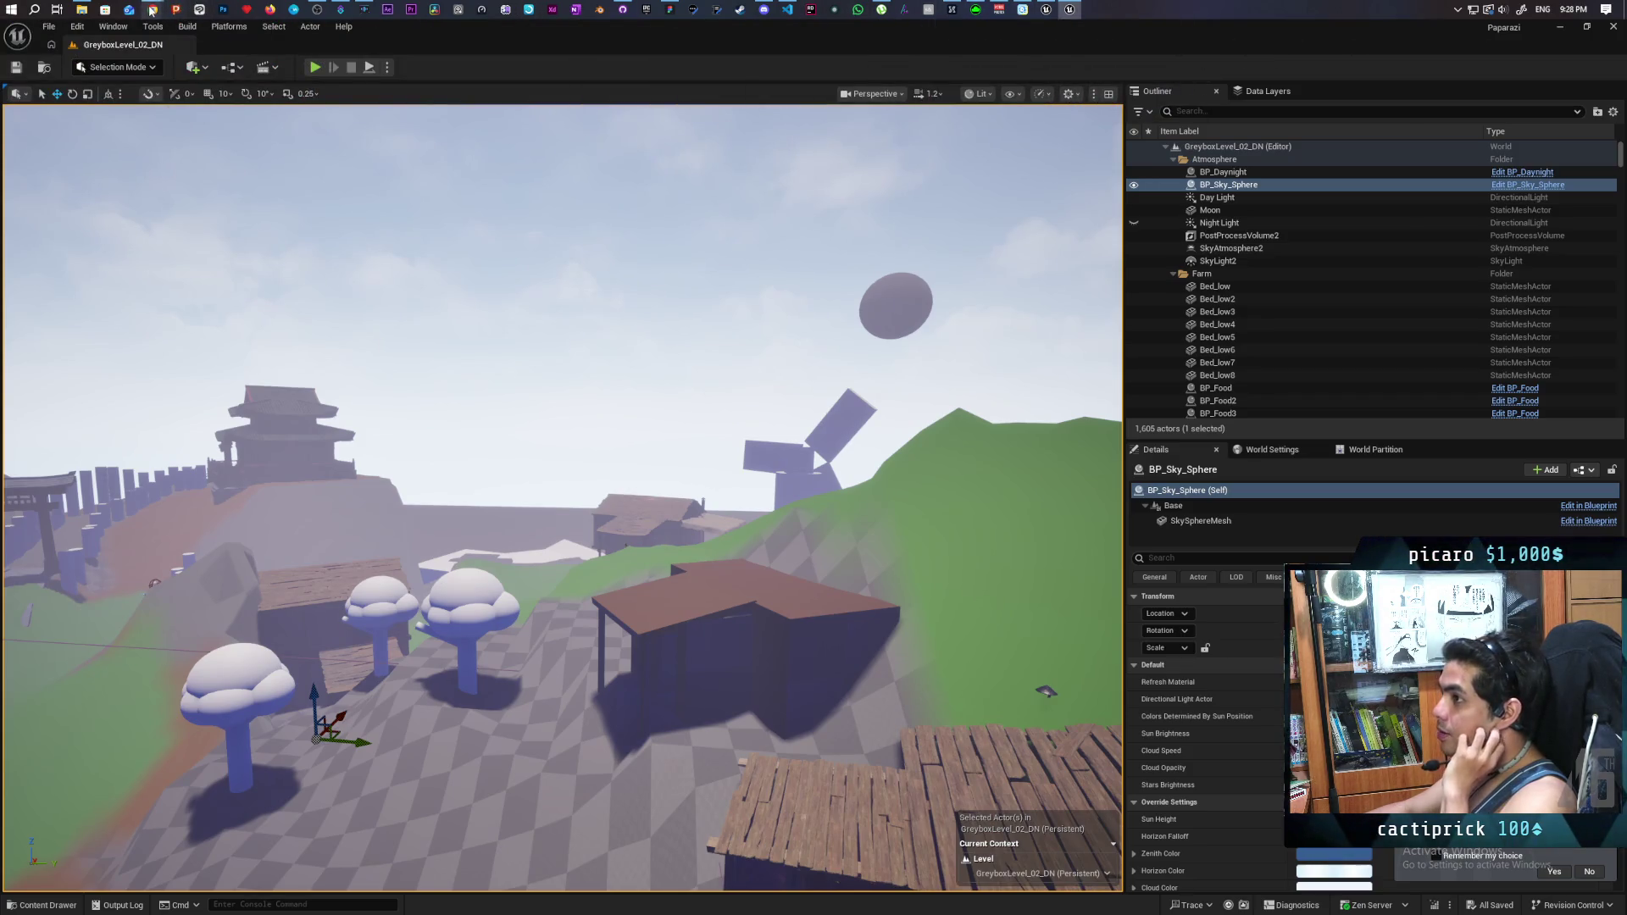
pyautogui.click(881, 102)
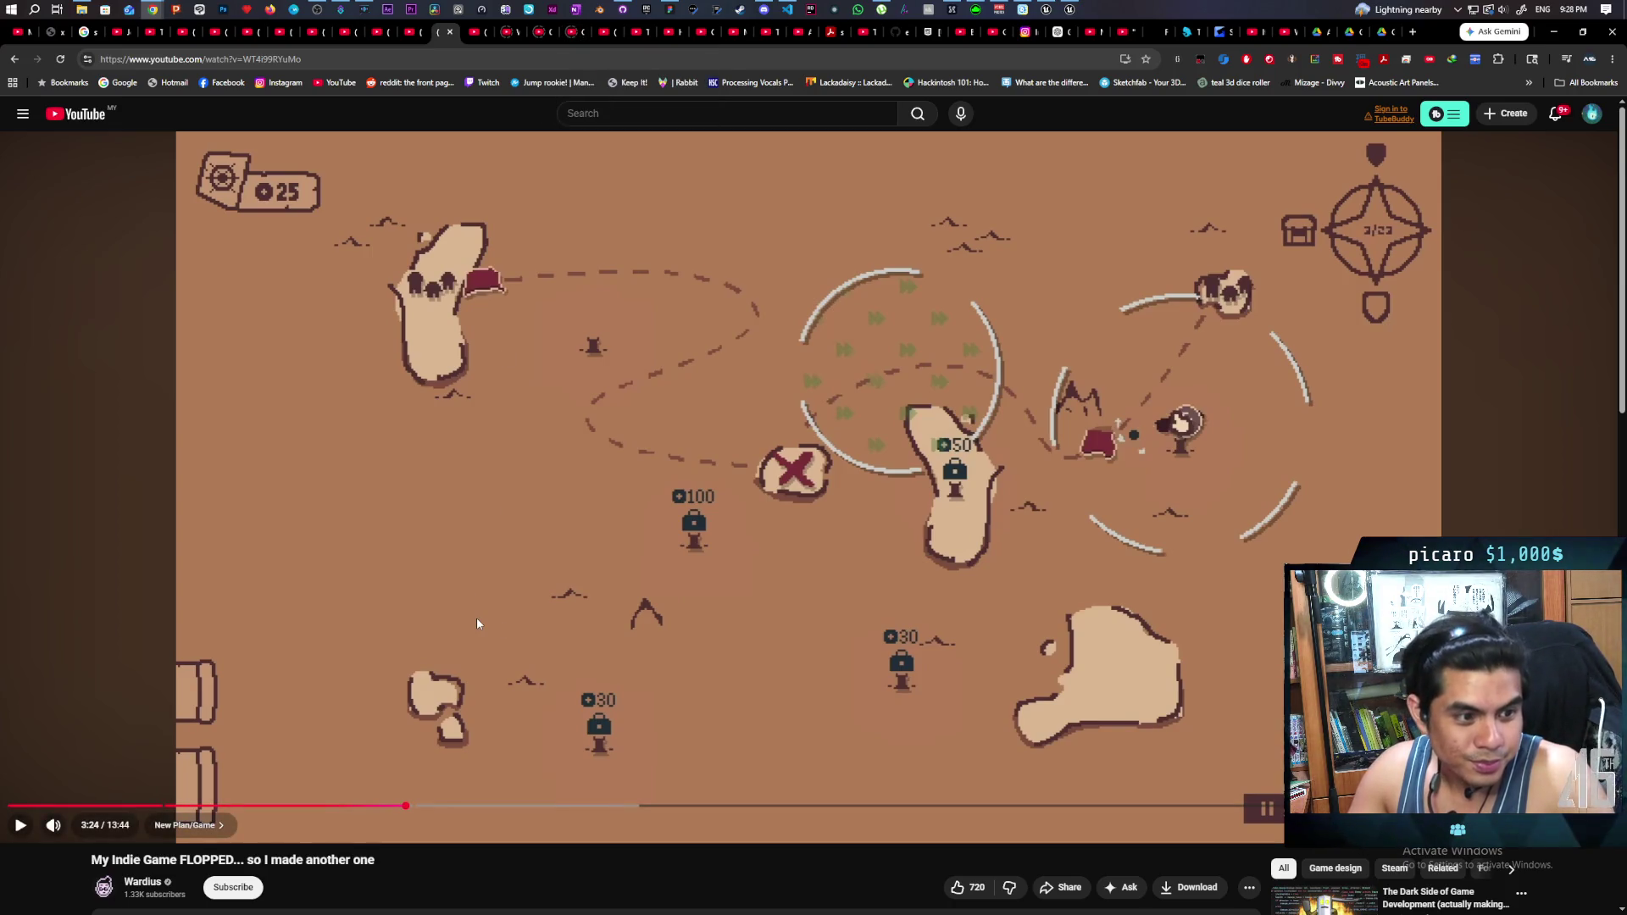
# - Unpause the 'My Indie Game FLOPPED' devlog so it plays on from 3:24
pyautogui.click(641, 371)
pyautogui.click(641, 371)
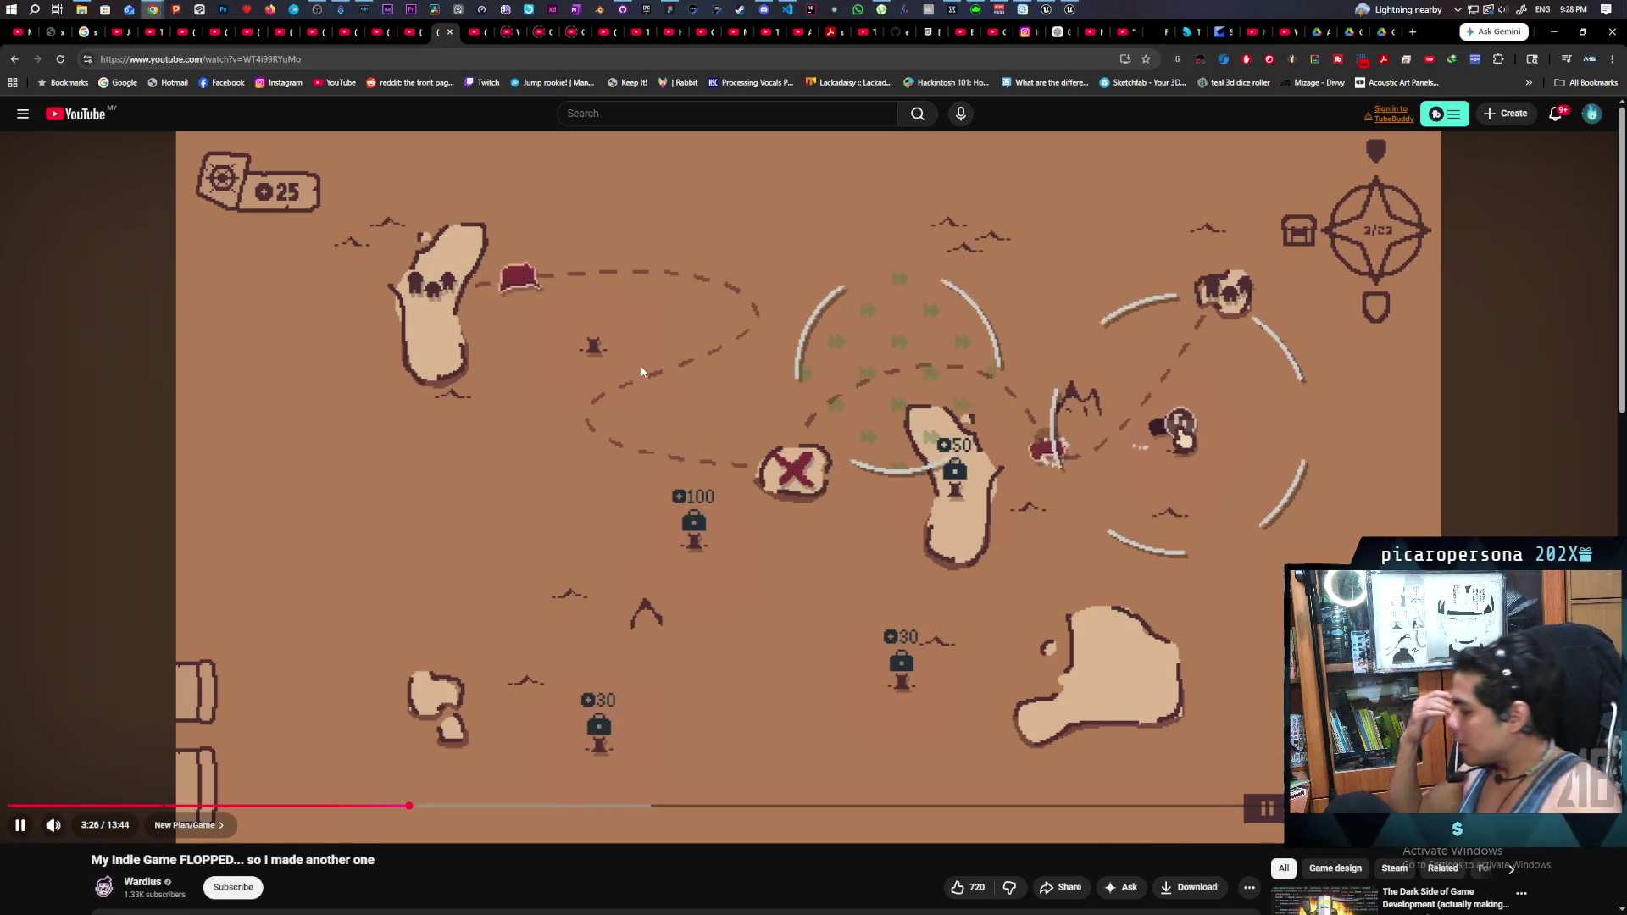
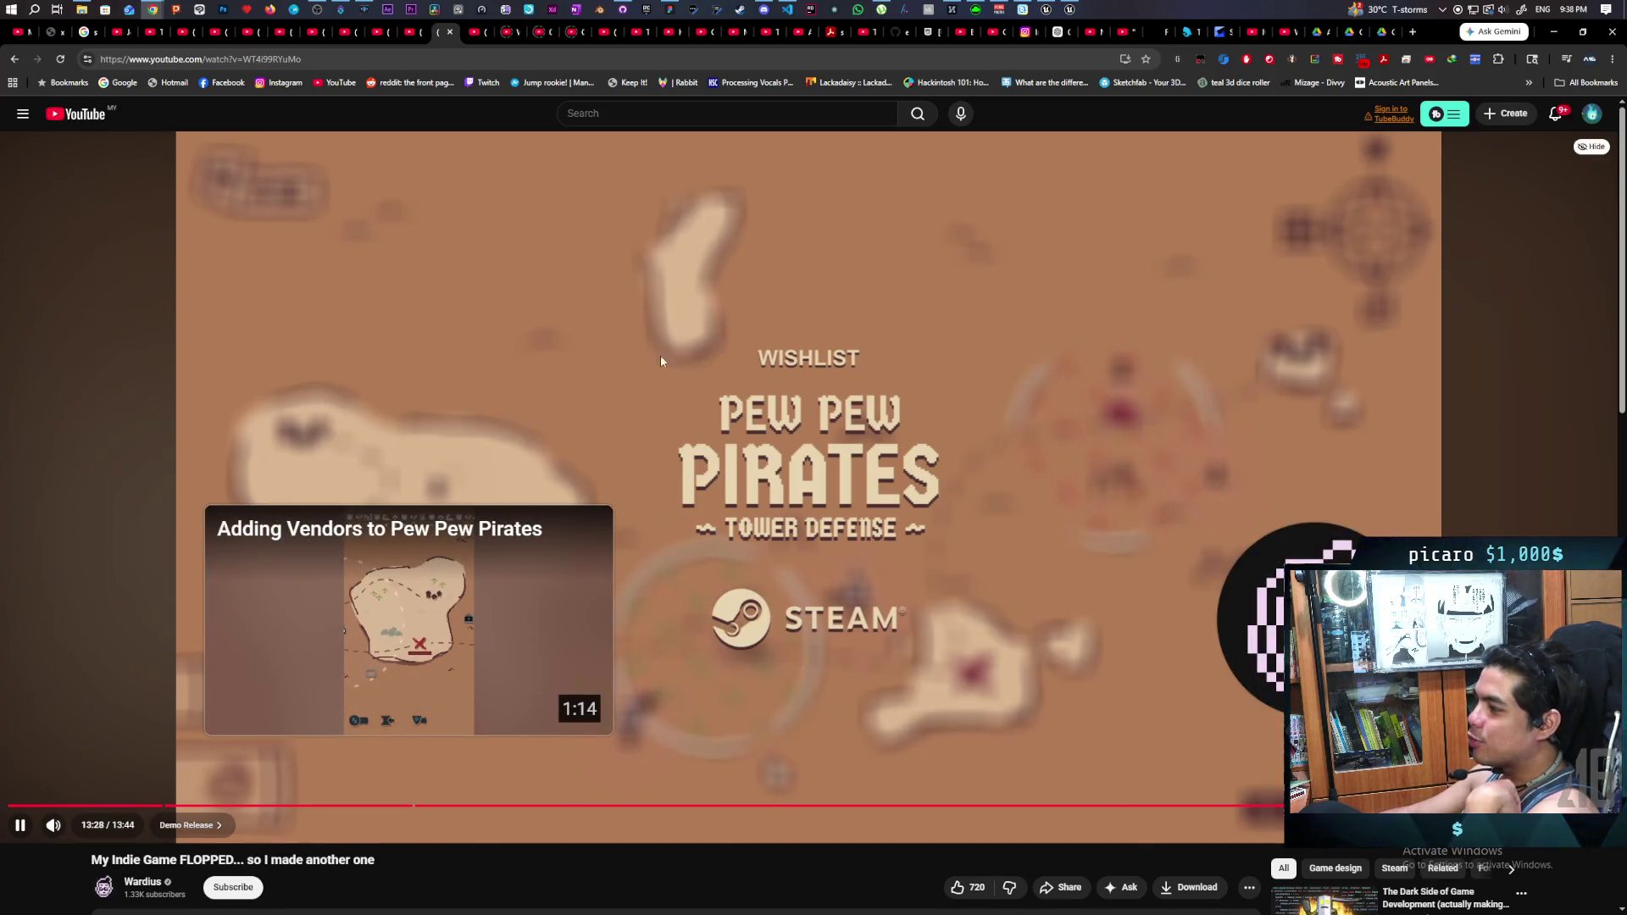
# - Pause 'My Indie Game FLOPPED... so I made another one' at 13:29, near its end
pyautogui.click(648, 361)
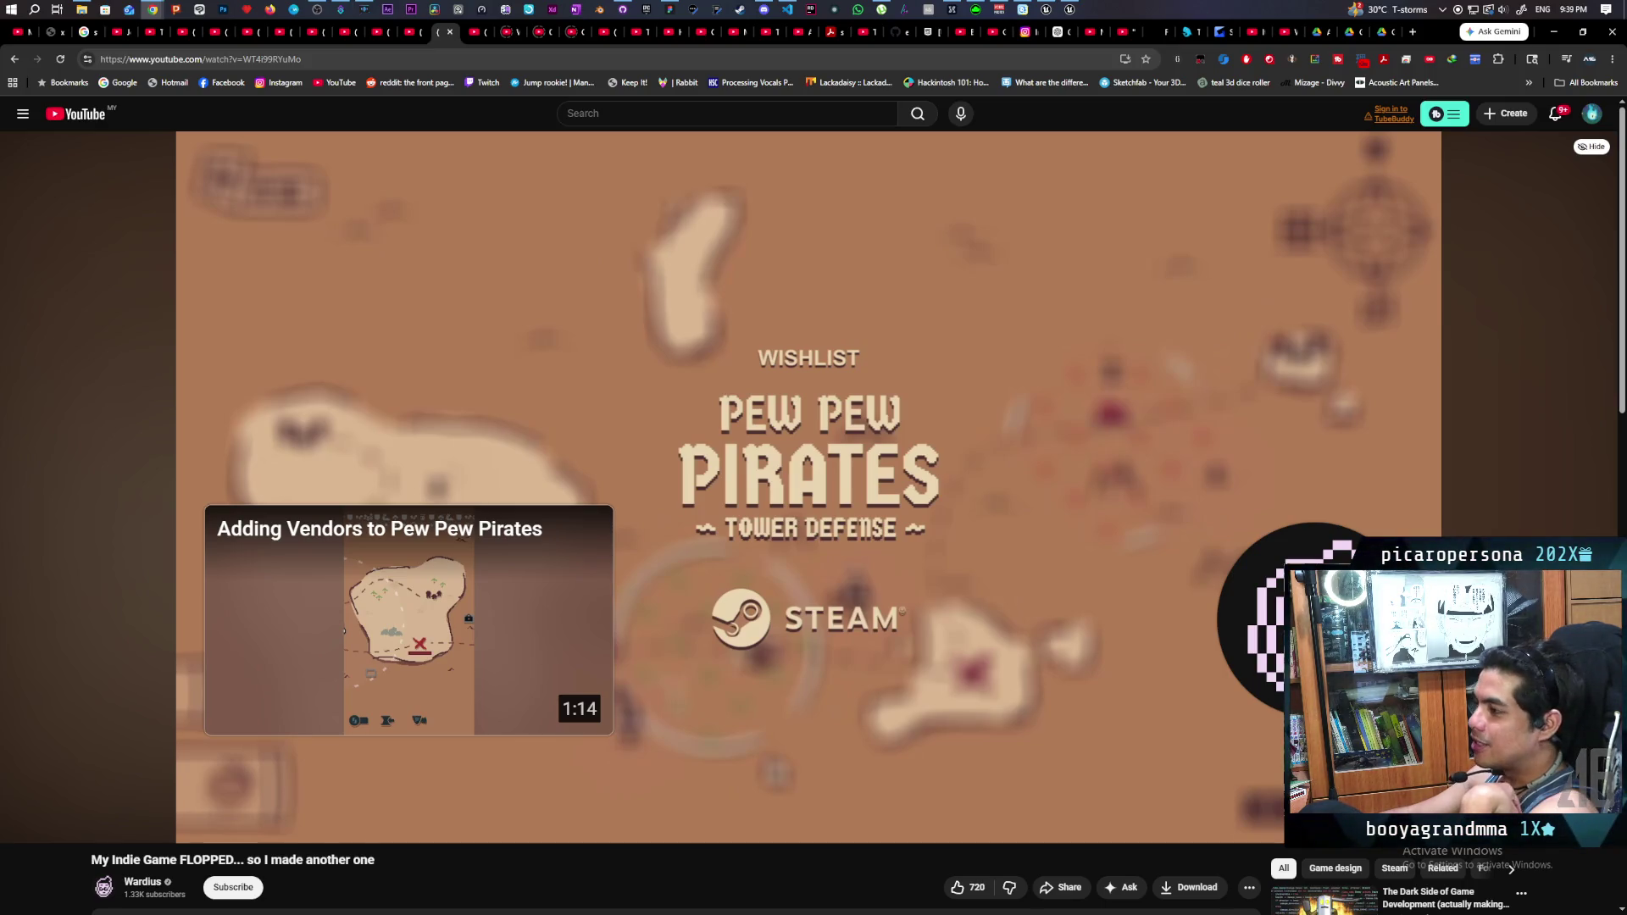
pyautogui.moveTo(691, 302)
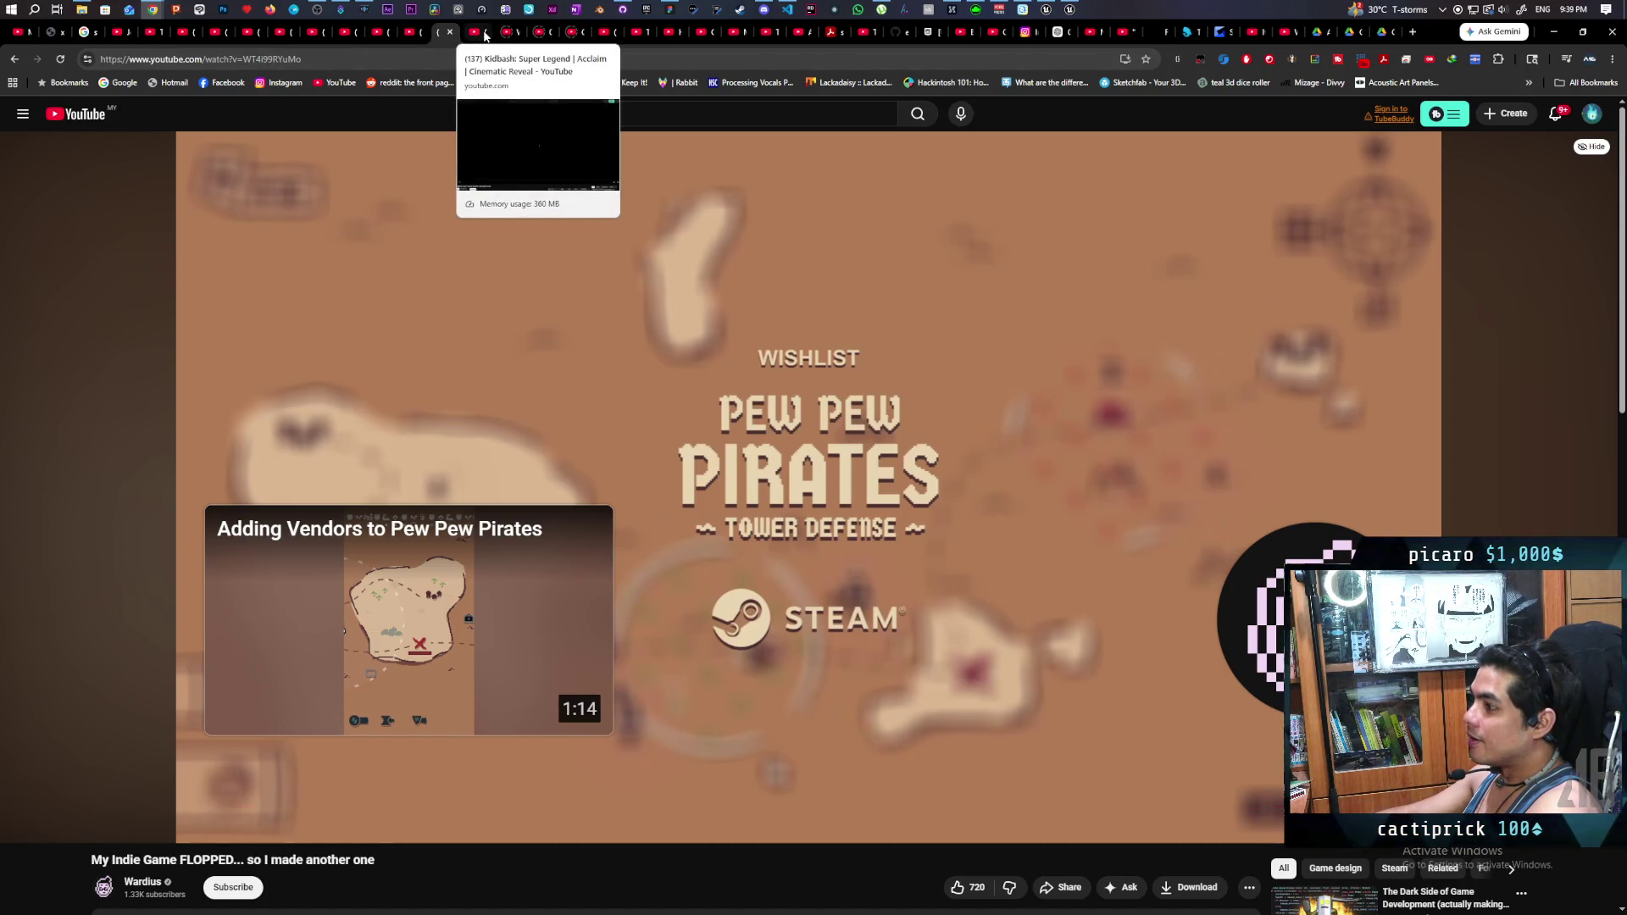
# - Play the Kidbash: Super Legend reveal trailer to the end with the volume slightly lowered
pyautogui.click(483, 37)
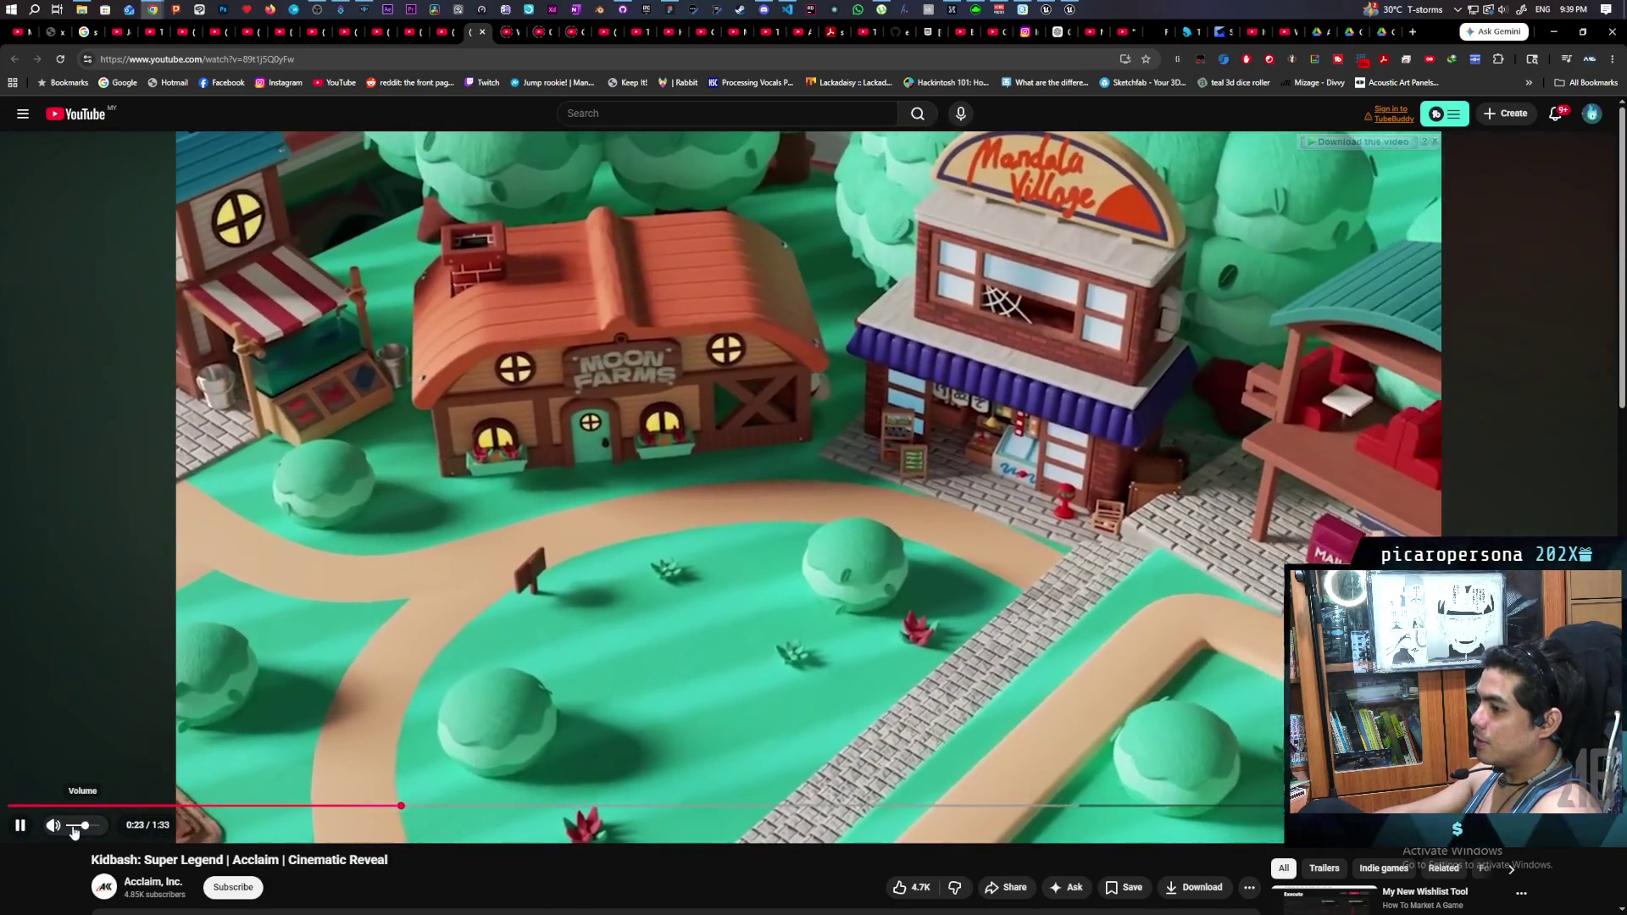
pyautogui.click(78, 826)
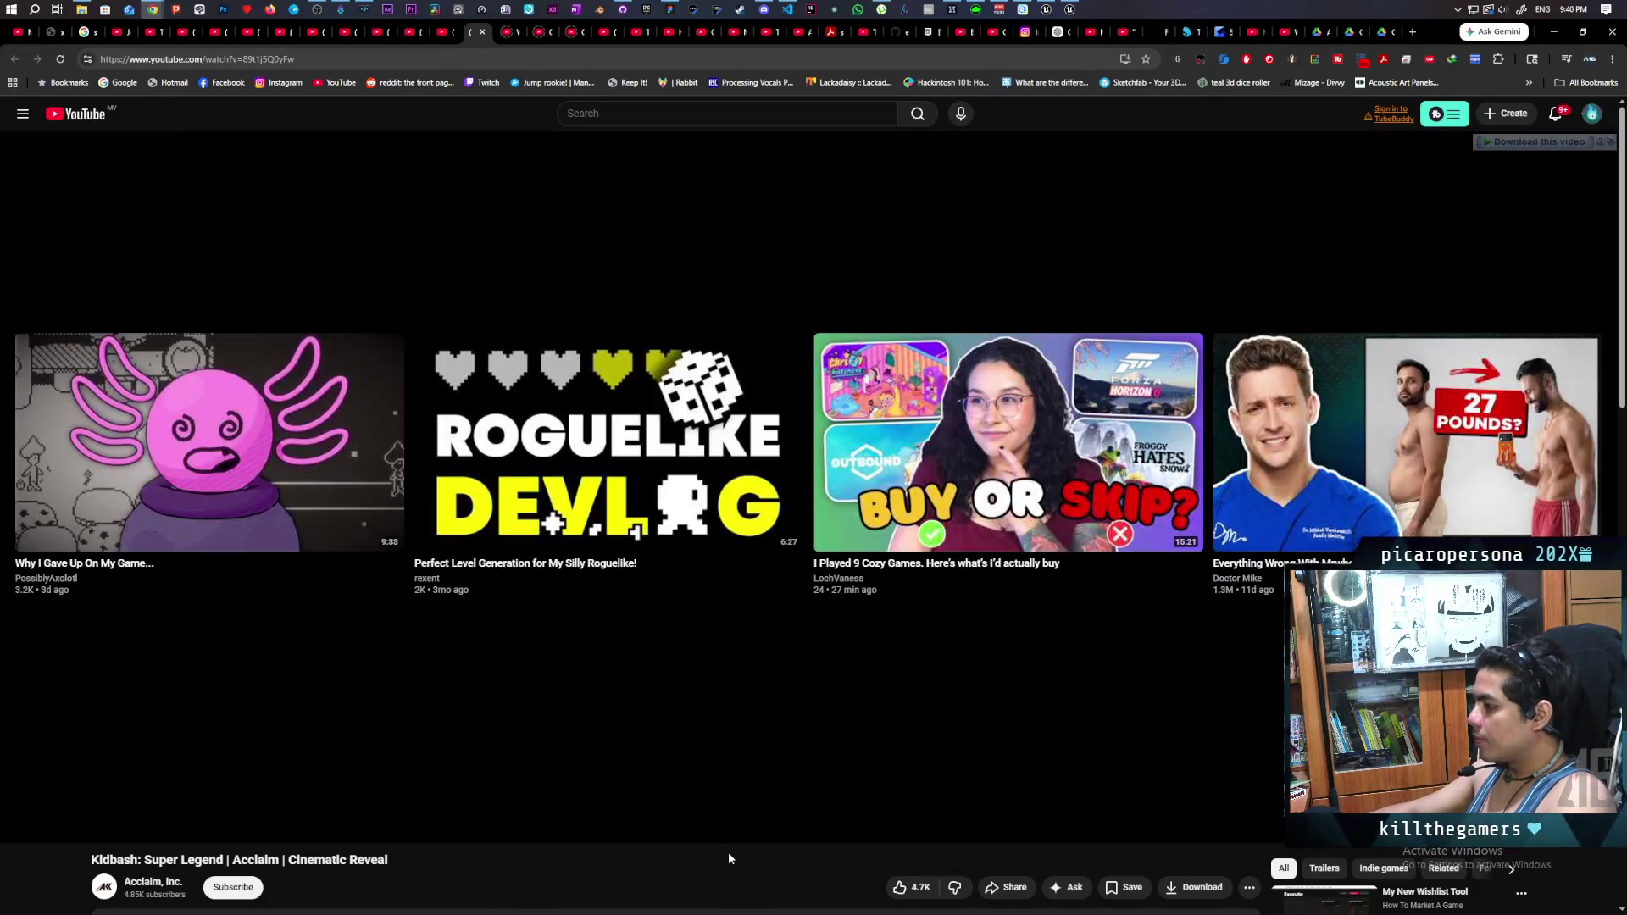
pyautogui.scroll(-8, 771, 767)
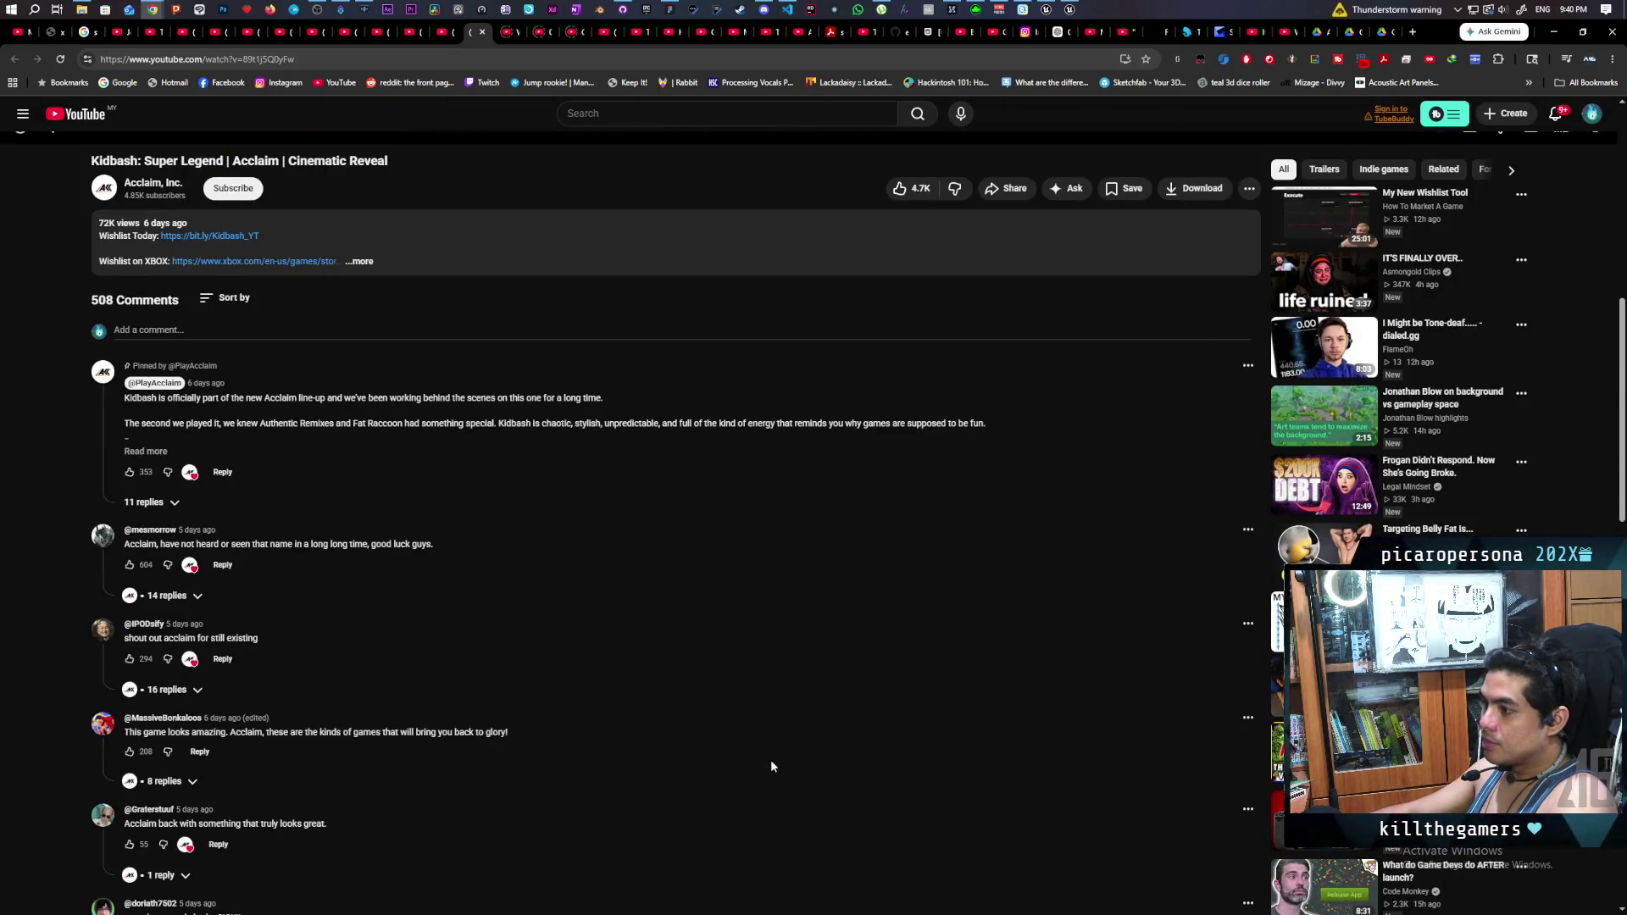
pyautogui.scroll(1, 771, 766)
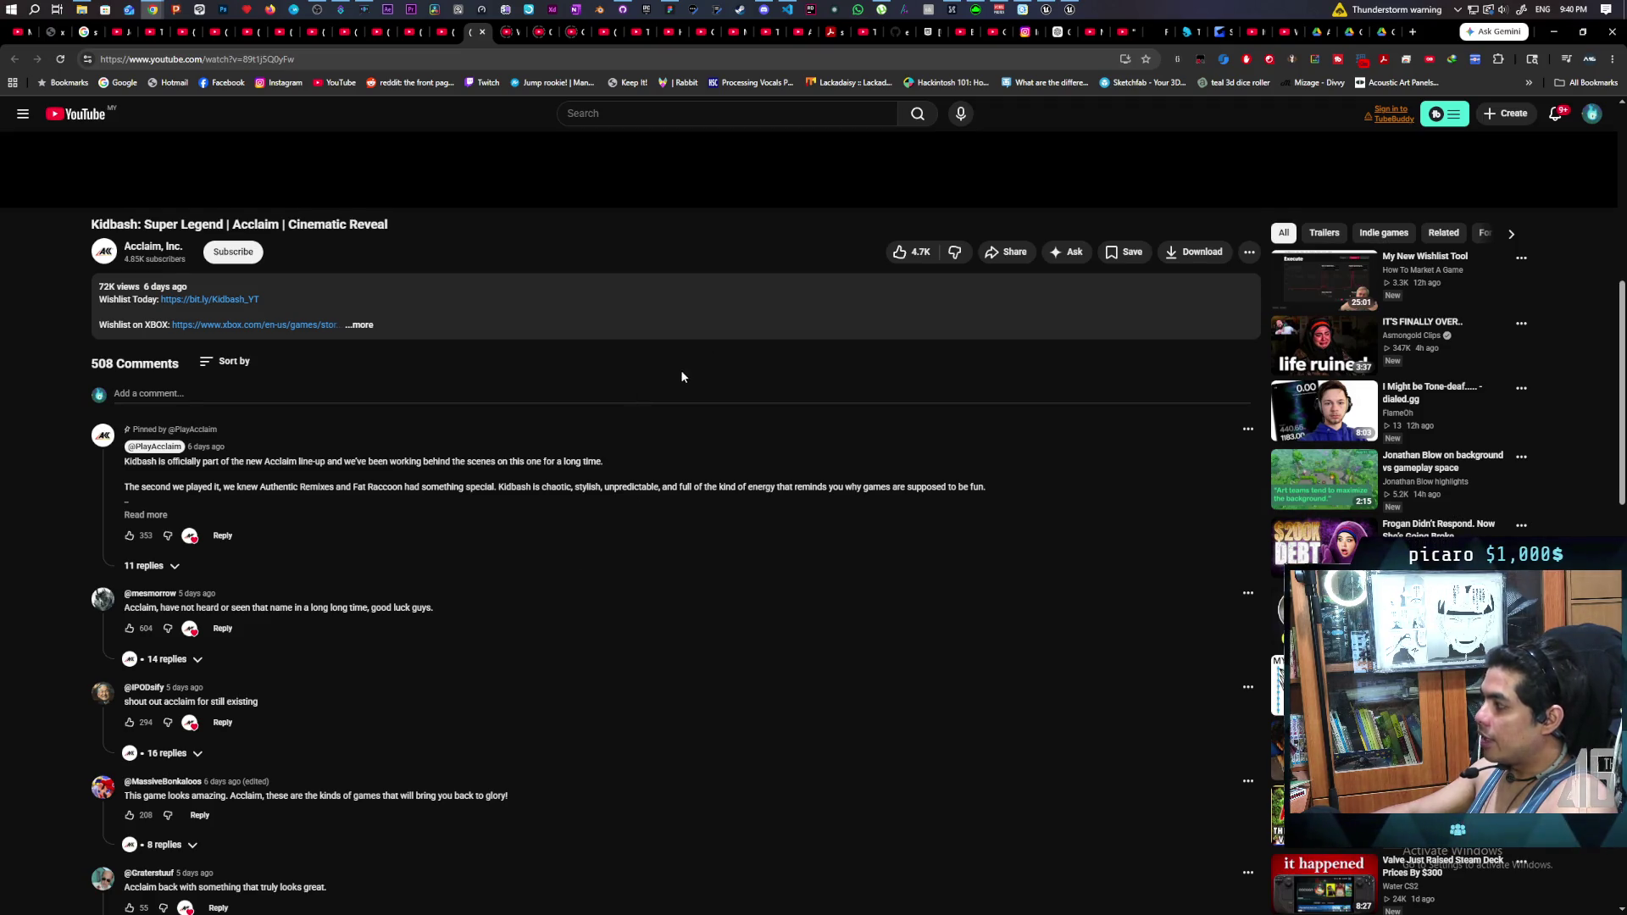
pyautogui.scroll(5, 683, 376)
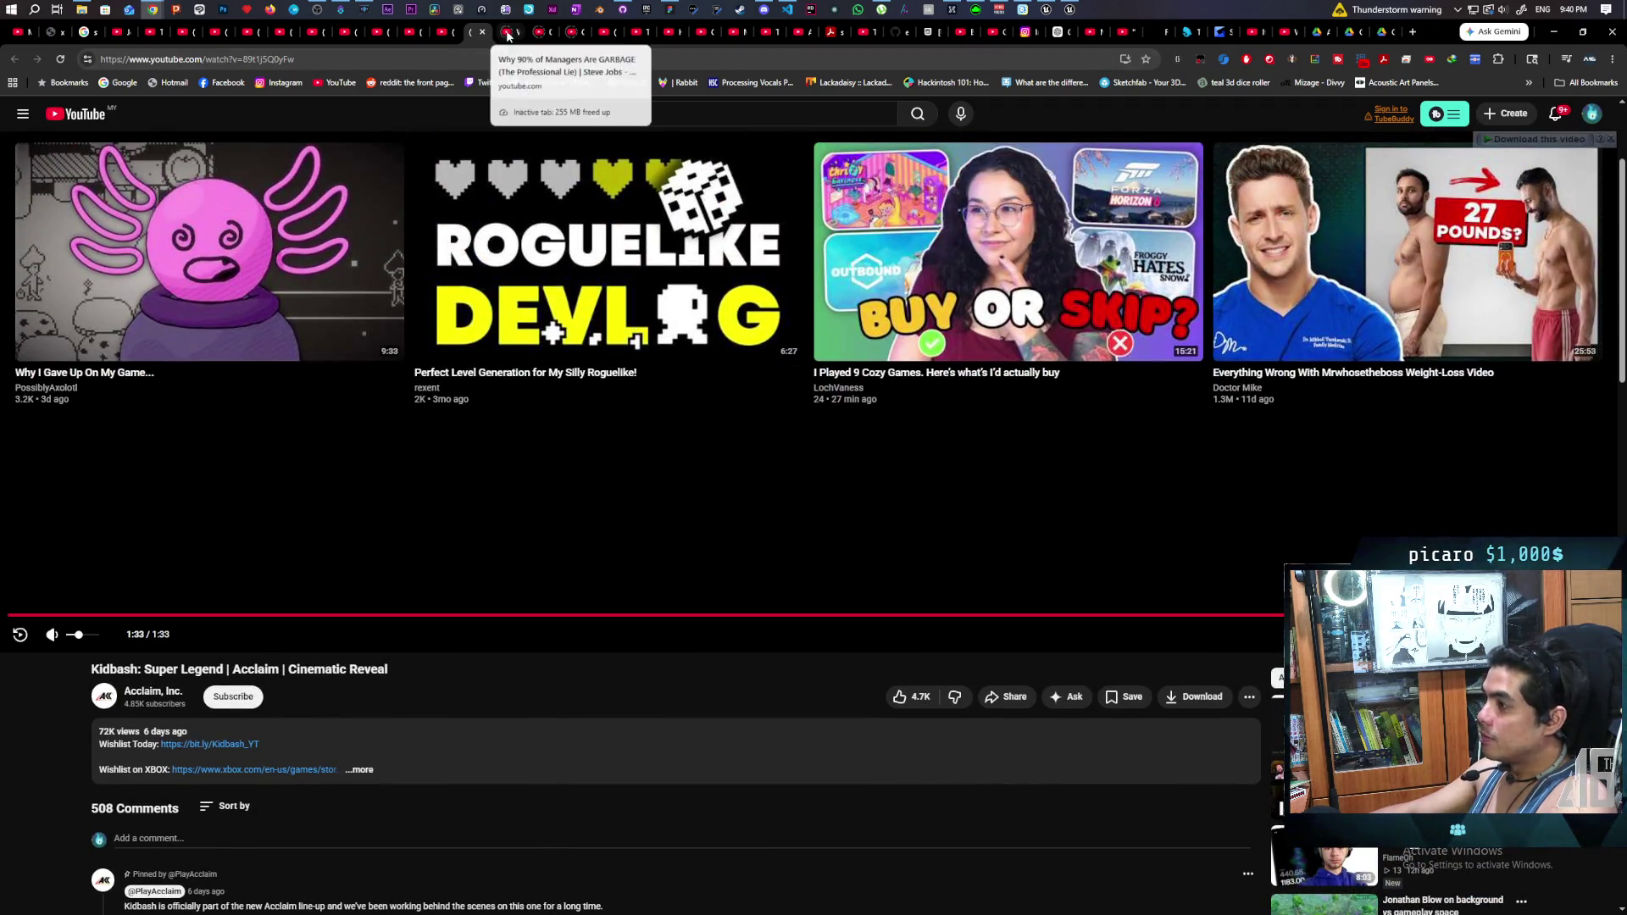
# - Watch the Steve Jobs 'Why 90% of Managers Are GARBAGE' clip, then close a Google Drive tab
pyautogui.click(515, 32)
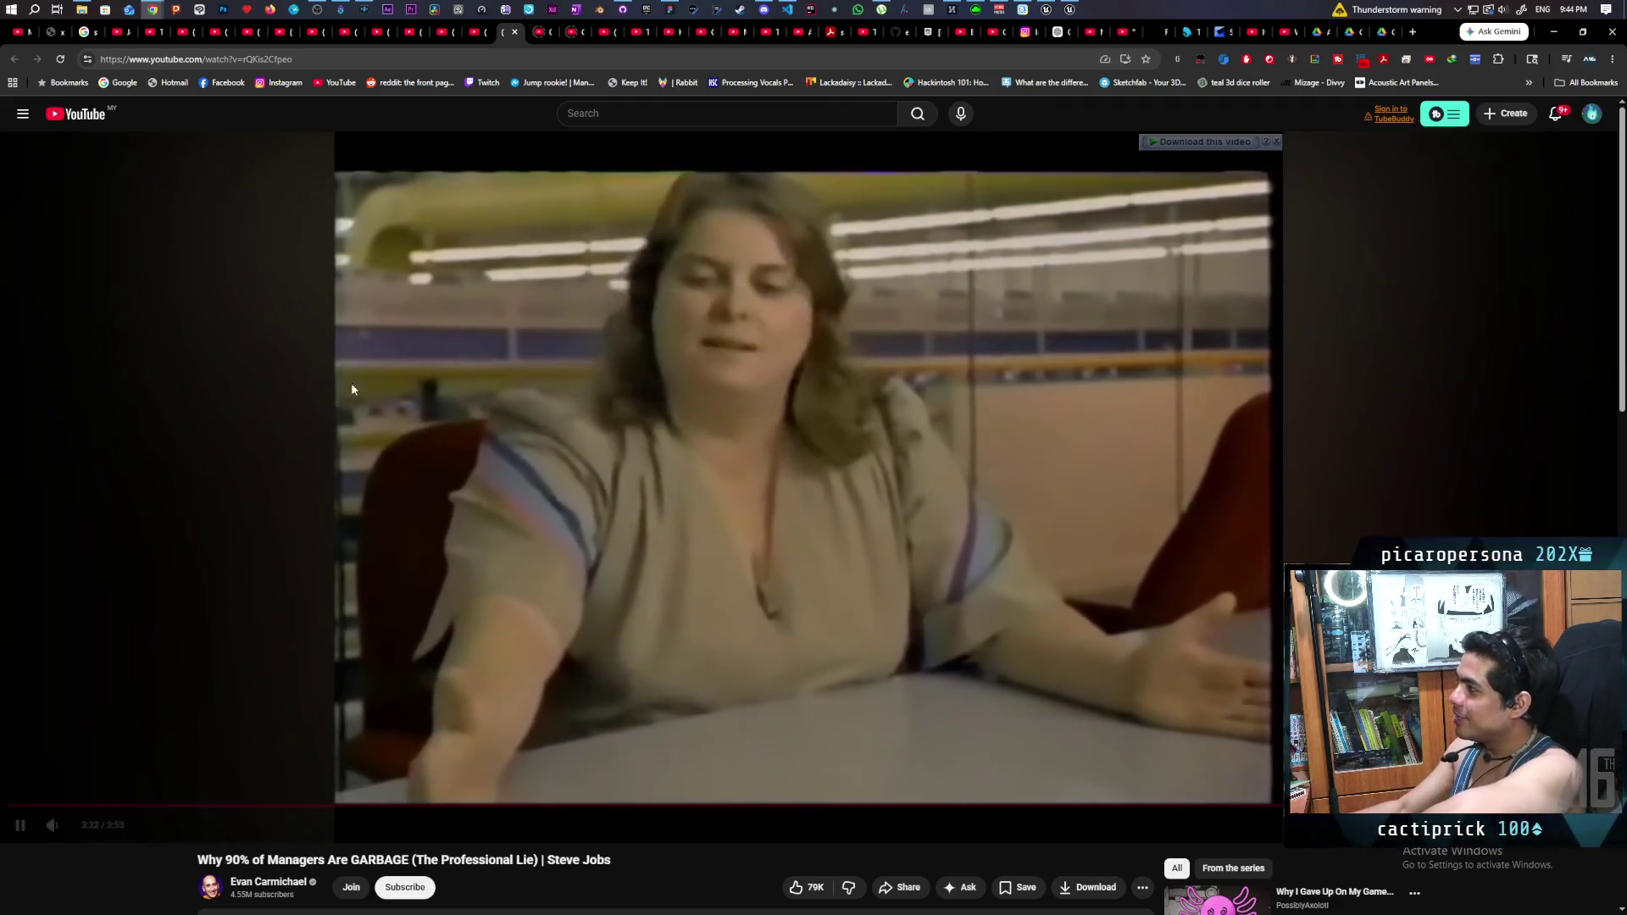
pyautogui.middleClick(1329, 38)
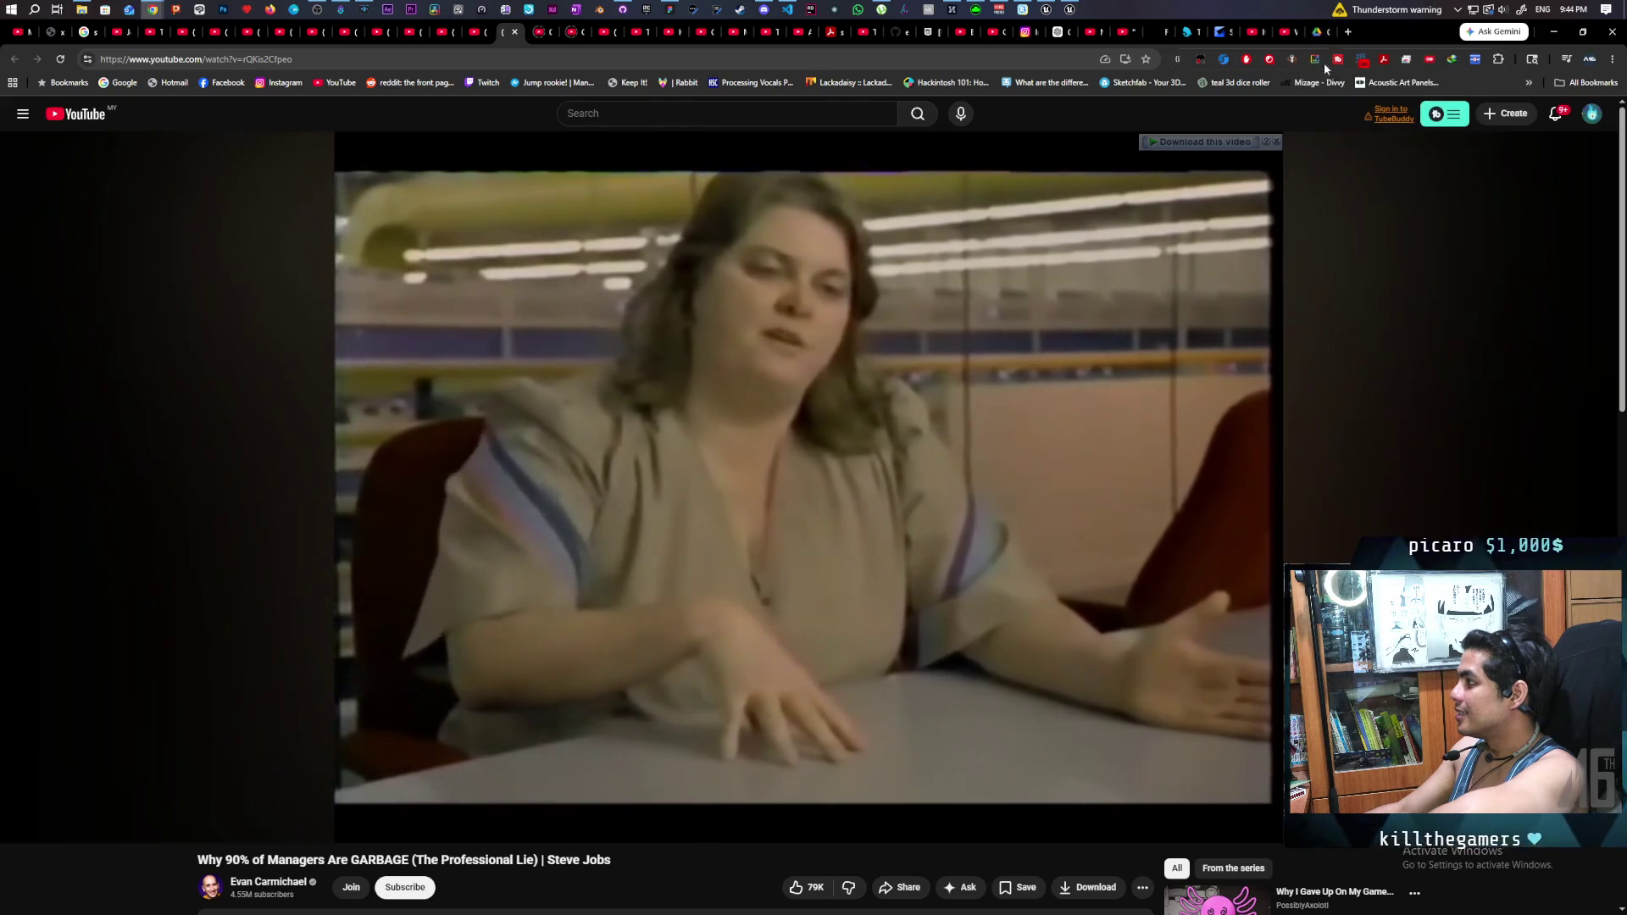
# - Close the second Google Drive tab while the Steve Jobs clip plays
pyautogui.middleClick(1327, 32)
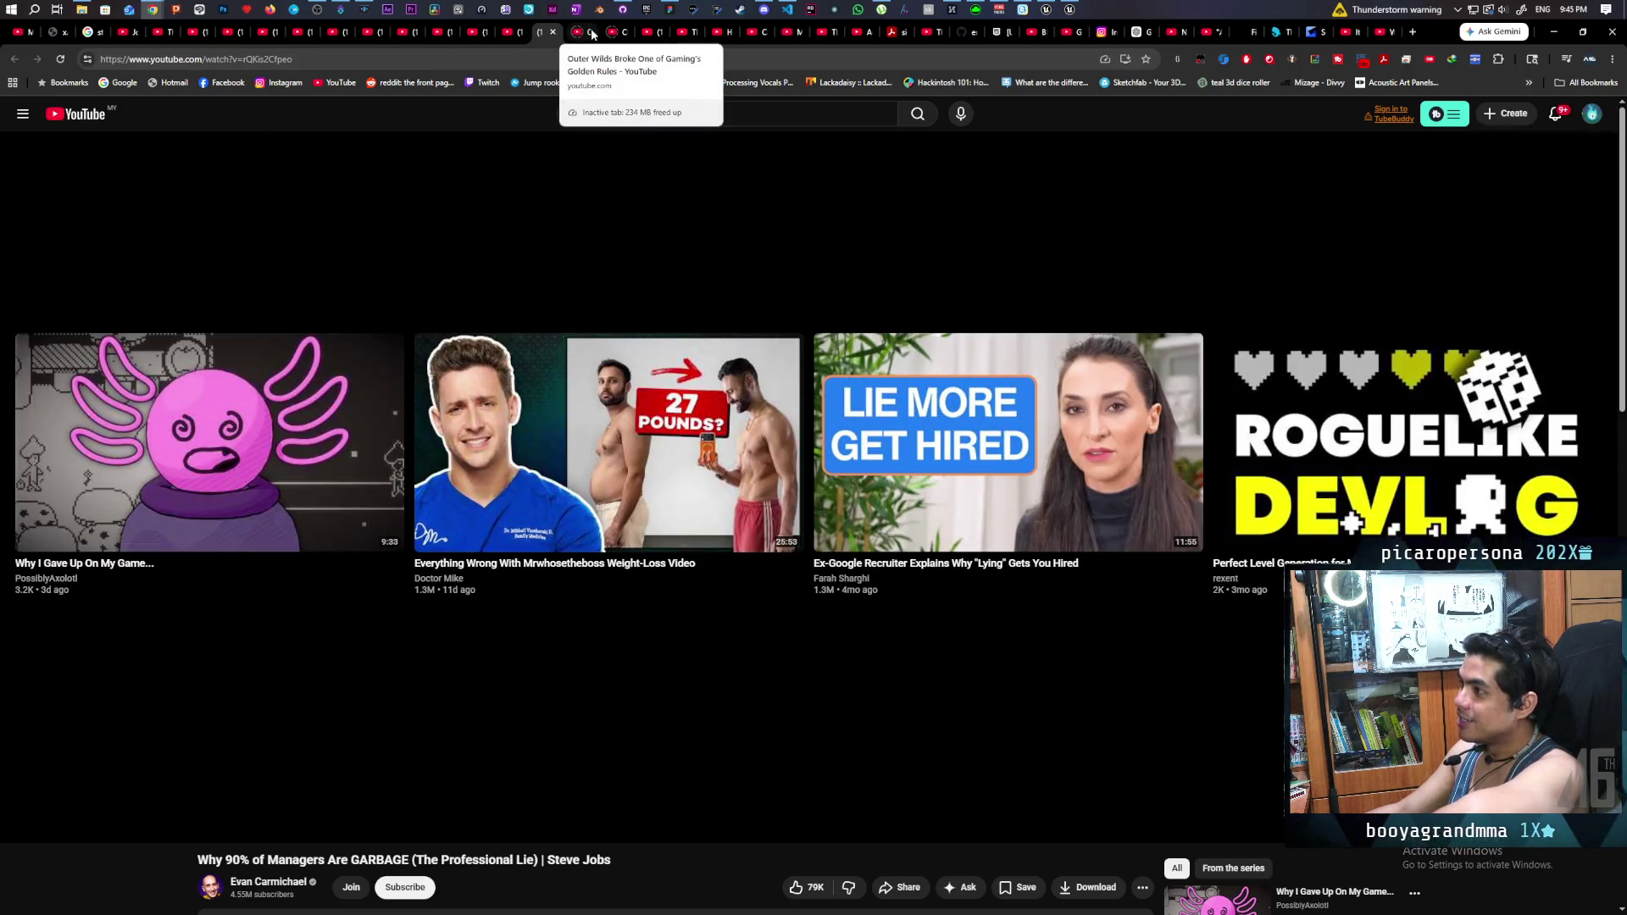
# - Bring up the 'Outer Wilds Broke One of Gaming's Golden Rules' video
pyautogui.click(584, 35)
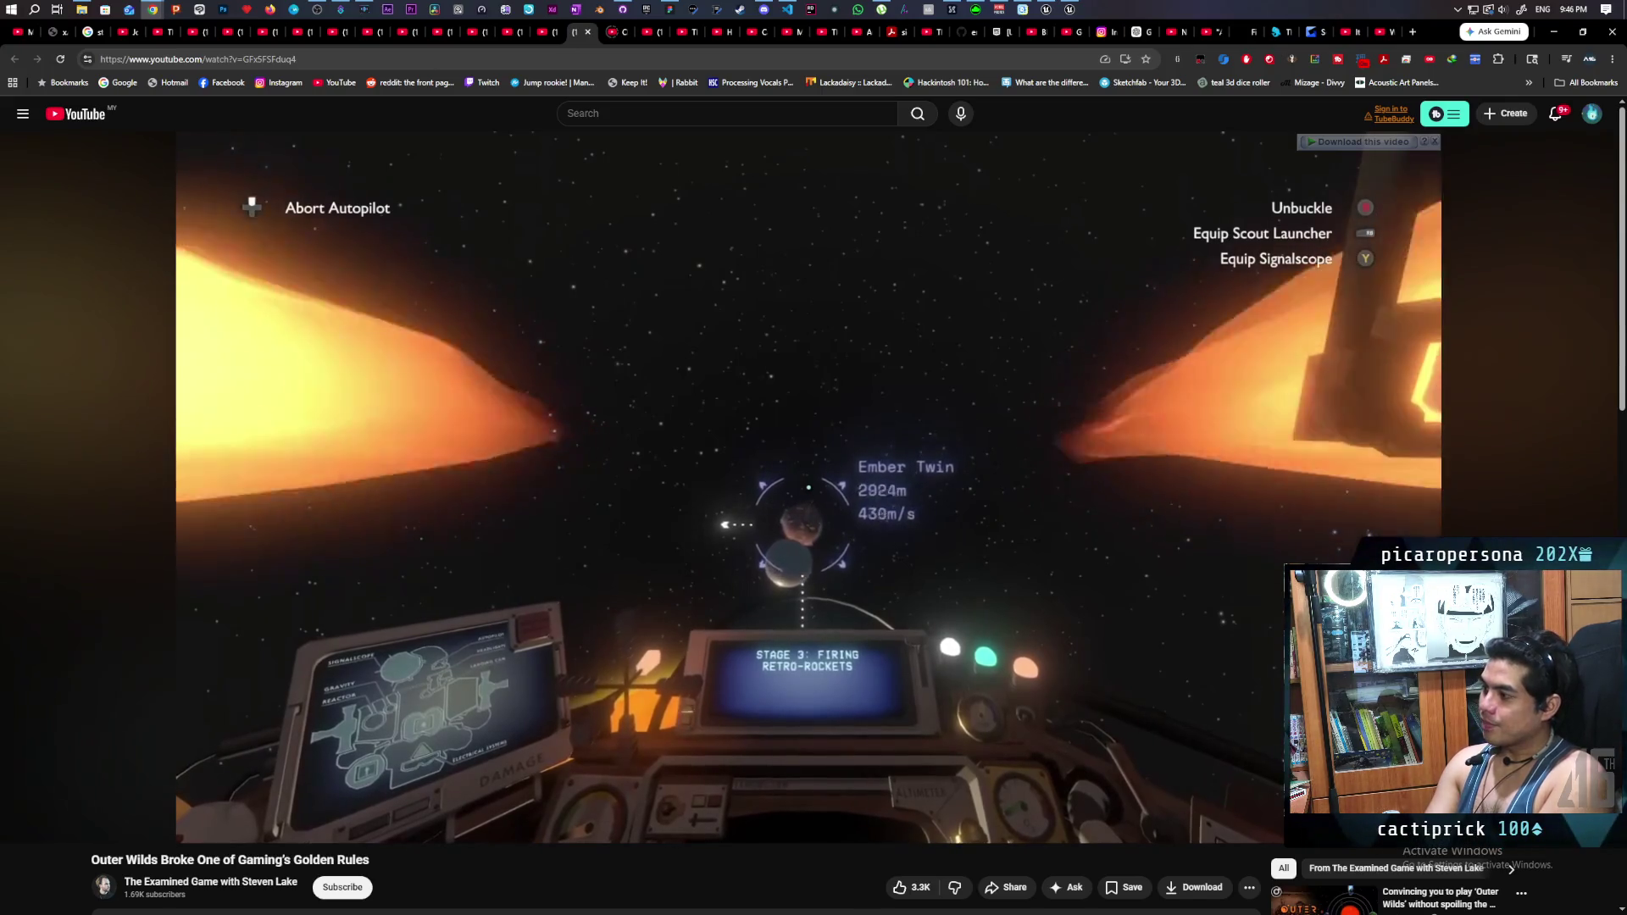
# - Pause the Outer Wilds essay at 0:50, resume it, and pause again at 1:03
pyautogui.click(597, 561)
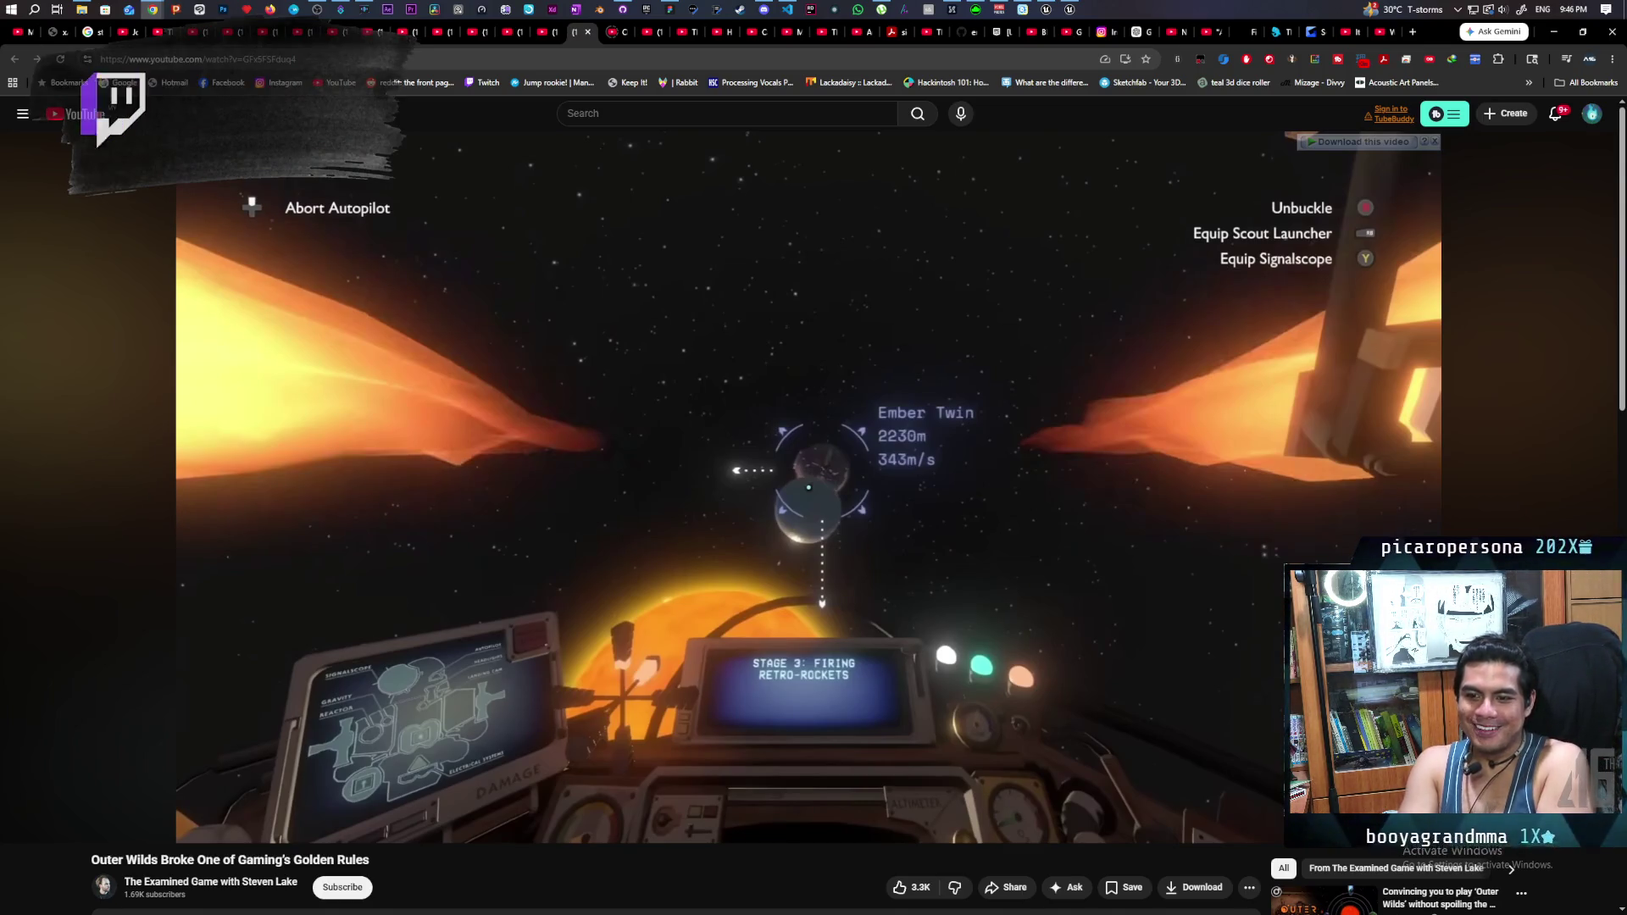
pyautogui.click(598, 559)
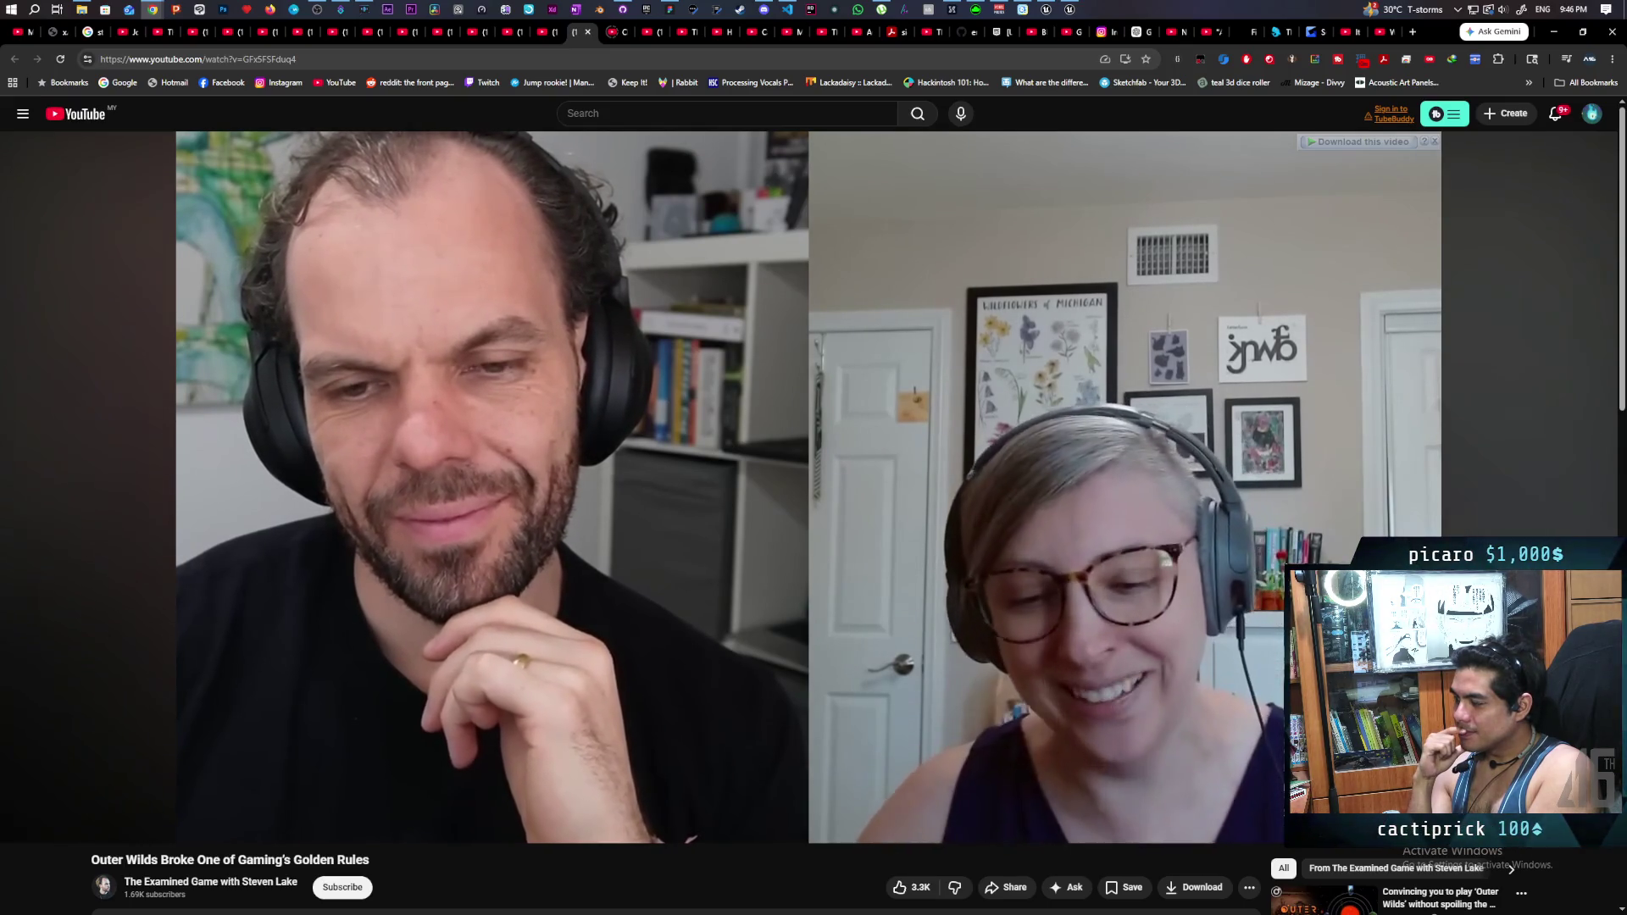
pyautogui.click(598, 566)
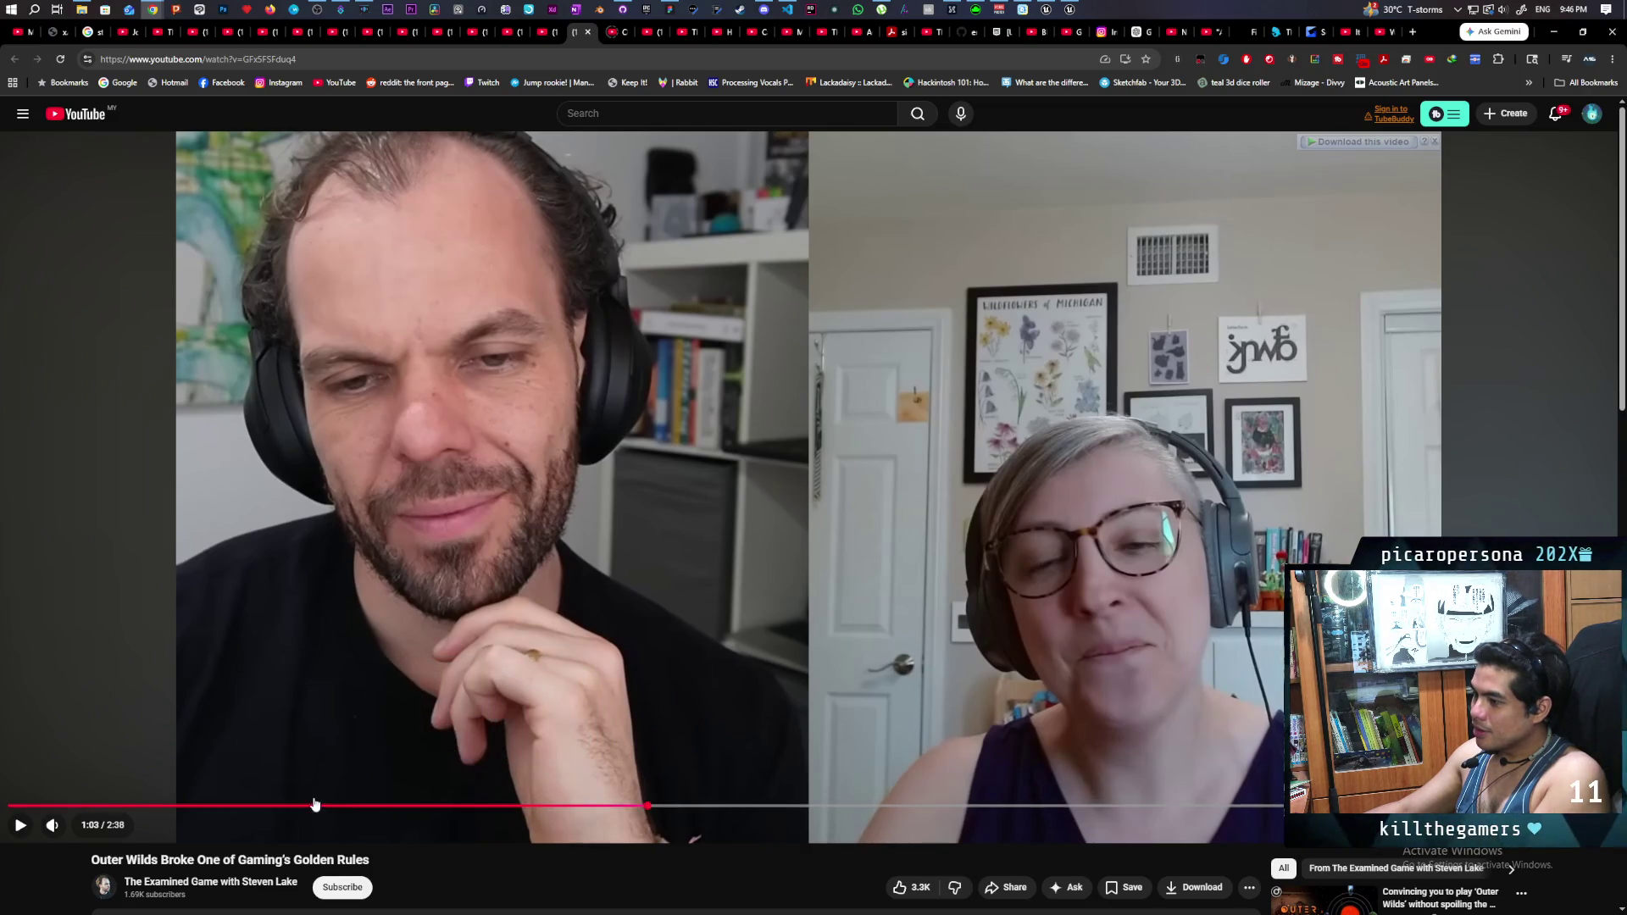
# - Revisit the Bartle chart at 0:25, resume from 1:01, then move to the dev diaries video
pyautogui.click(268, 807)
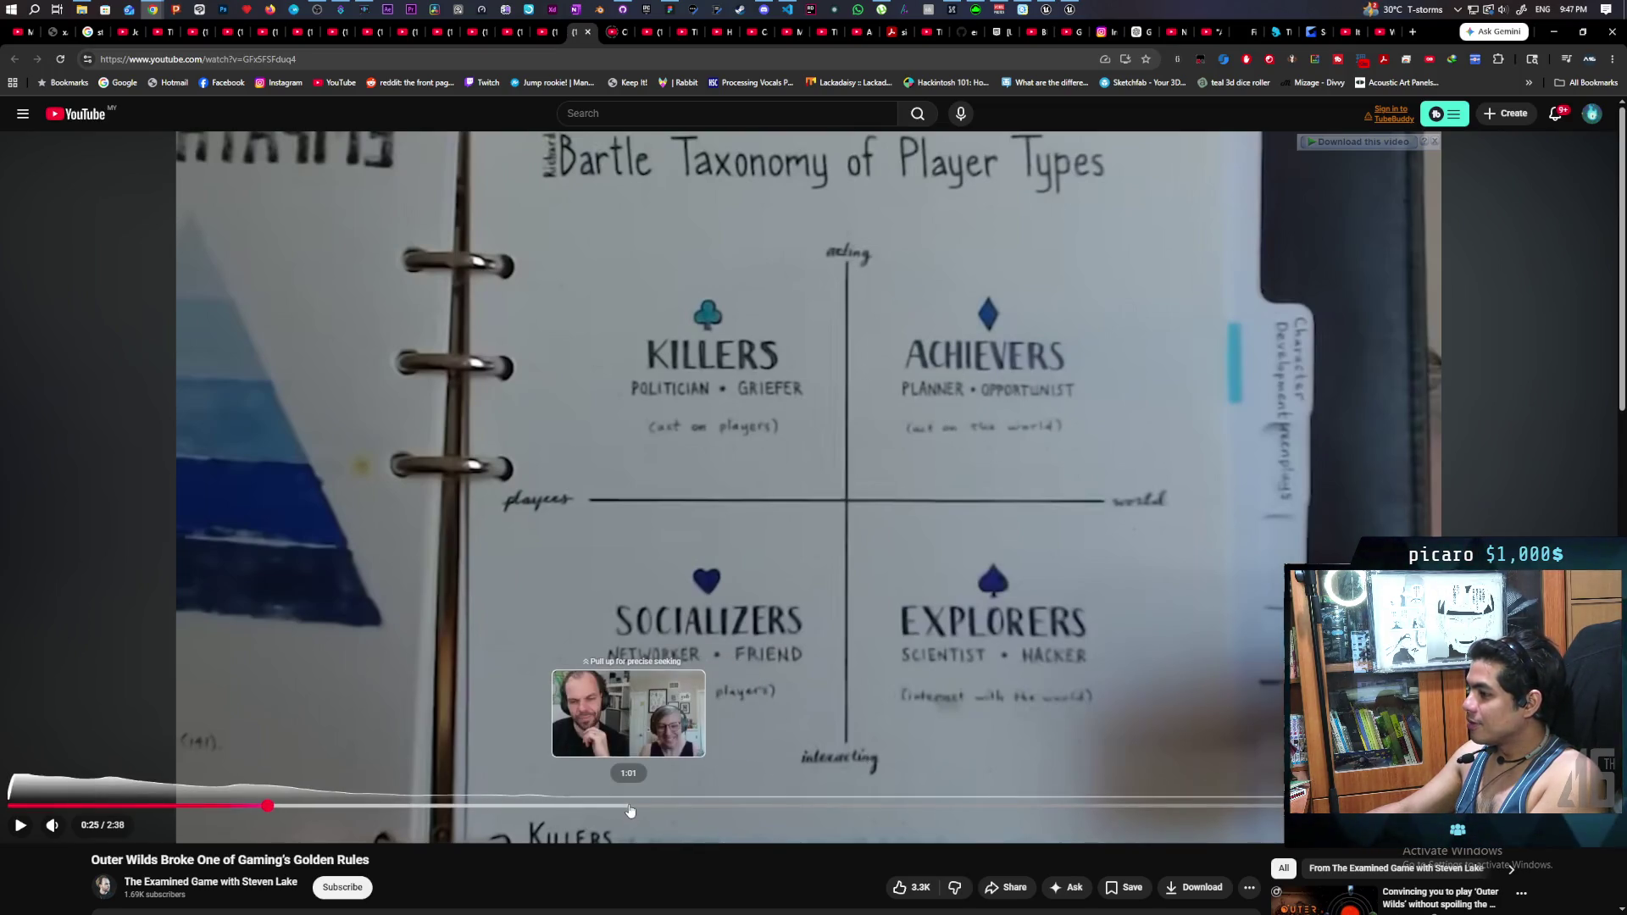
pyautogui.click(628, 806)
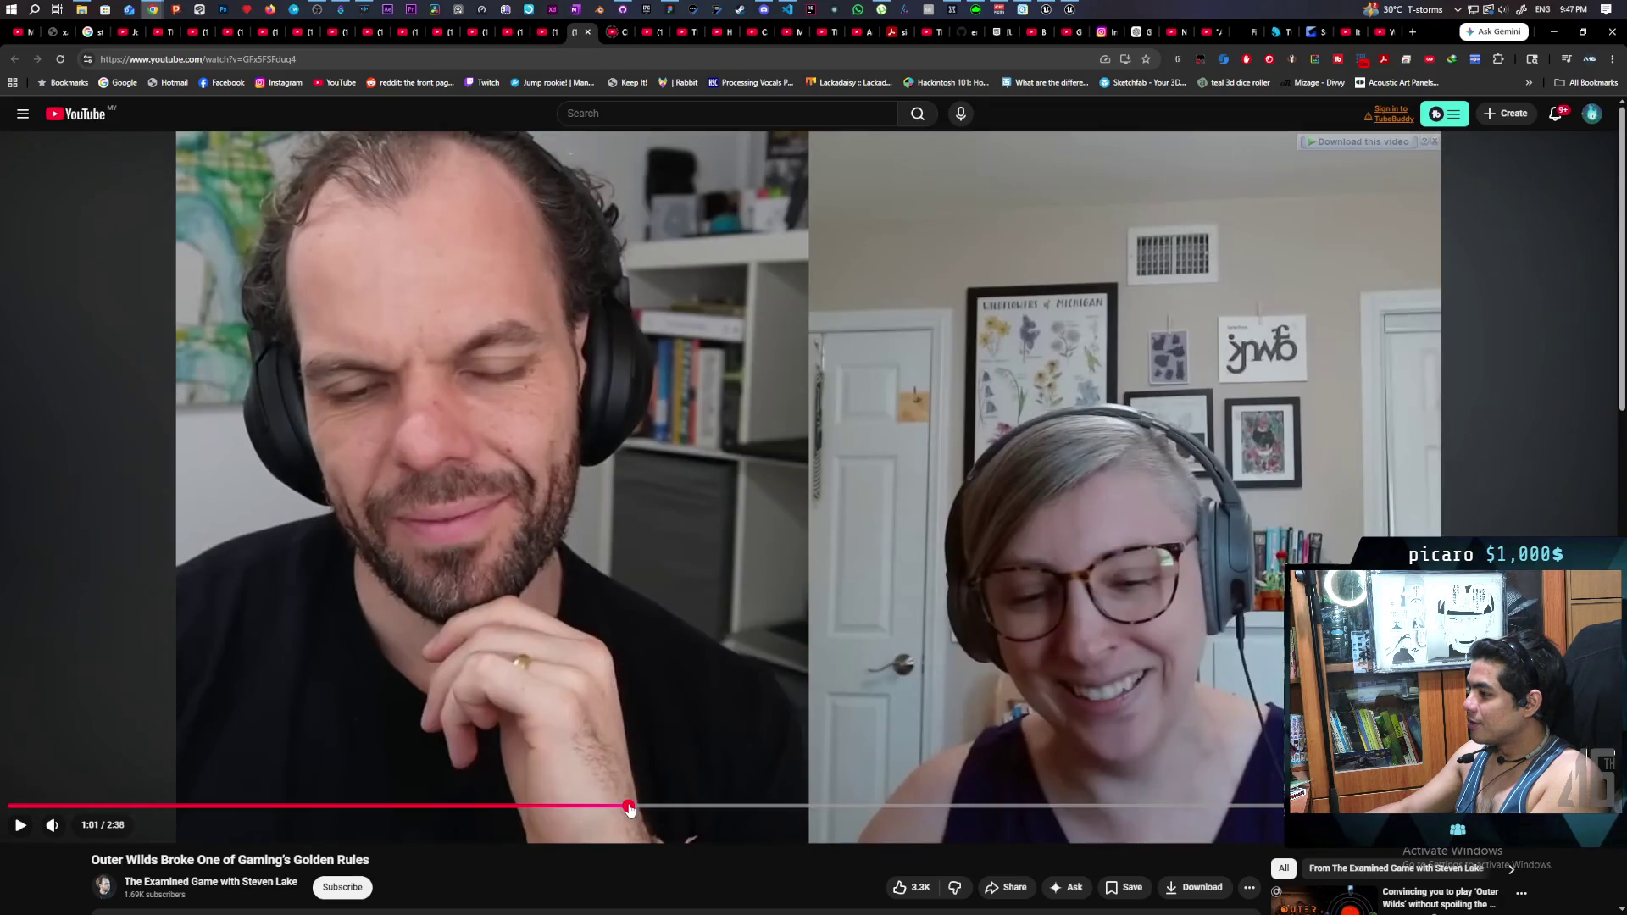
pyautogui.click(620, 715)
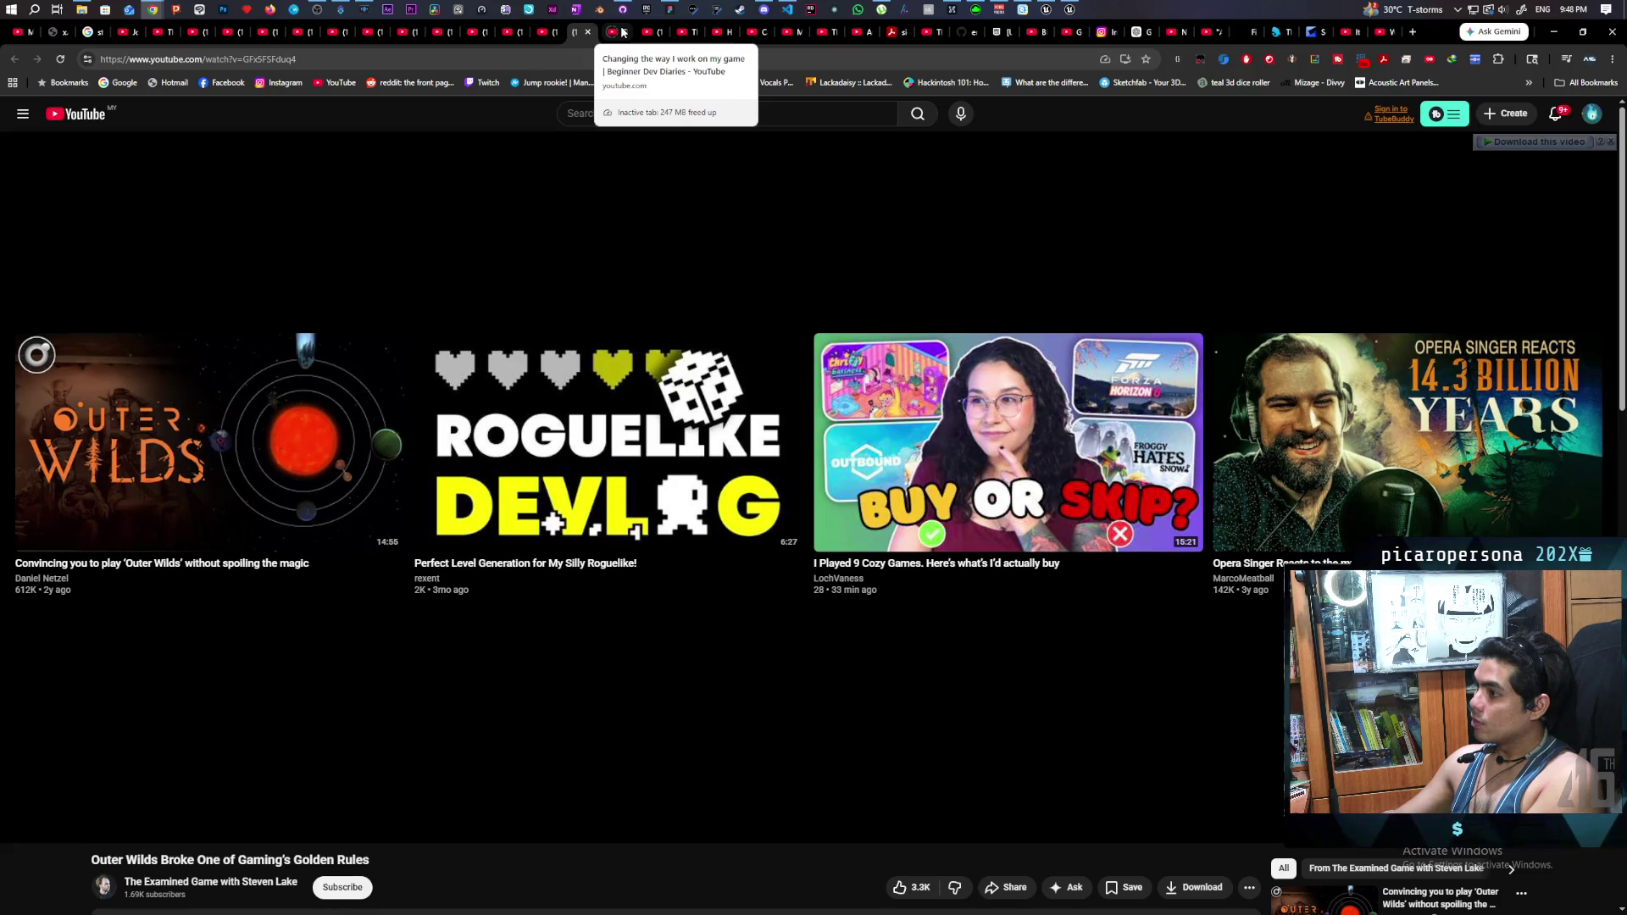
pyautogui.click(623, 32)
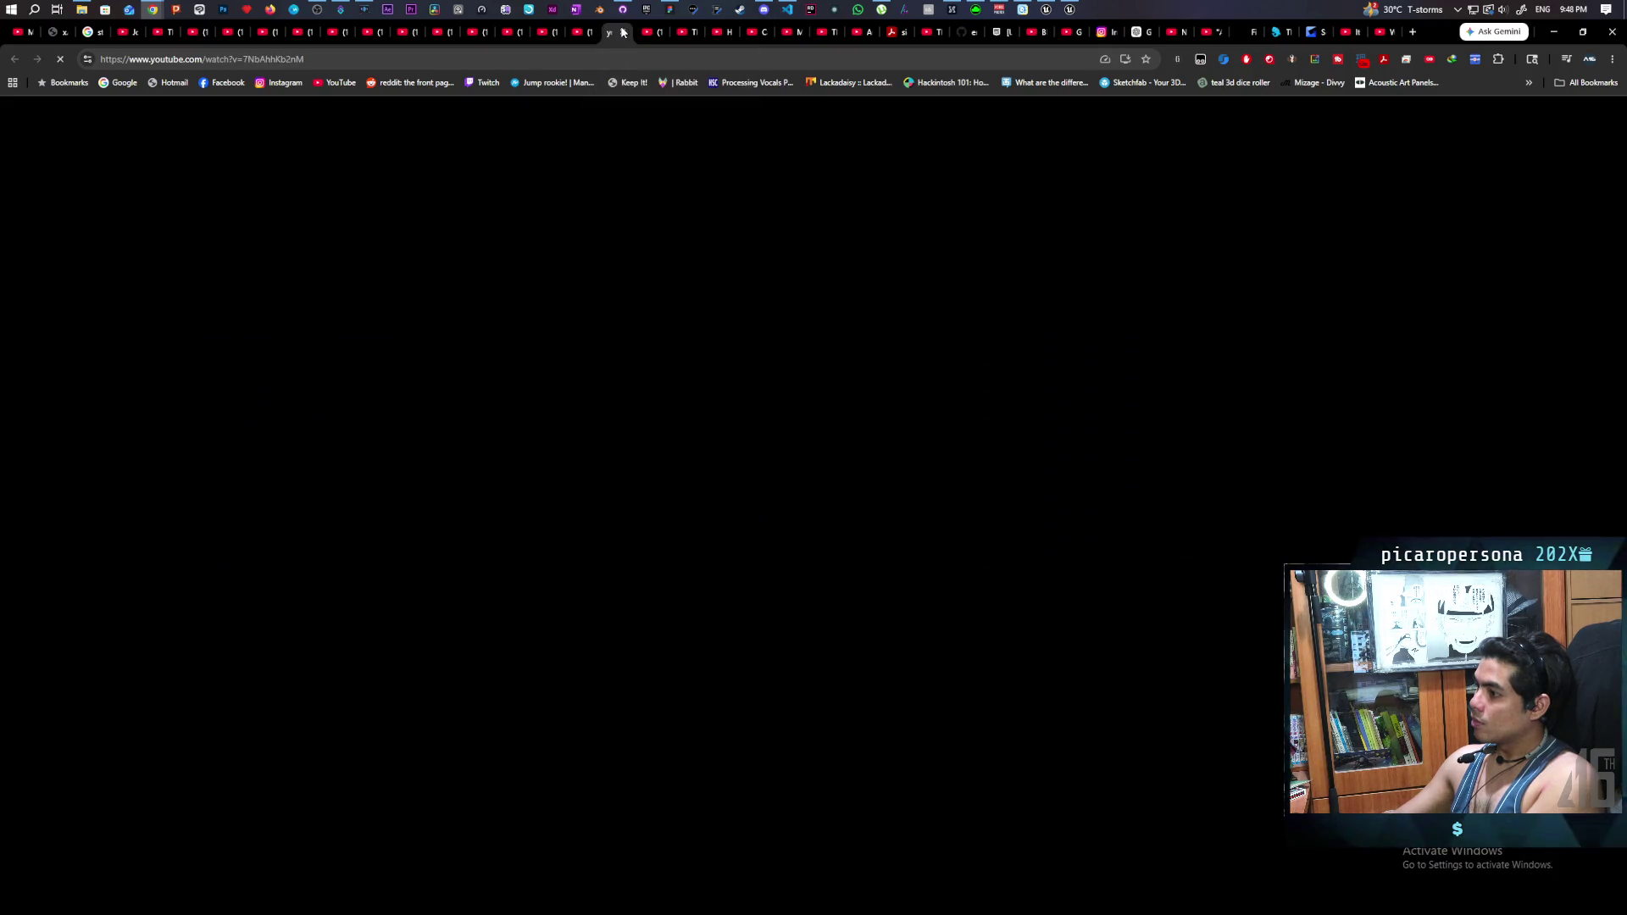